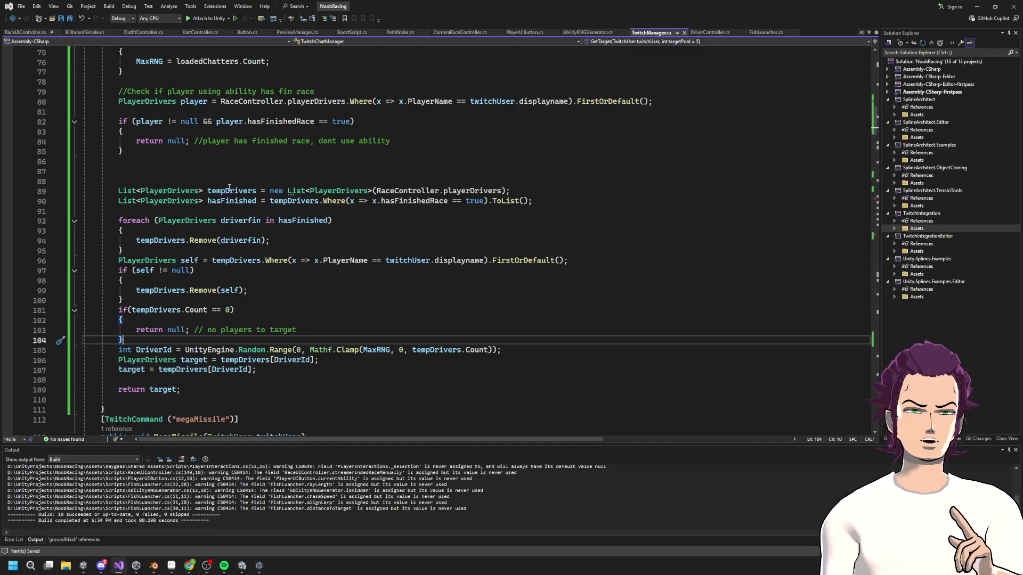
- Inspect the hasFinishedRace list expression on lines 89–90 and the uses of driverfin
mouse_move(512, 191)
left_mouse_down()
mouse_move(449, 202)
mouse_move(275, 190)
left_mouse_up()
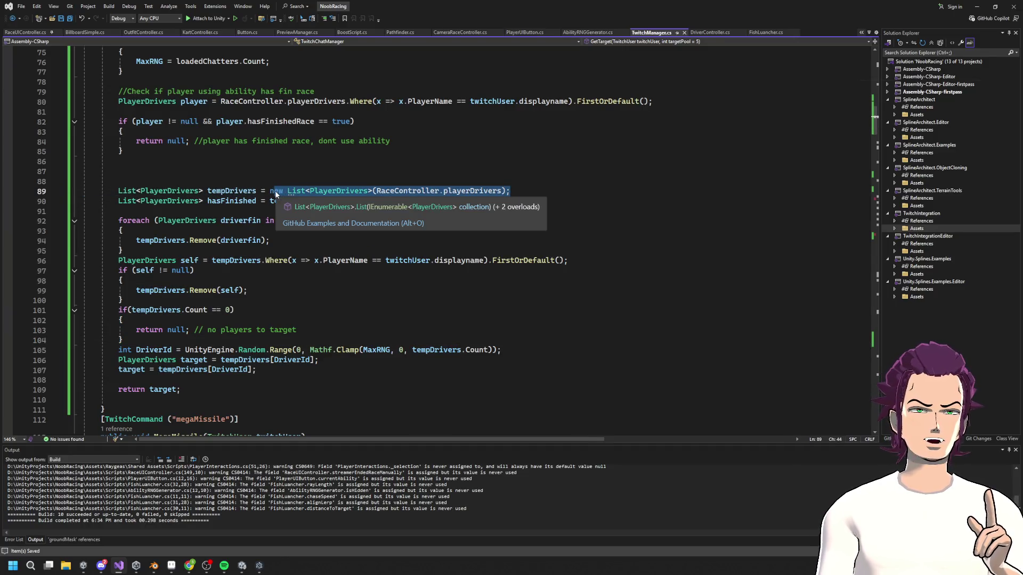
left_click(406, 209)
key("ctrl+minus")
left_click(510, 201)
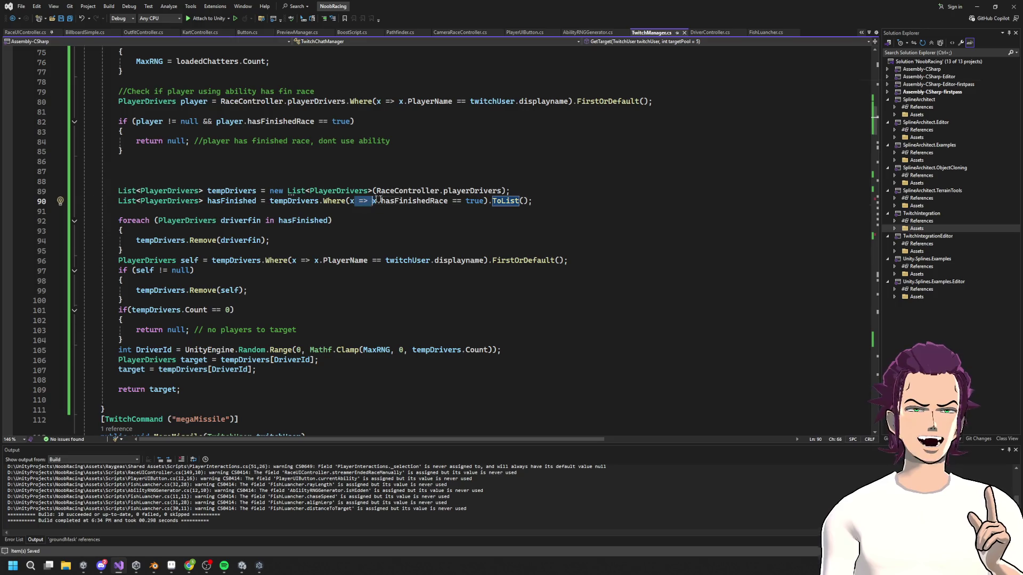
left_click(426, 201)
left_click(470, 201)
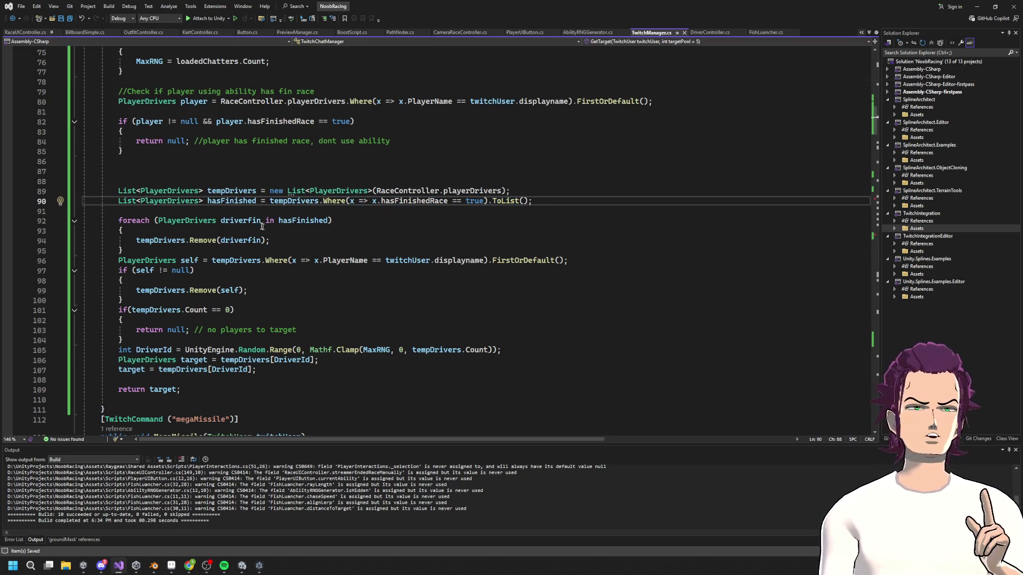
left_click(244, 240)
left_click(278, 232)
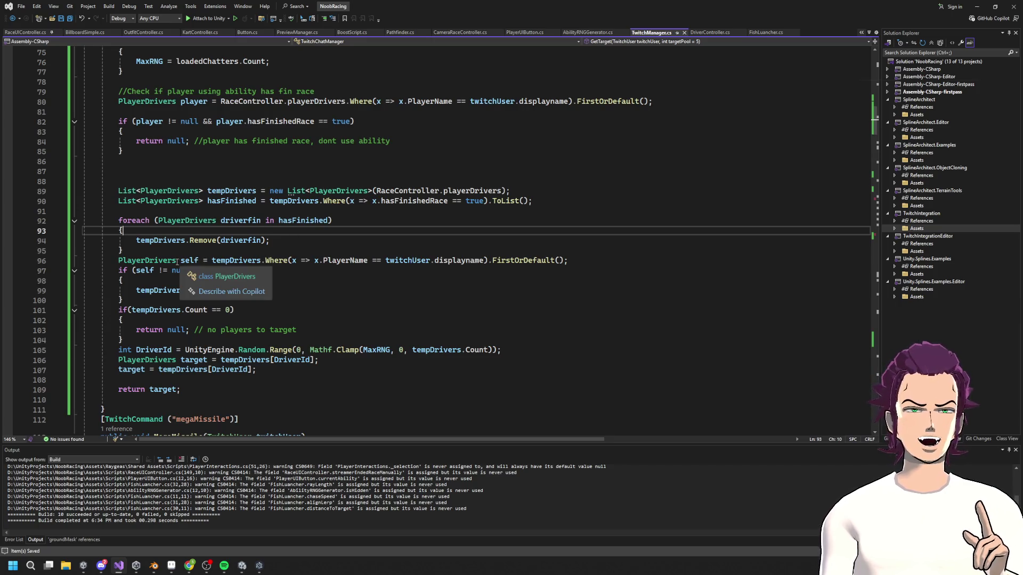
- Review the self lookup on line 96 and the DriverId uses on lines 106–107
left_click(198, 261)
left_click_drag(198, 261, 576, 261)
left_click(578, 261)
double_click(360, 261)
double_click(458, 261)
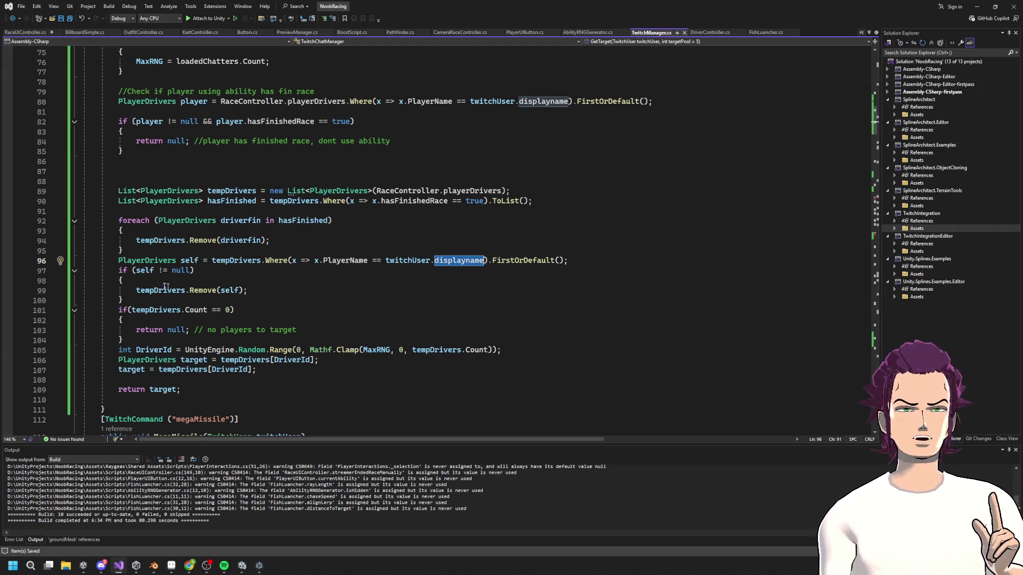
key("Down")
key("Down")
key("Down")
key("shift+Up")
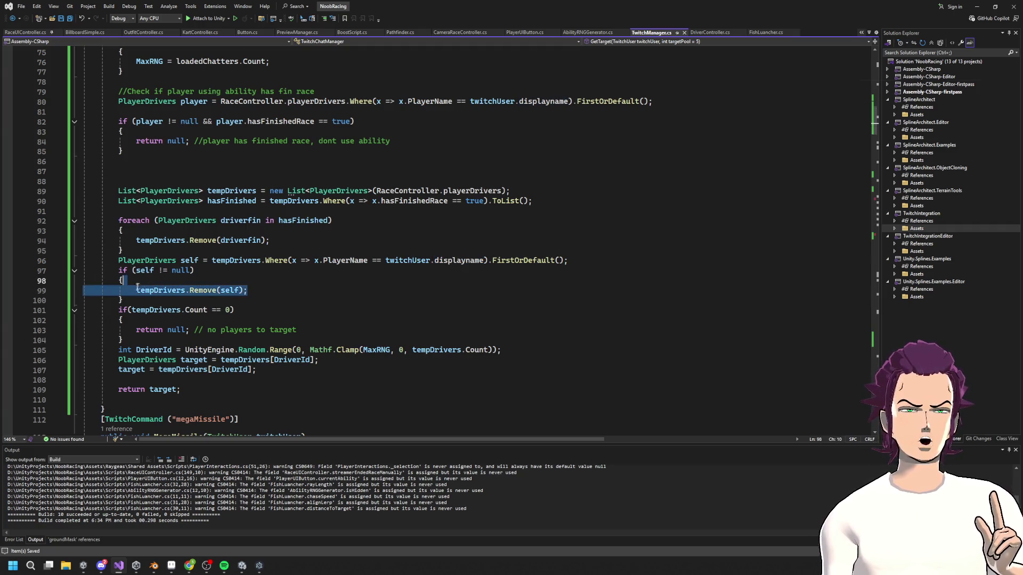
left_click(185, 290)
scroll(314, 301, "down", 2)
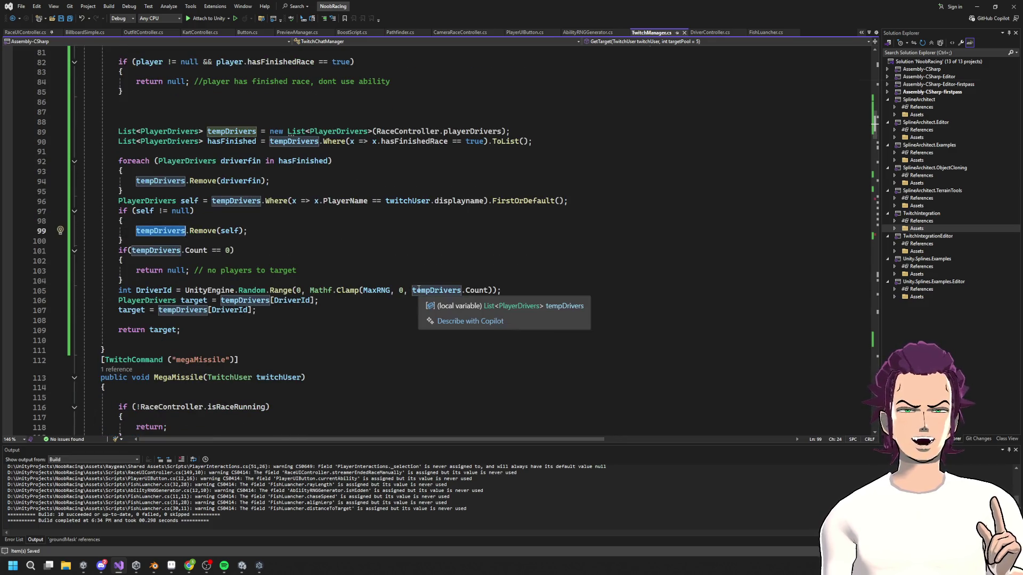
double_click(292, 303)
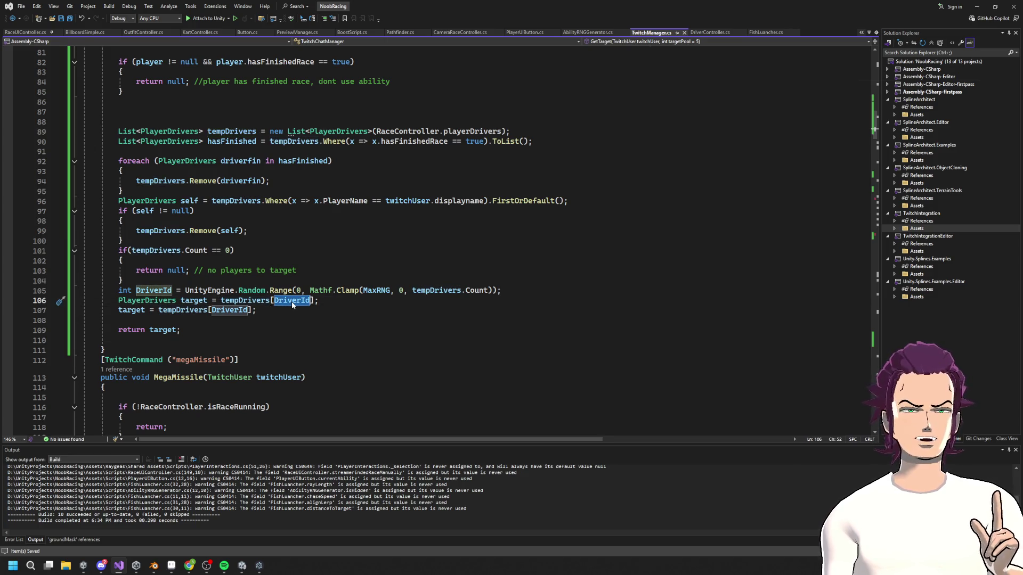
mouse_move(292, 304)
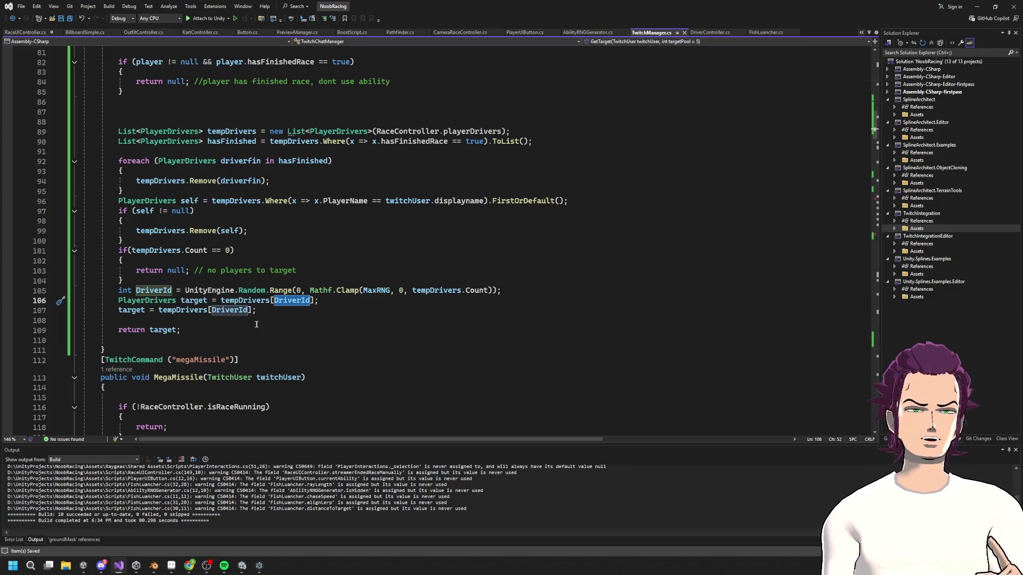
double_click(233, 311)
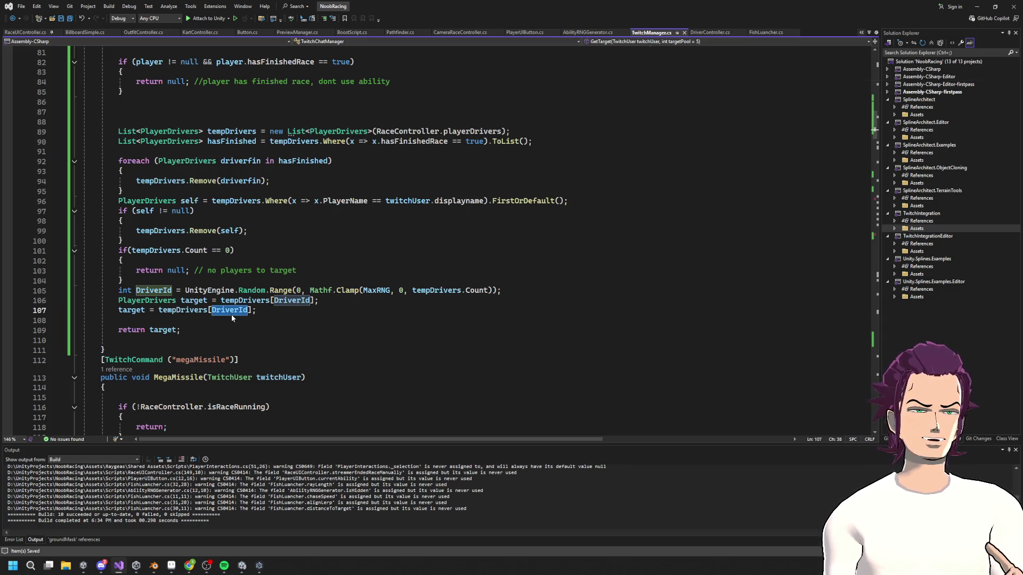
- Delete the duplicate 'target = tempDrivers[DriverId];' line and its blank line, then save TwitchManager
key("End")
key("shift+Home")
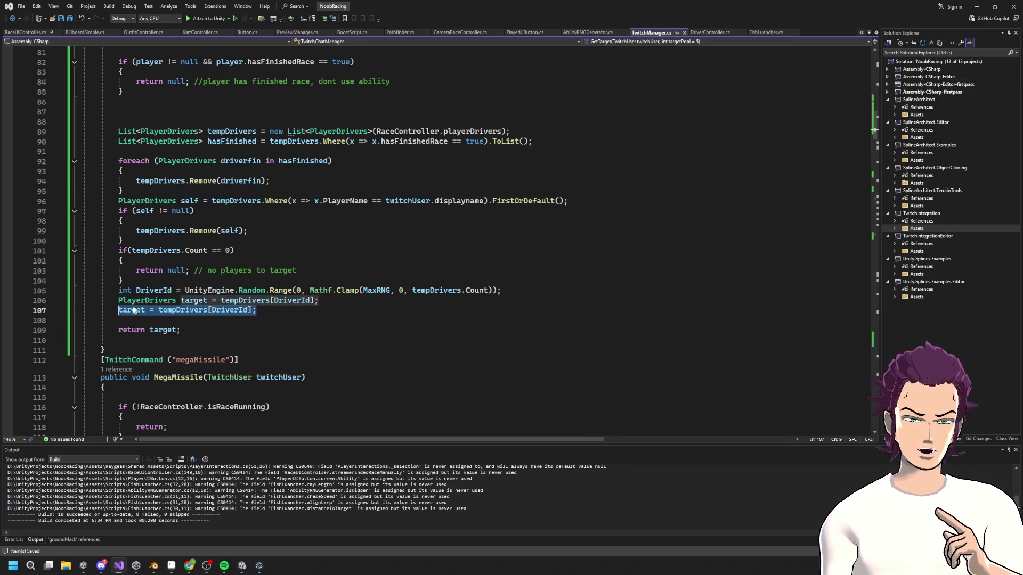
key("BackSpace")
key("BackSpace")
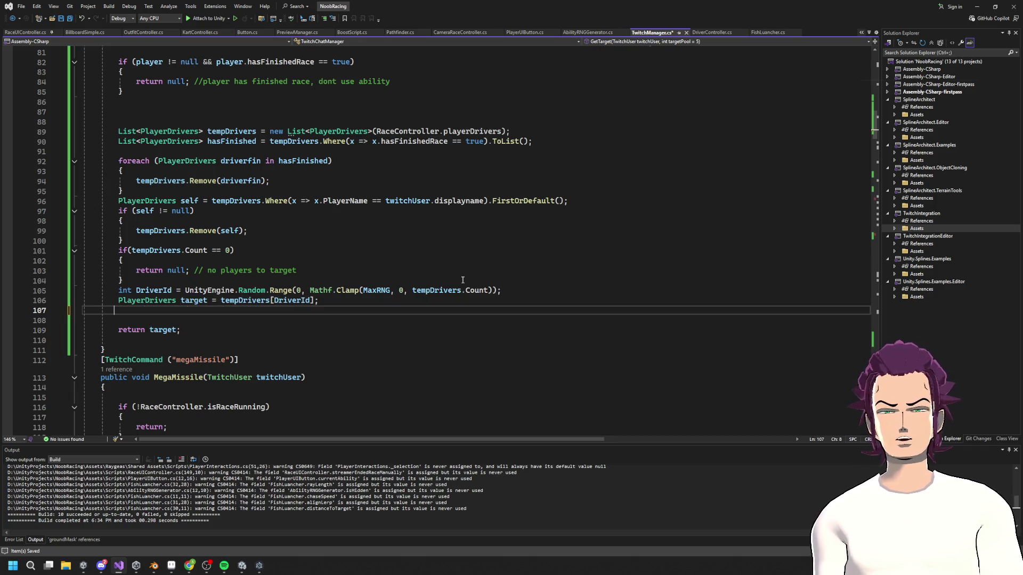
key("Delete")
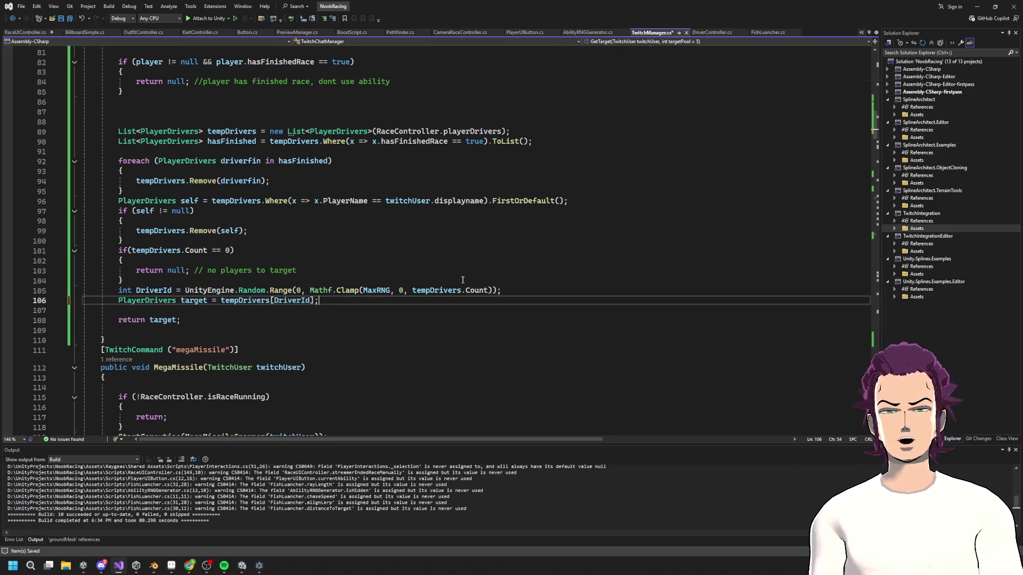
key("ctrl+s")
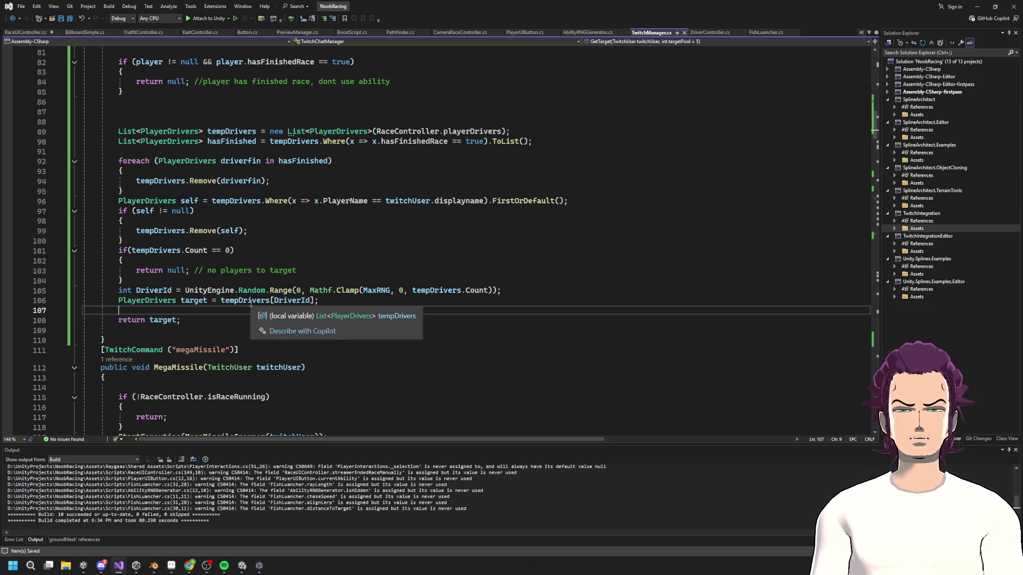
scroll(254, 306, "up", 1)
scroll(258, 311, "down", 1)
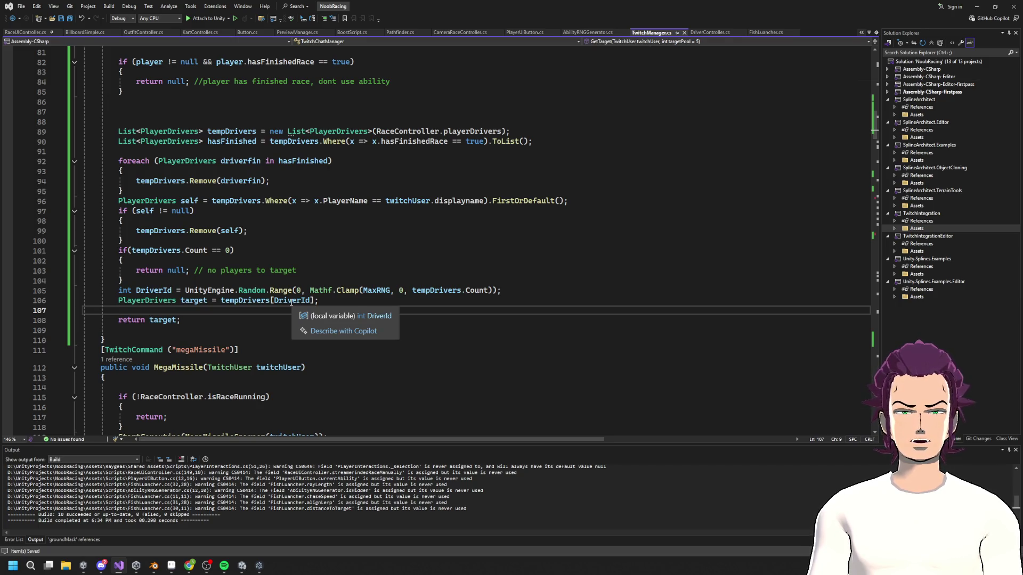
scroll(293, 301, "up", 6)
scroll(320, 268, "up", 4)
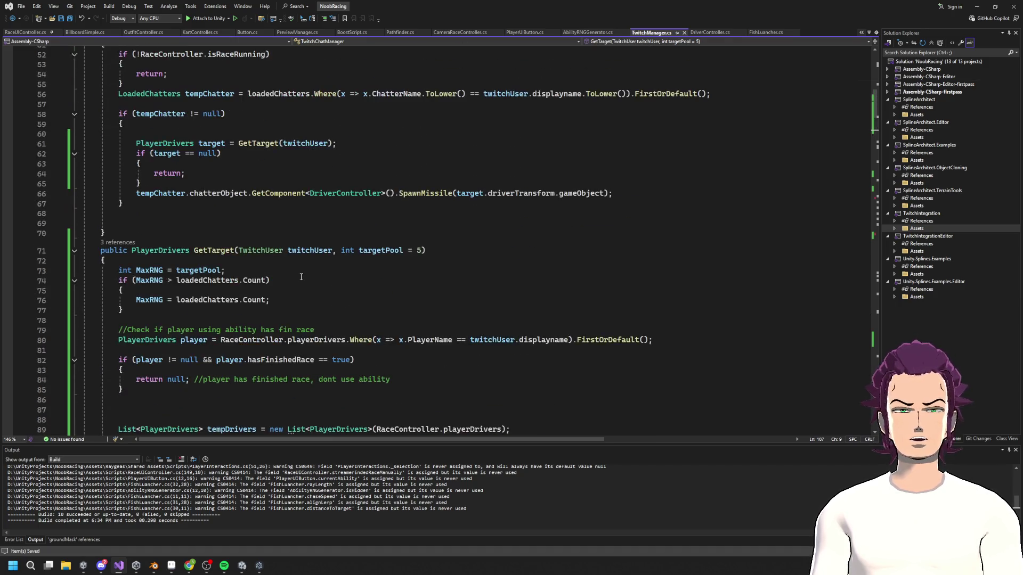
- List GetTarget's 3 references and view its call on line 61 in Missile
left_click(118, 243)
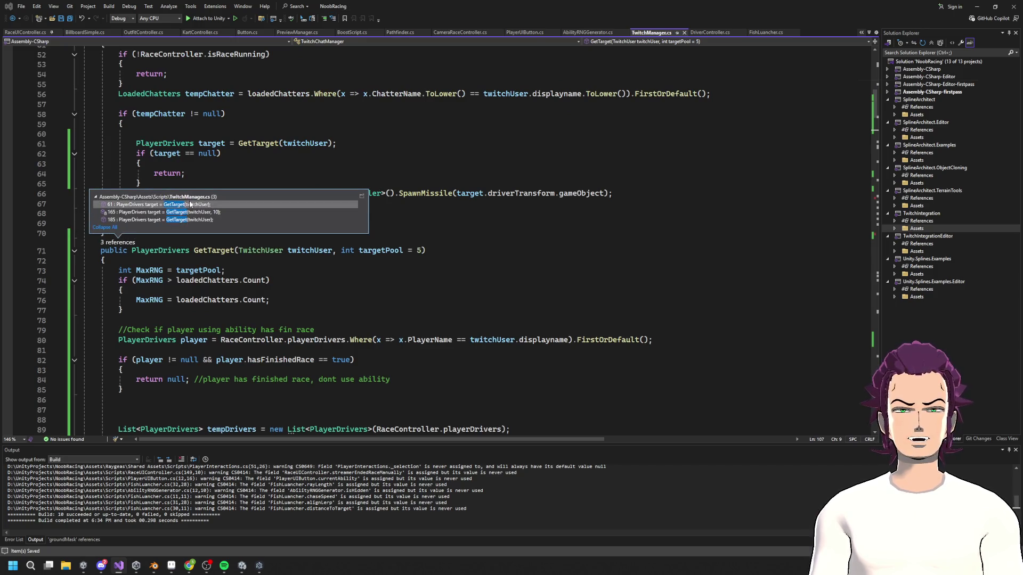
double_click(190, 204)
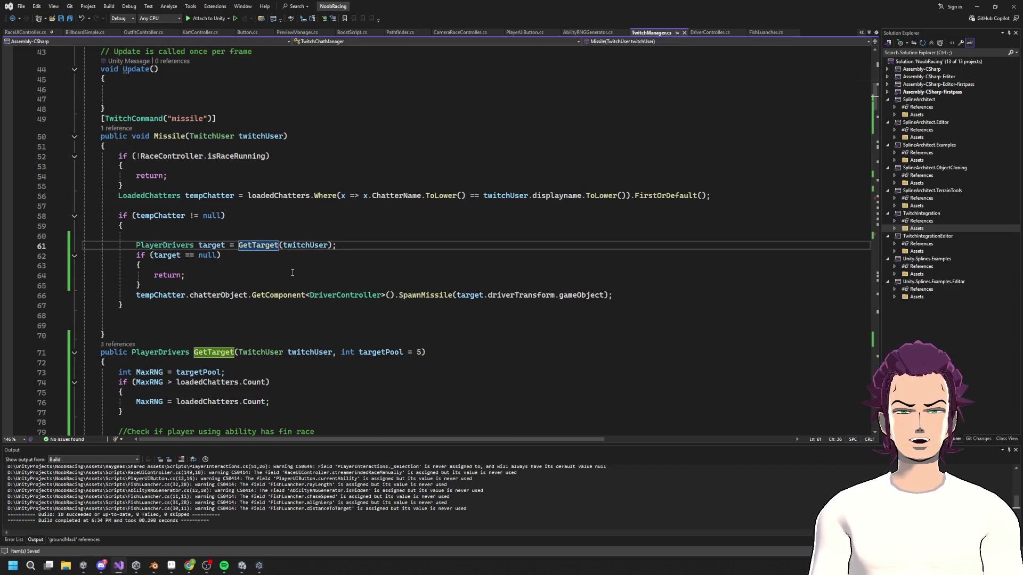
left_click_drag(361, 247, 136, 245)
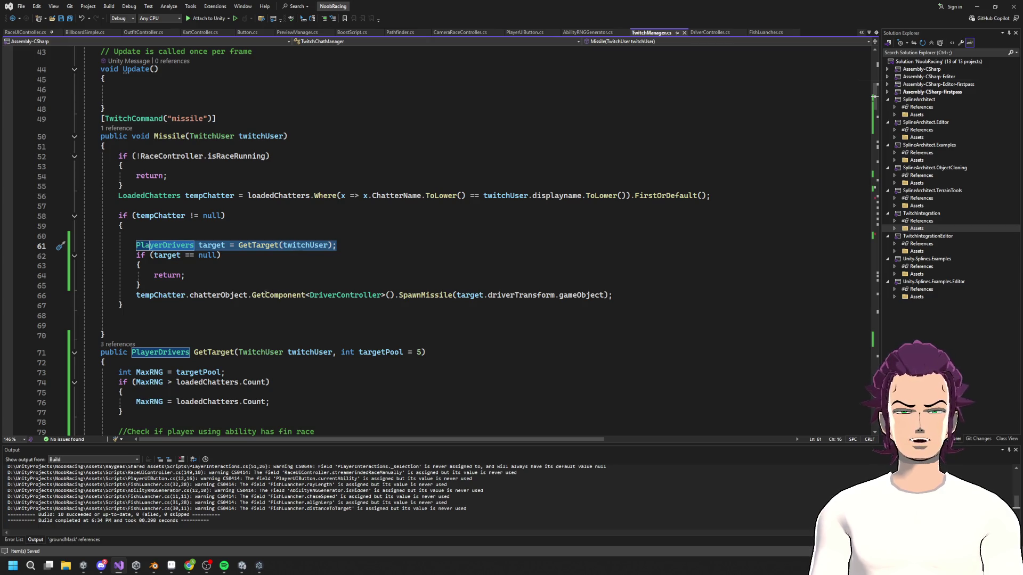
- Set a breakpoint on GetTarget's MaxRNG line 73 and attach the debugger to Unity
key("ctrl+minus")
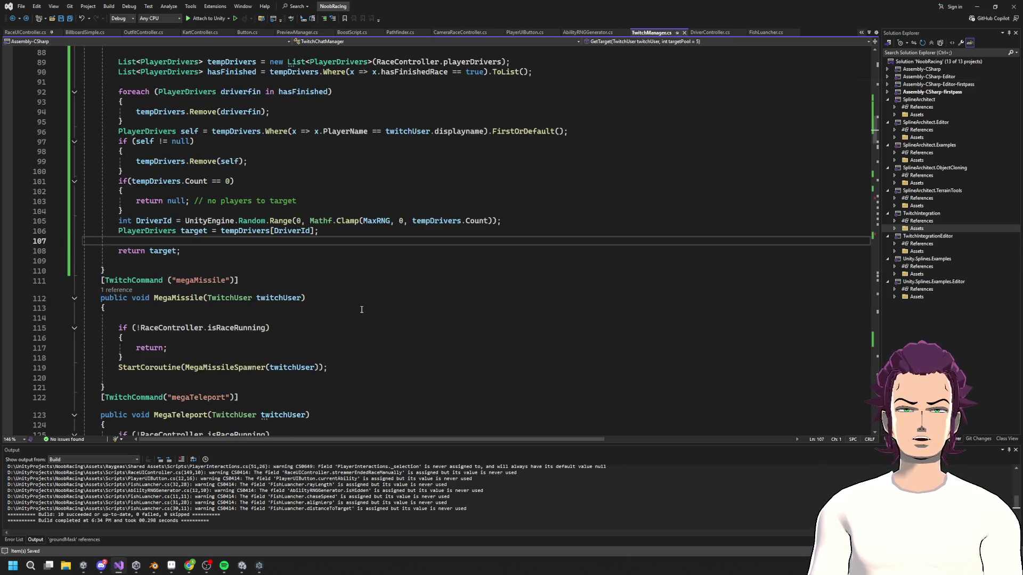
scroll(256, 260, "up", 9)
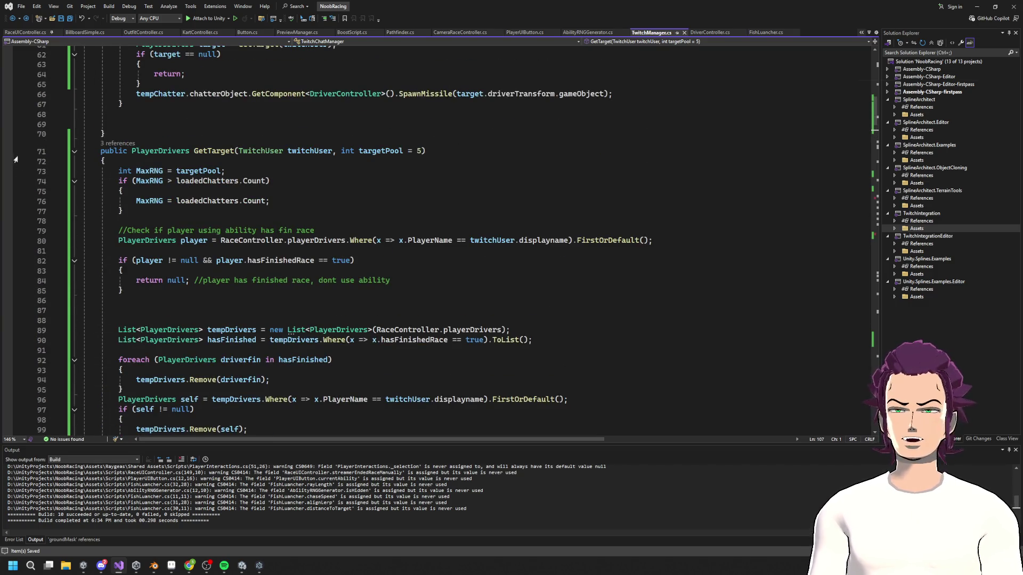
left_click(8, 171)
left_click(196, 18)
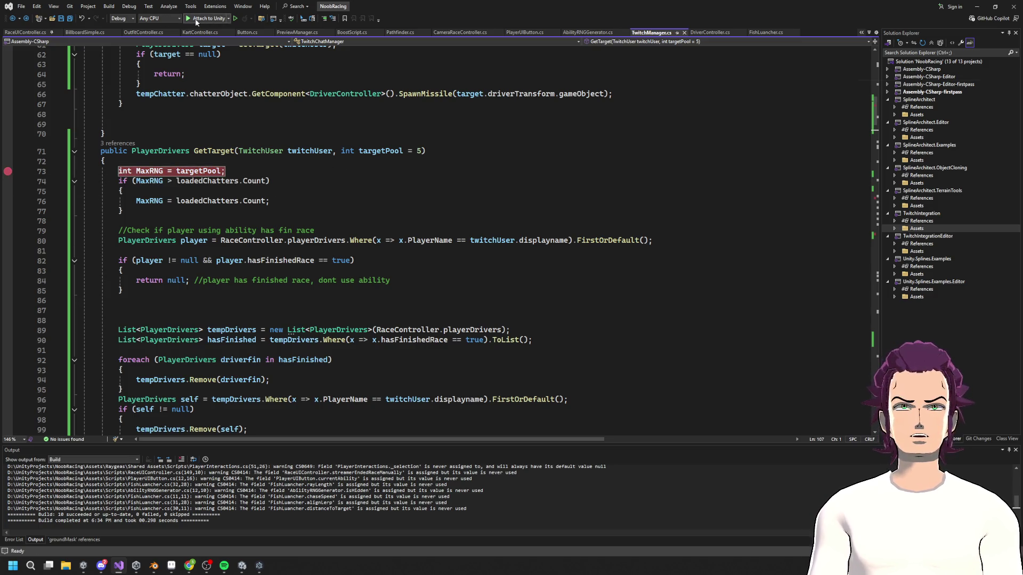
- Switch to Unity so the game runs until StartRace's RacersJoined breakpoint is hit
left_click(983, 5)
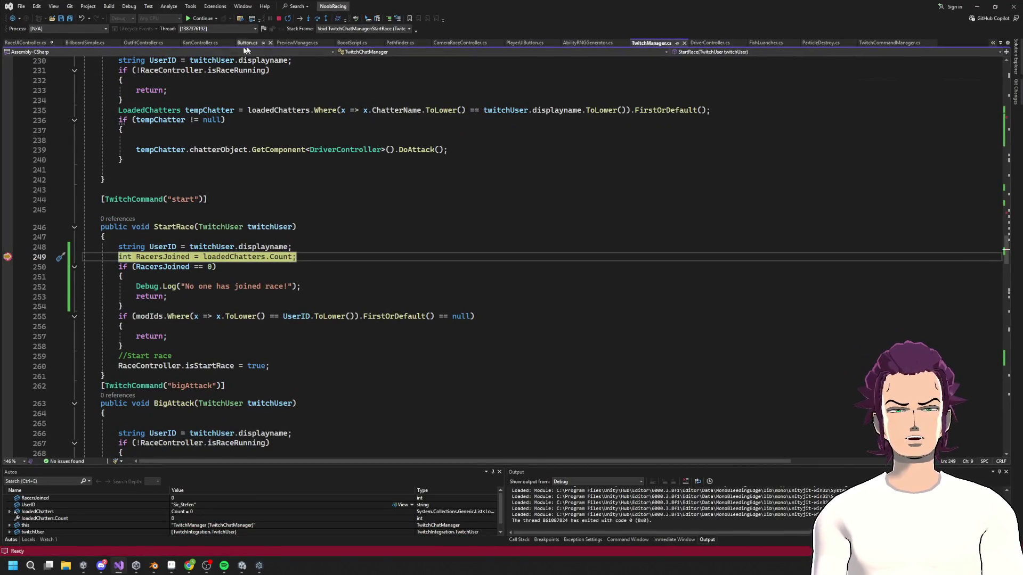
- Continue past the StartRace and kart colour breakpoints until GetTarget's line 73 breakpoint hits
left_click(203, 19)
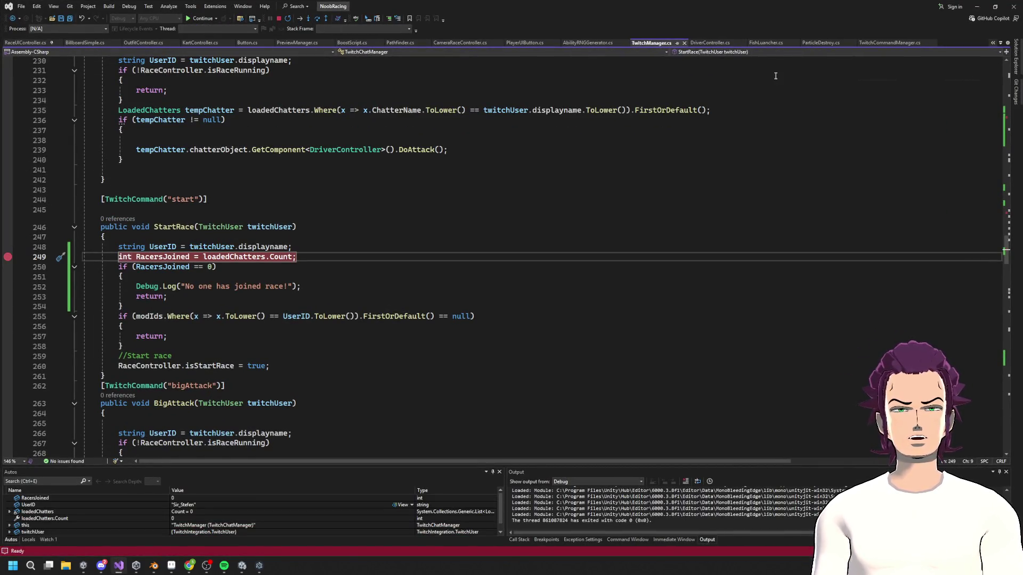
key("alt+Tab")
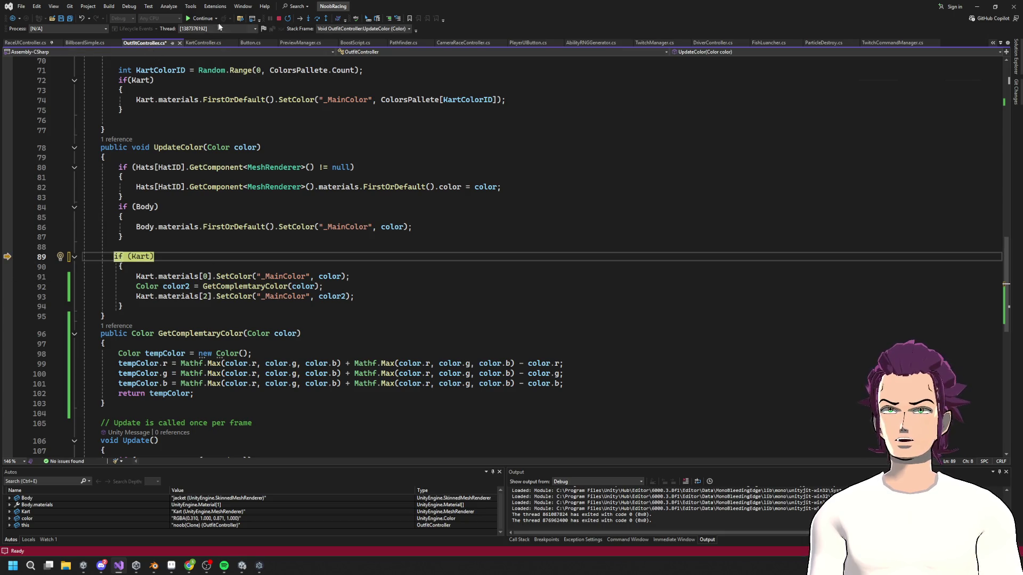
left_click(200, 20)
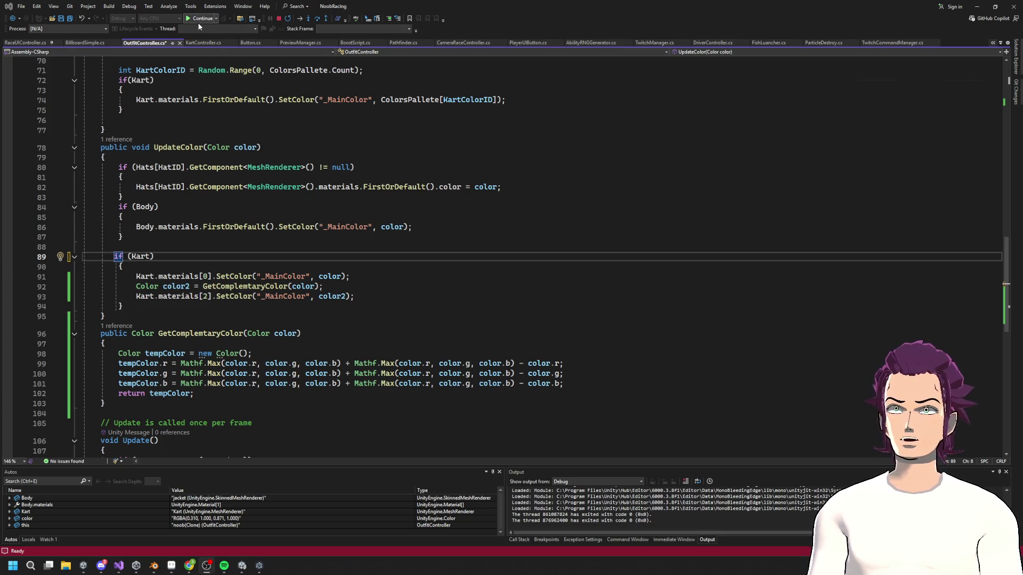
left_click(975, 6)
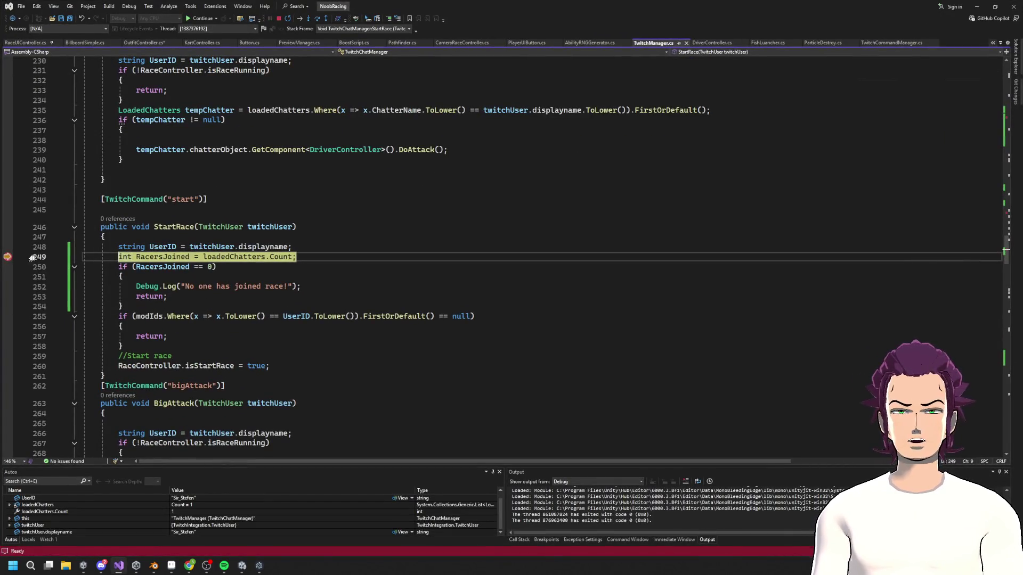
left_click(201, 18)
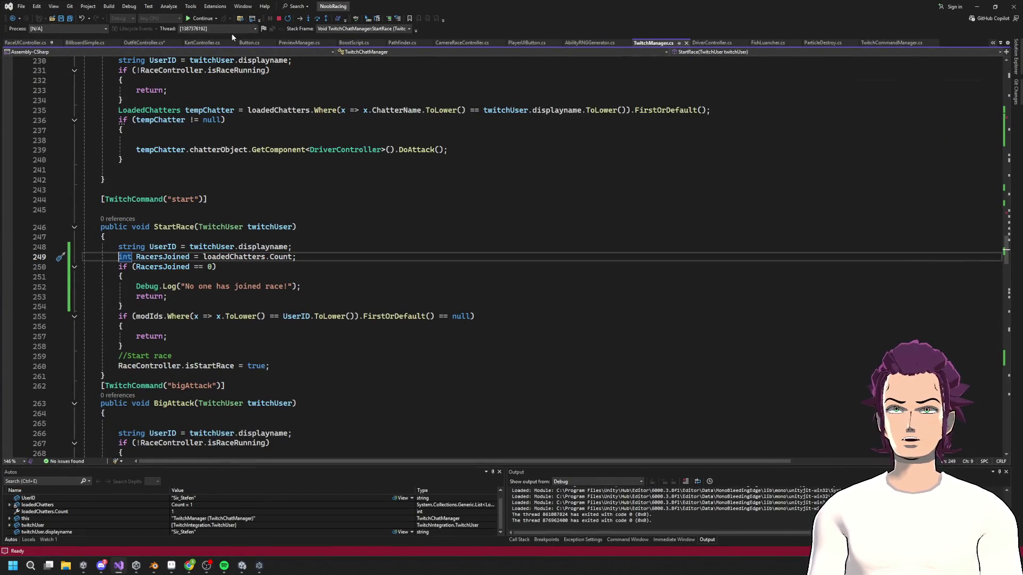
left_click(977, 7)
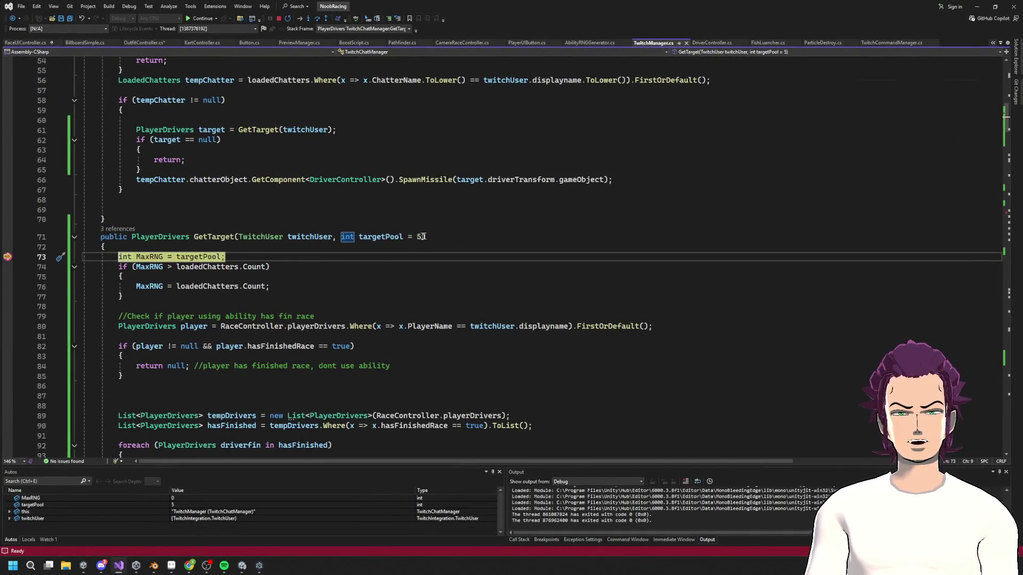
- Step over to line 74 and confirm loadedChatters.Count is 1 with MaxRNG at 5
scroll(457, 244, "down", 2)
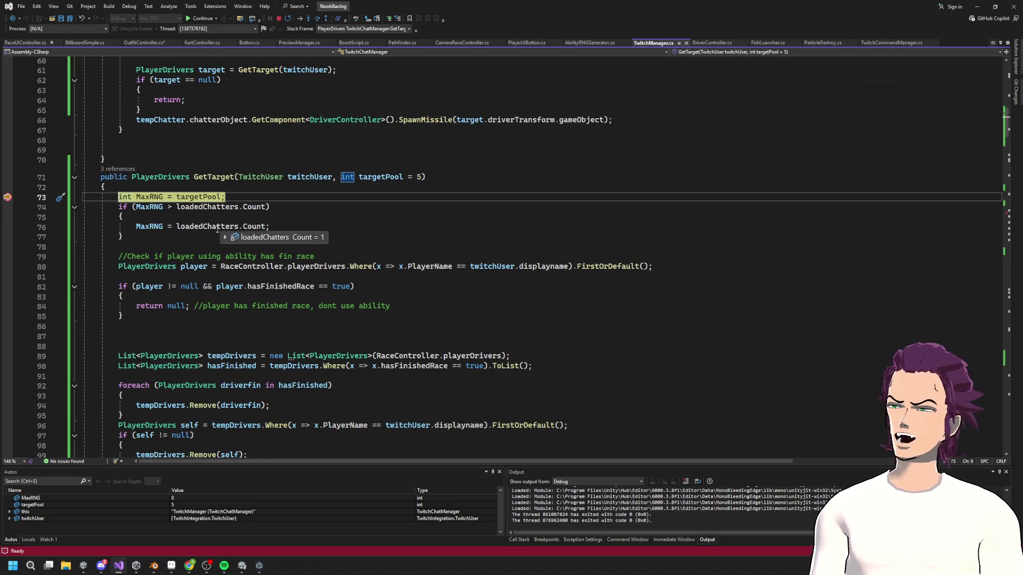
left_click(318, 19)
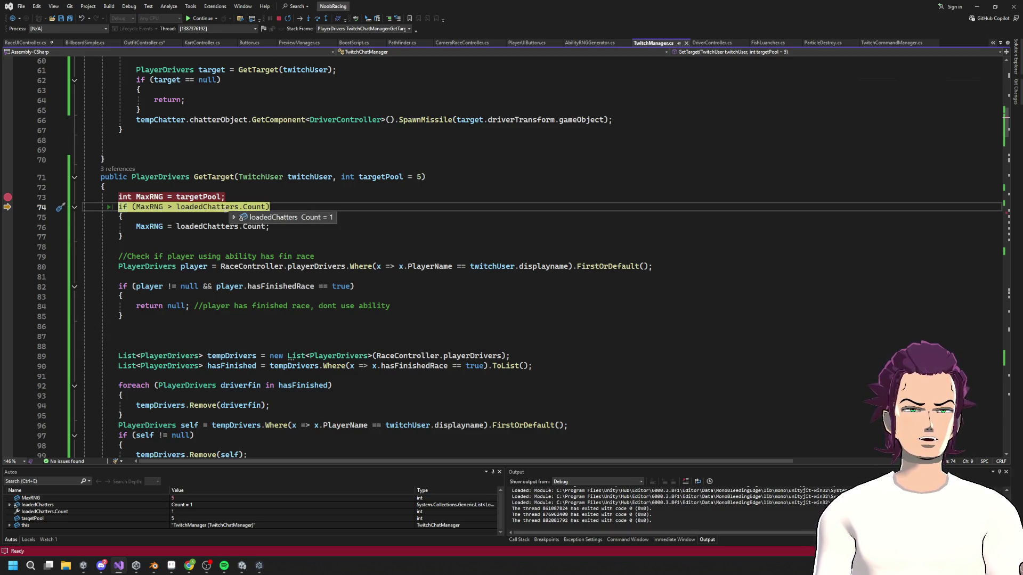
left_click(253, 207)
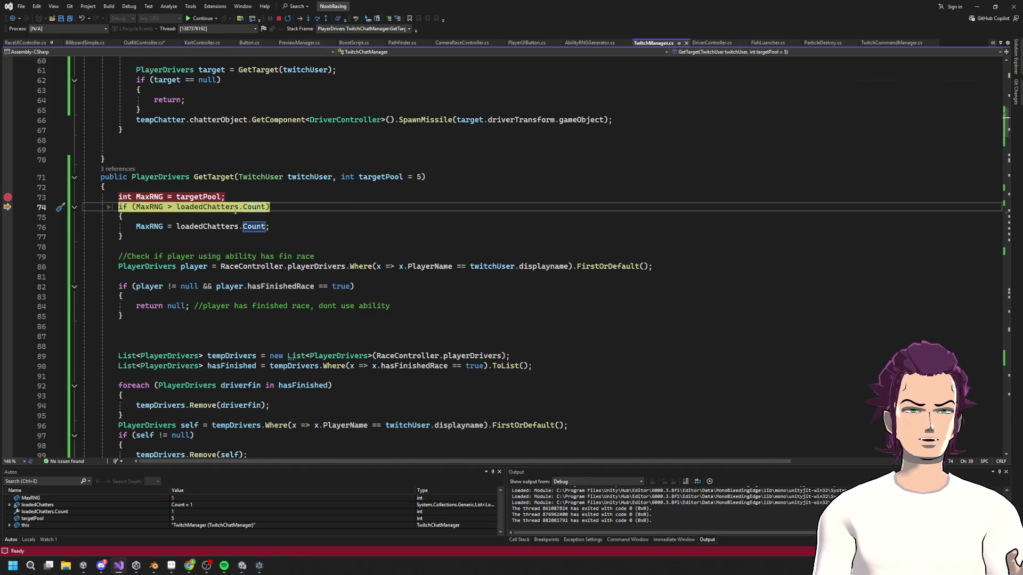
mouse_move(237, 209)
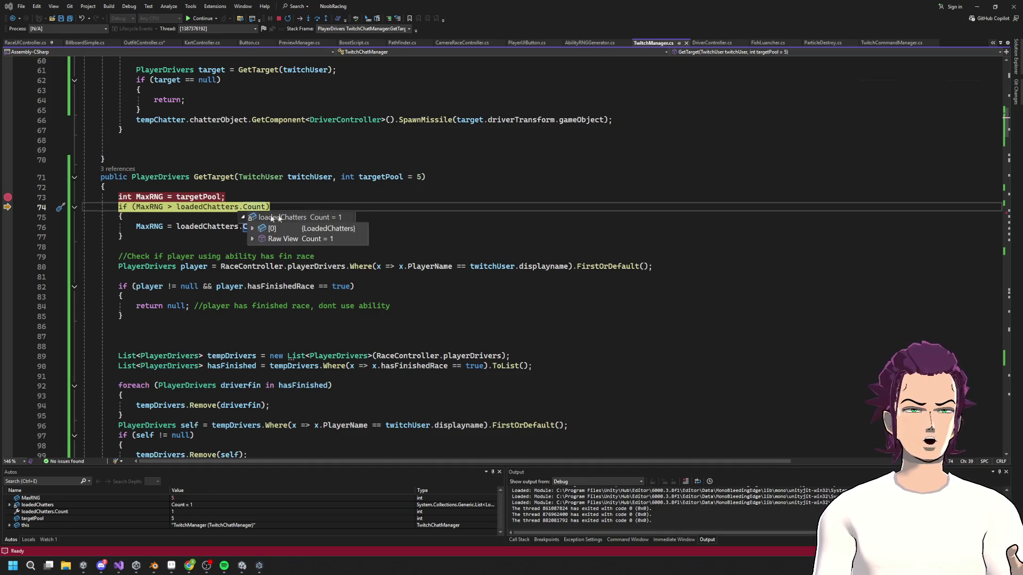
left_click(977, 6)
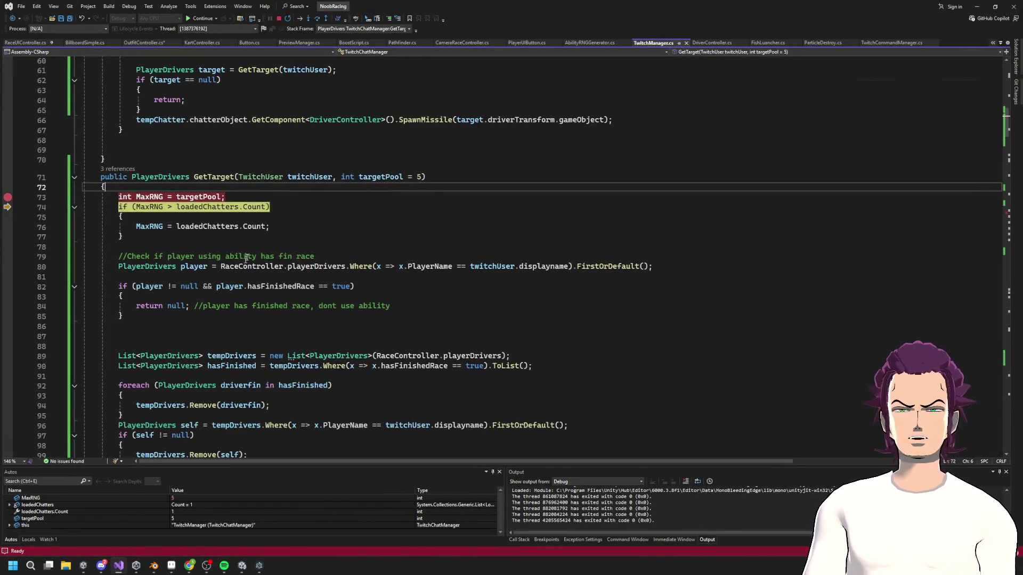
- Step past the MaxRNG comparison to the finished-race check, then stop debugging
left_click(318, 19)
left_click(318, 18)
left_click(318, 18)
left_click_drag(118, 247, 67, 210)
left_click(279, 18)
- Delete the MaxRNG if-block on lines 74–78, save, and rebuild the solution
type("//Check")
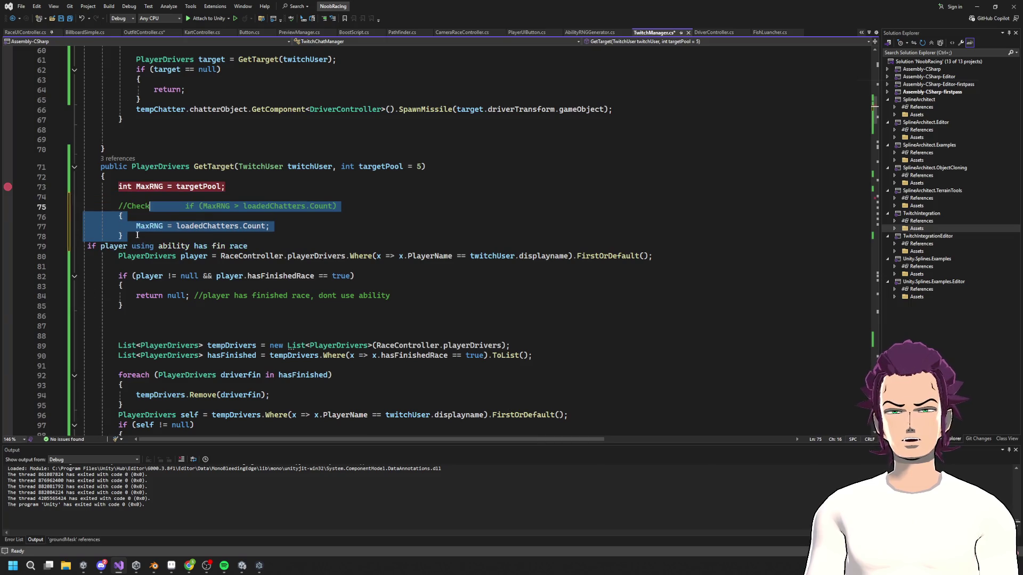
key("ctrl+z")
left_click(137, 237)
left_click_drag(137, 237, 86, 200)
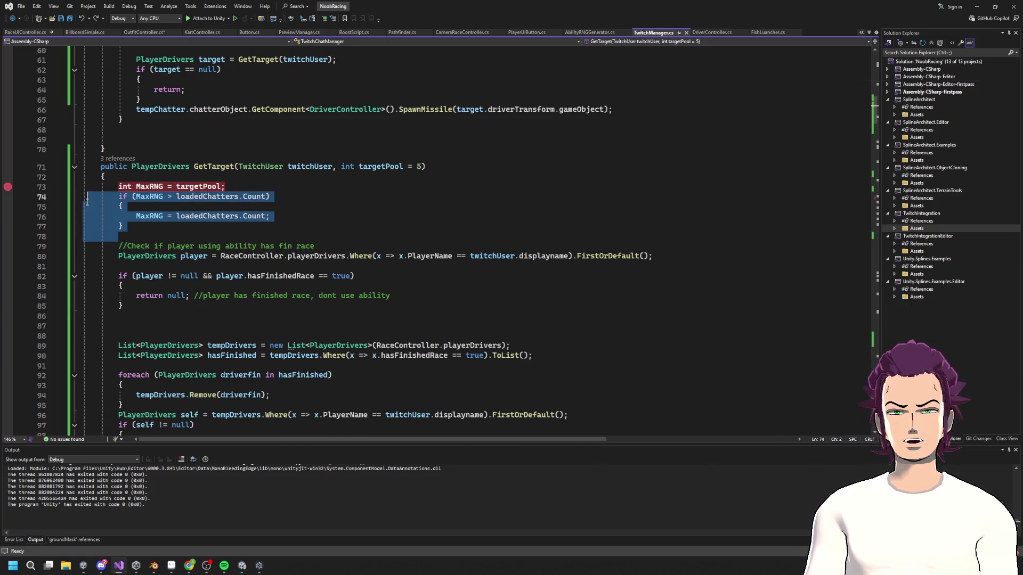
key("Delete")
key("ctrl+s")
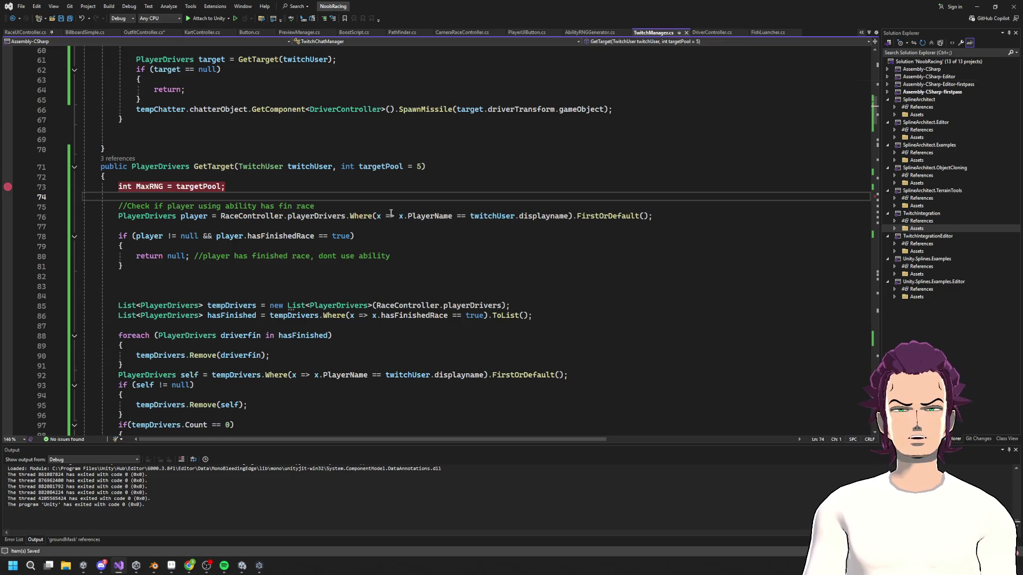
key("ctrl+shift+b")
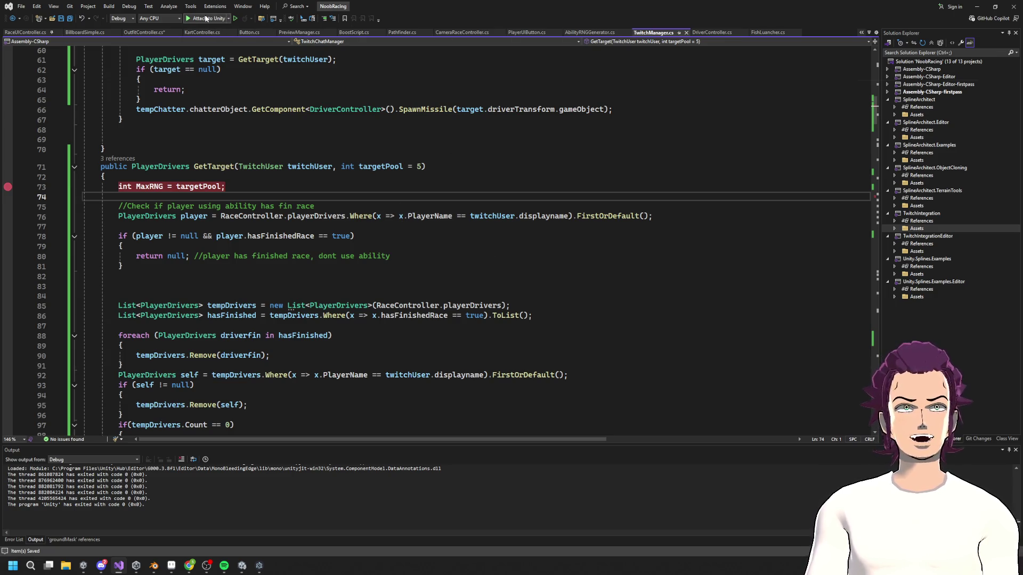
key("alt+Tab")
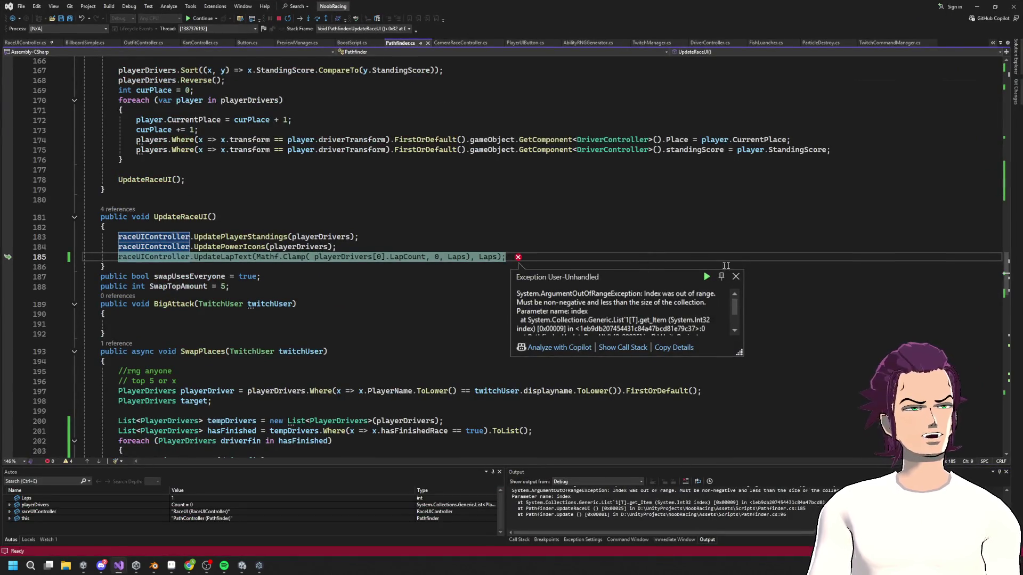
- Close the ArgumentOutOfRangeException popup and return to Pathfinder's UpdateRaceUI code
left_click(736, 277)
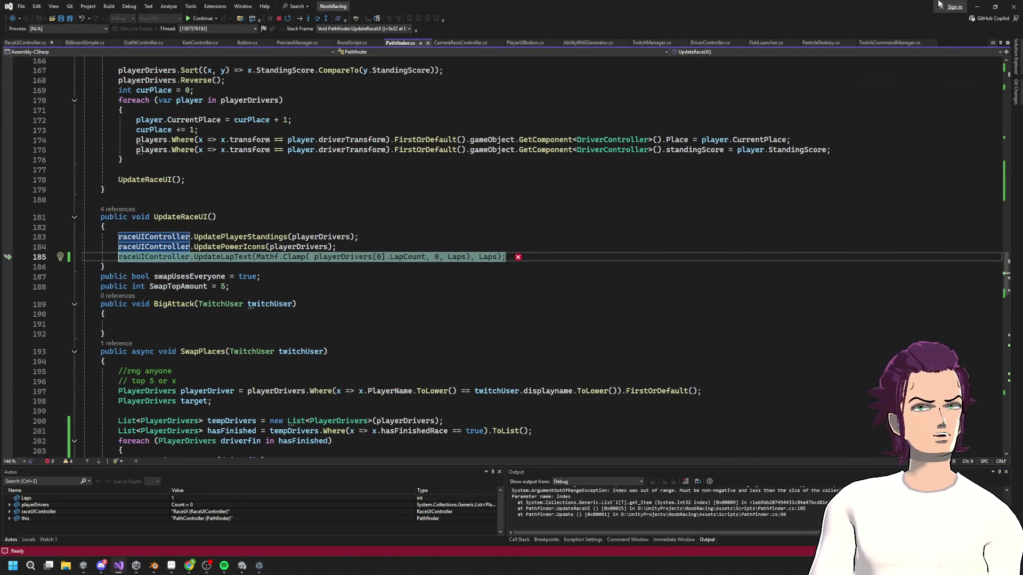
left_click(976, 6)
left_click(527, 31)
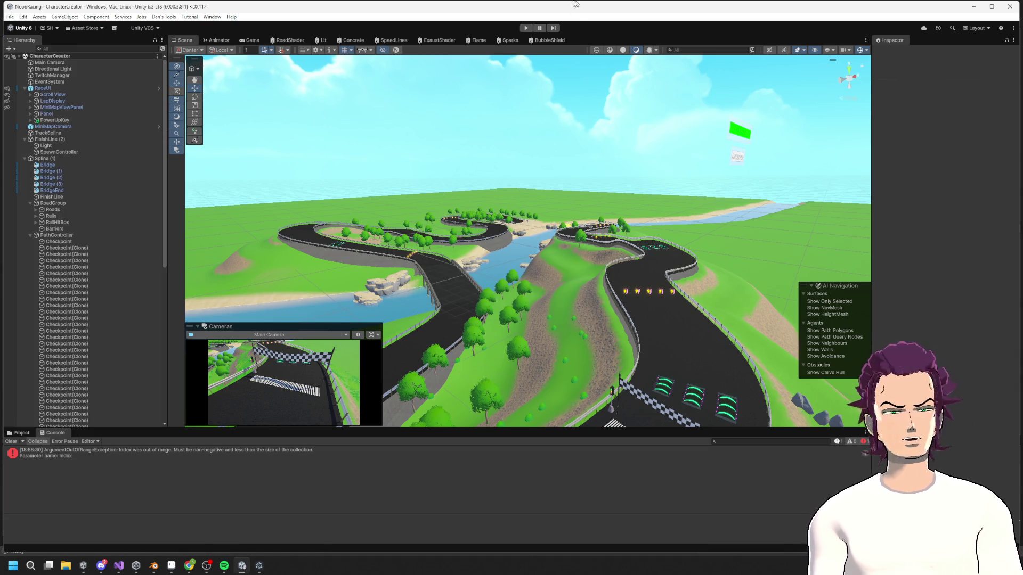
- Run the game in Unity play mode and watch the race start at Lap 1/1
key("ctrl+p")
key("alt+Tab")
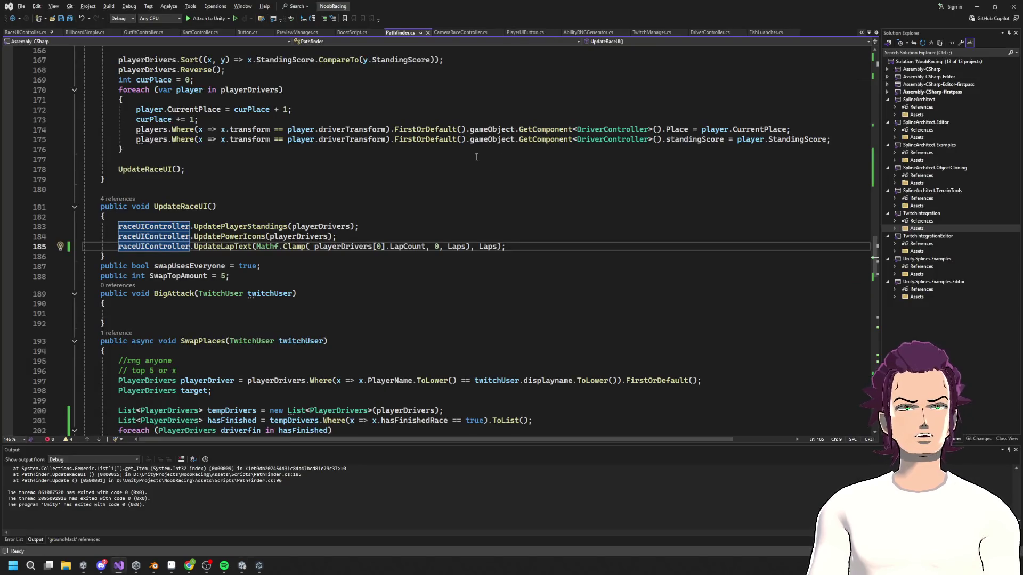
key("alt+Tab")
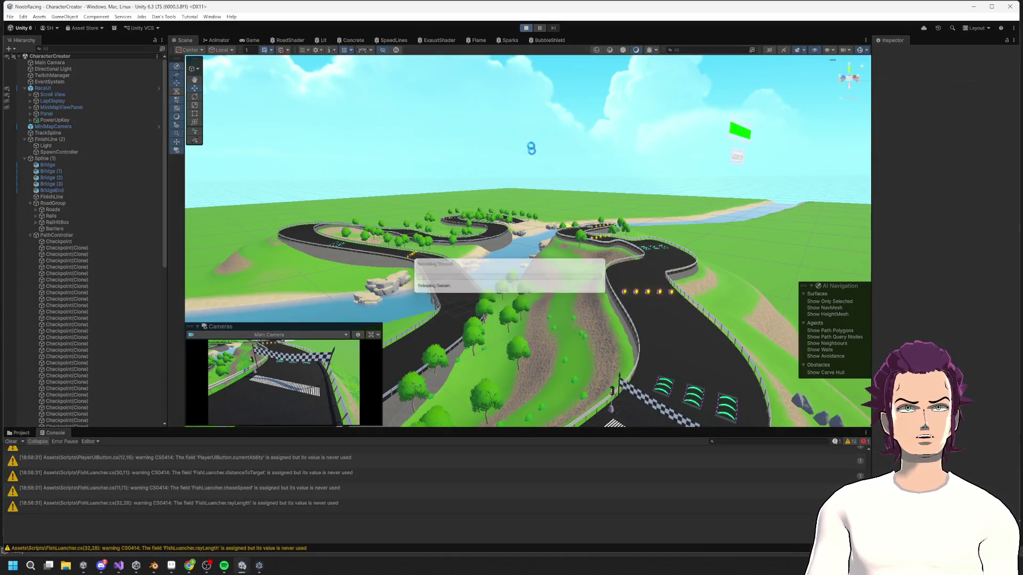
key("alt+Tab")
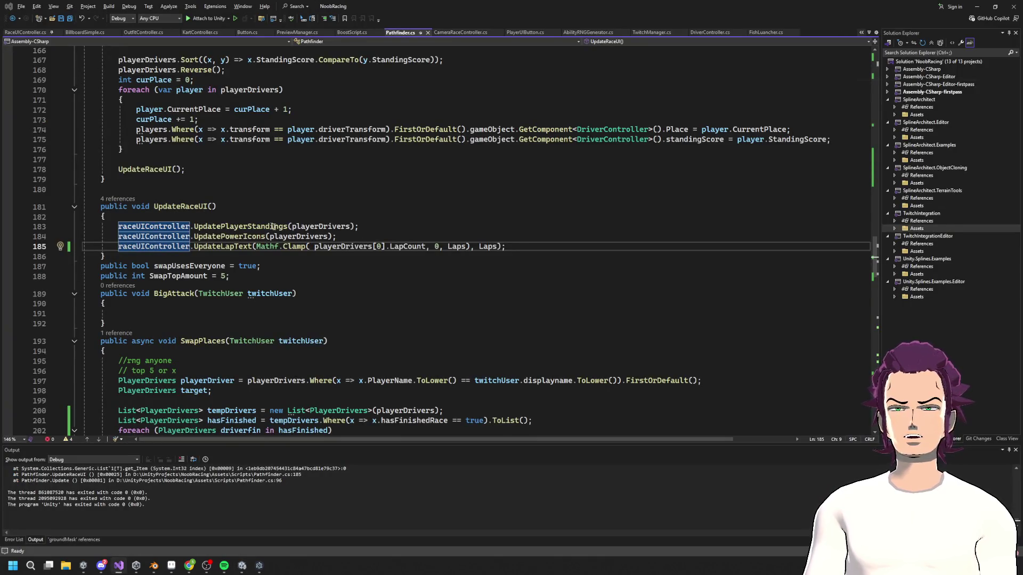
left_click(977, 7)
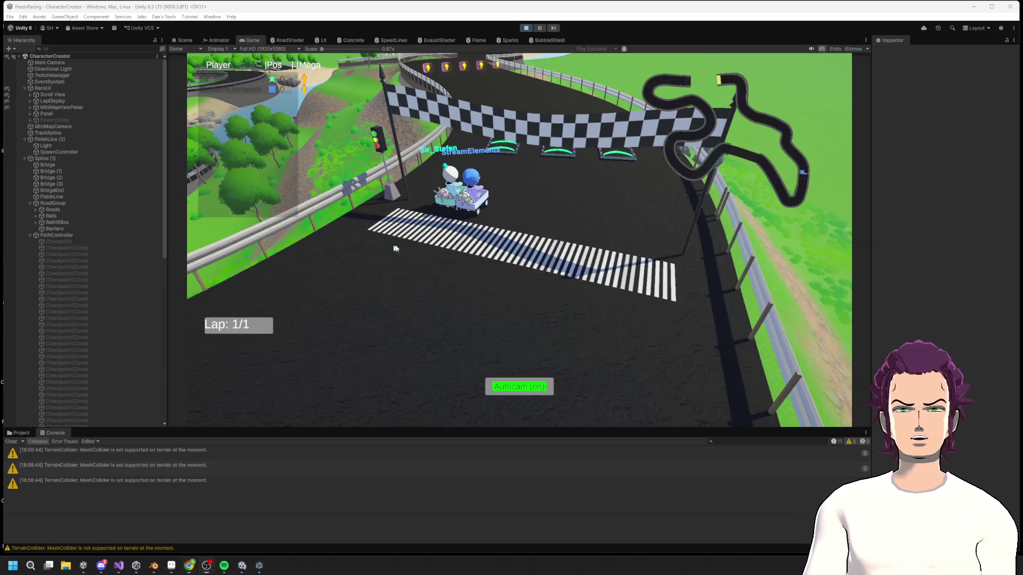
left_click(118, 565)
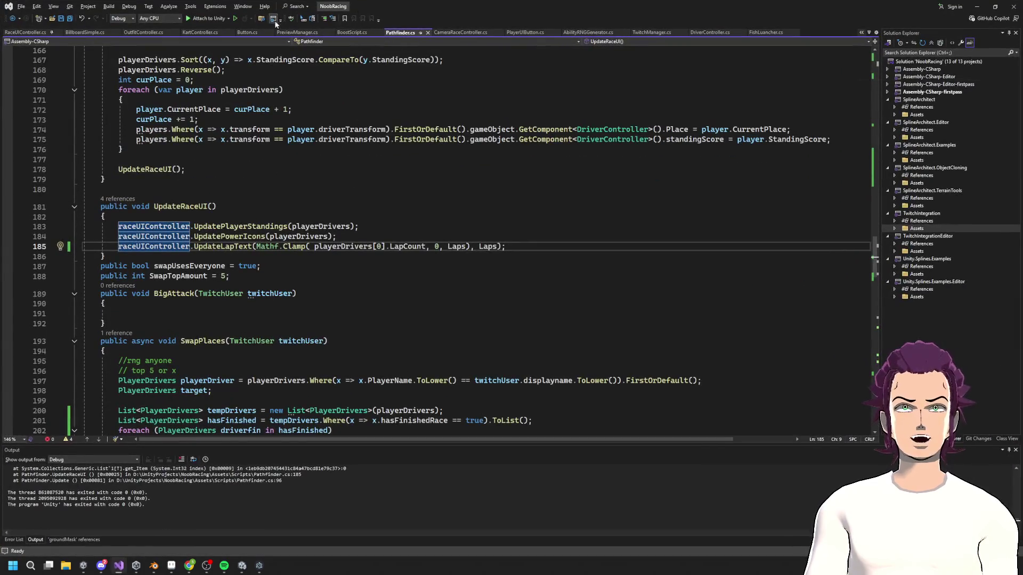
- Reattach the debugger to Unity and trigger GetTarget from the running game
left_click(211, 17)
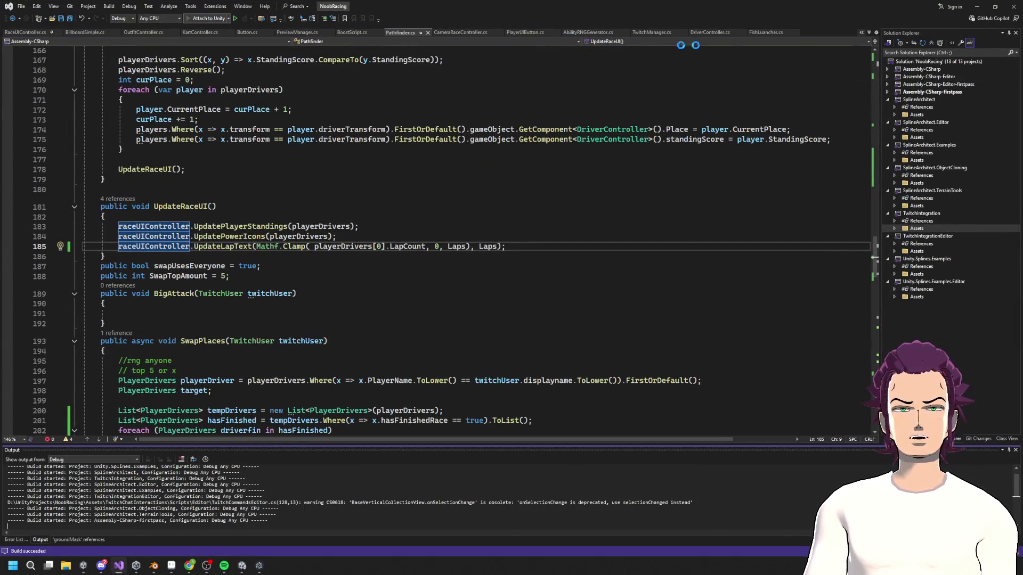
key("alt+Tab")
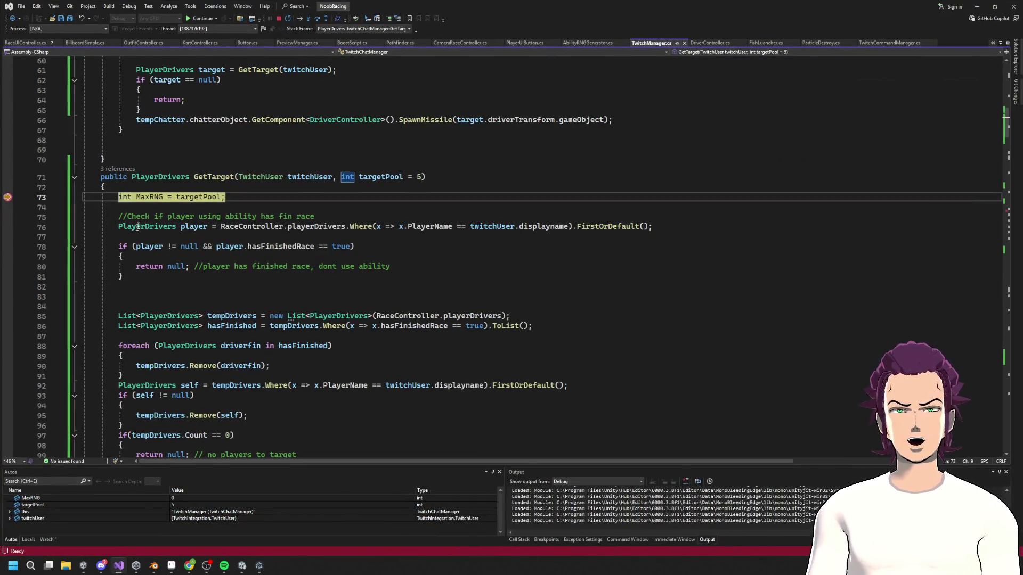
- Step to the finished-race check and inspect whether the player has finished
mouse_move(205, 196)
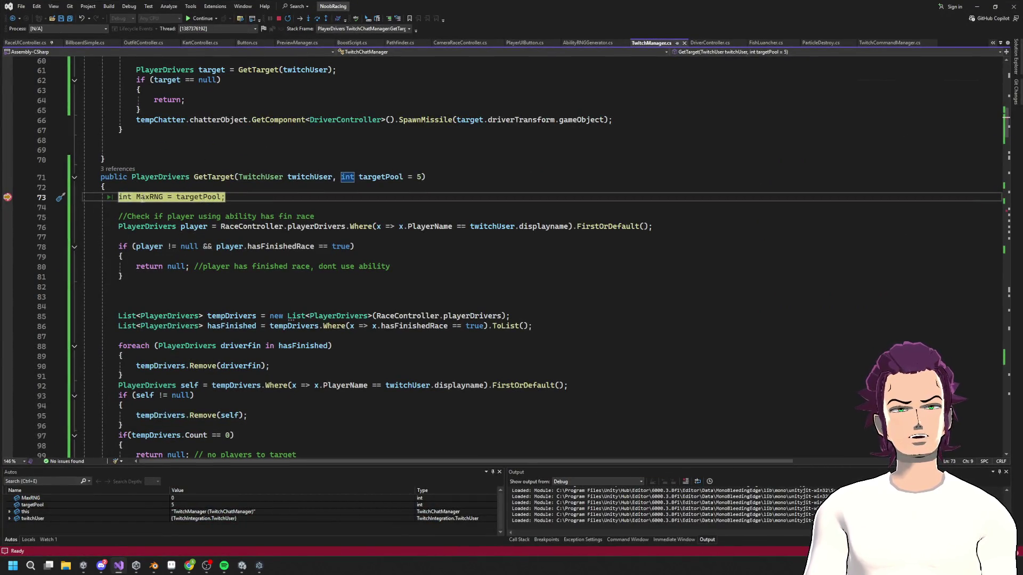
left_click(318, 19)
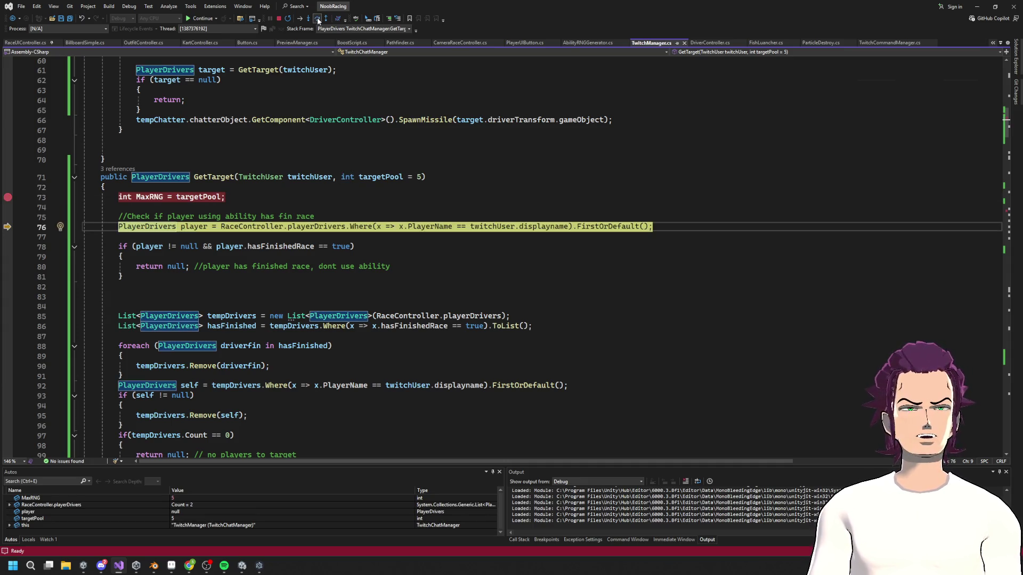
left_click(318, 19)
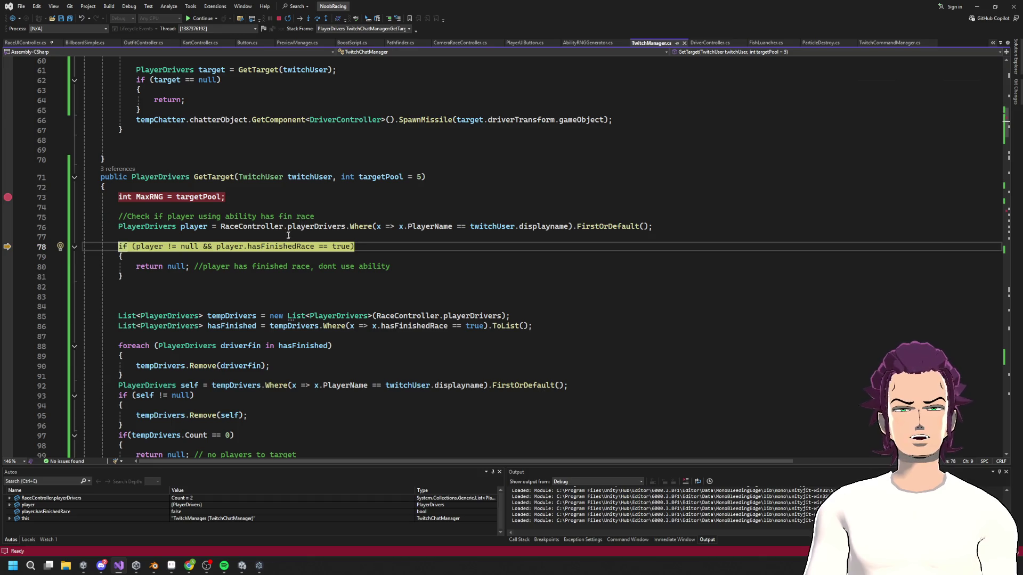
left_click(122, 276)
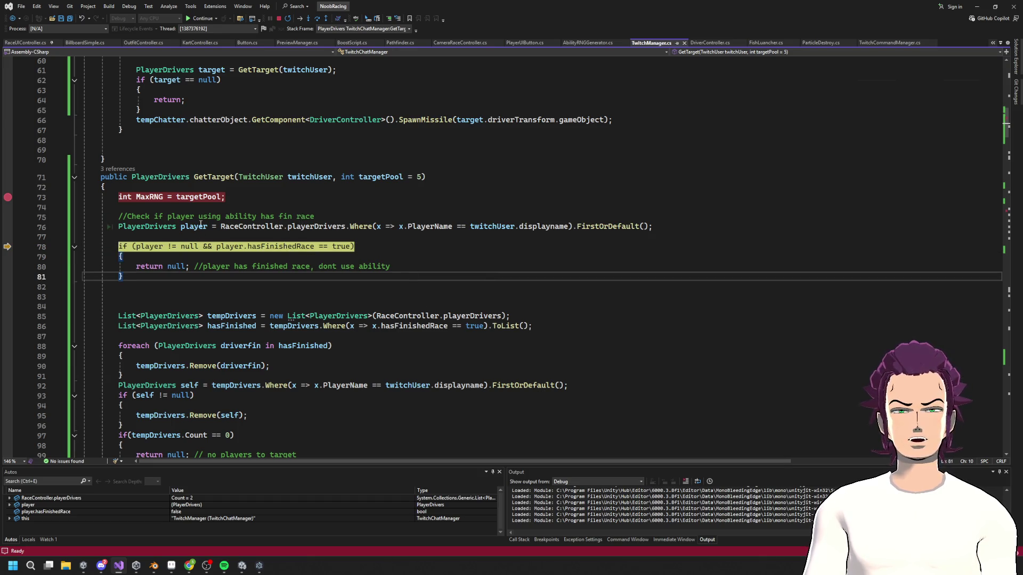
mouse_move(200, 224)
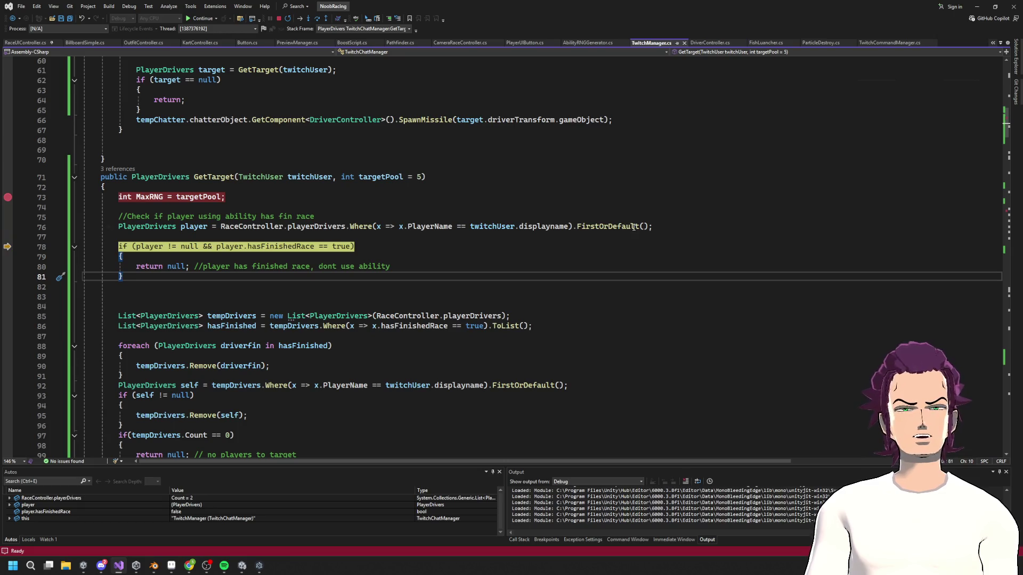
left_click(280, 246)
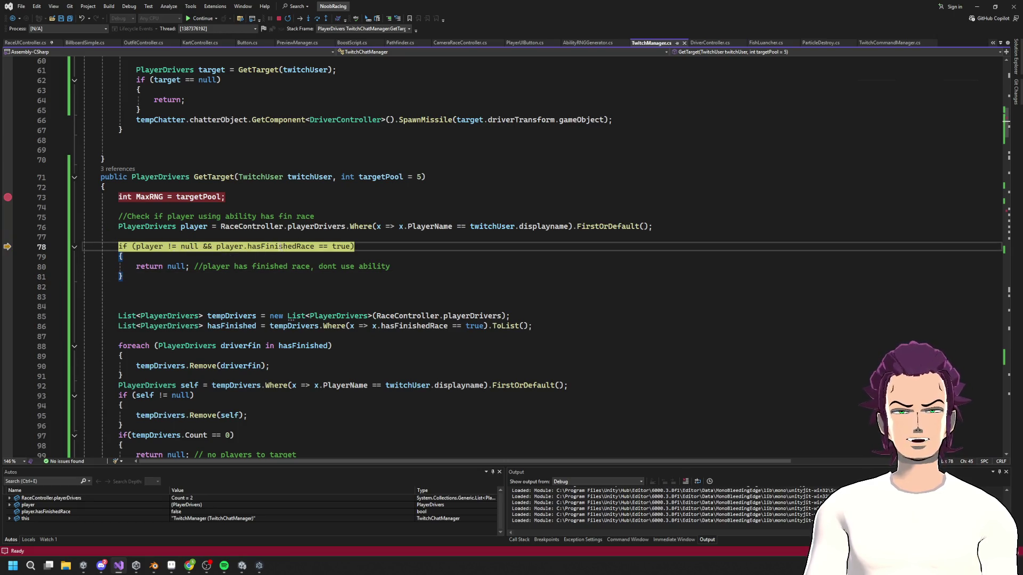
left_click(317, 18)
- Step through the finished-drivers loop to line 92 and select the removal lines 90–91
left_click(319, 20)
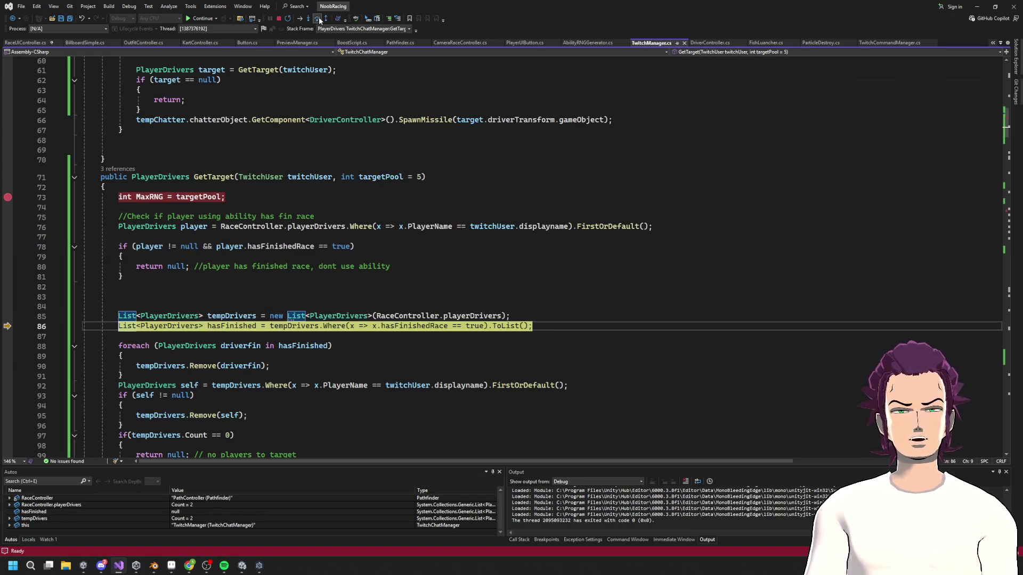
left_click(319, 20)
left_click(319, 20)
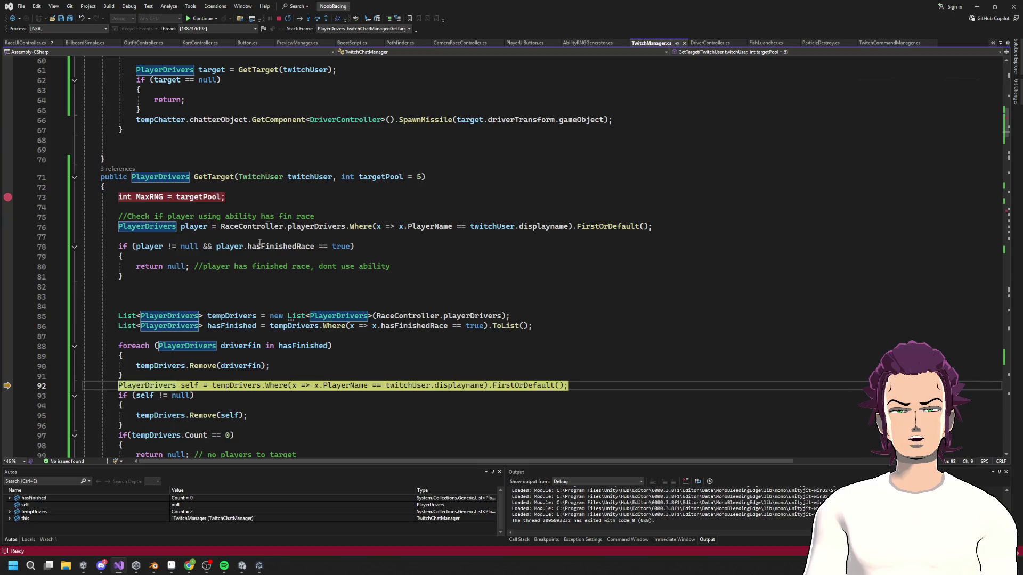
scroll(248, 364, "down", 3)
left_click_drag(132, 276, 335, 281)
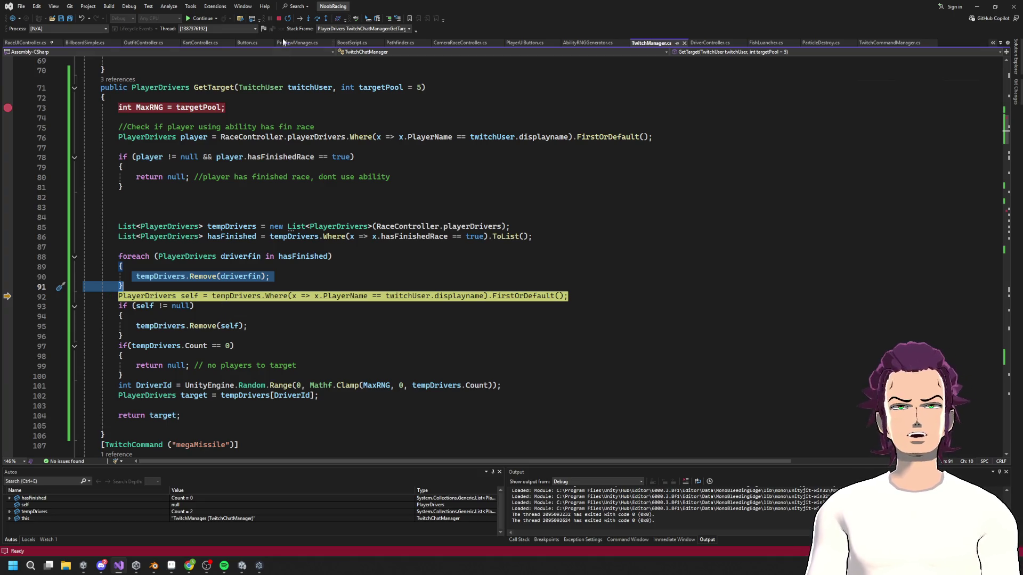
- Step to the null check on self and inspect the self and tempDrivers DataTips
left_click(319, 19)
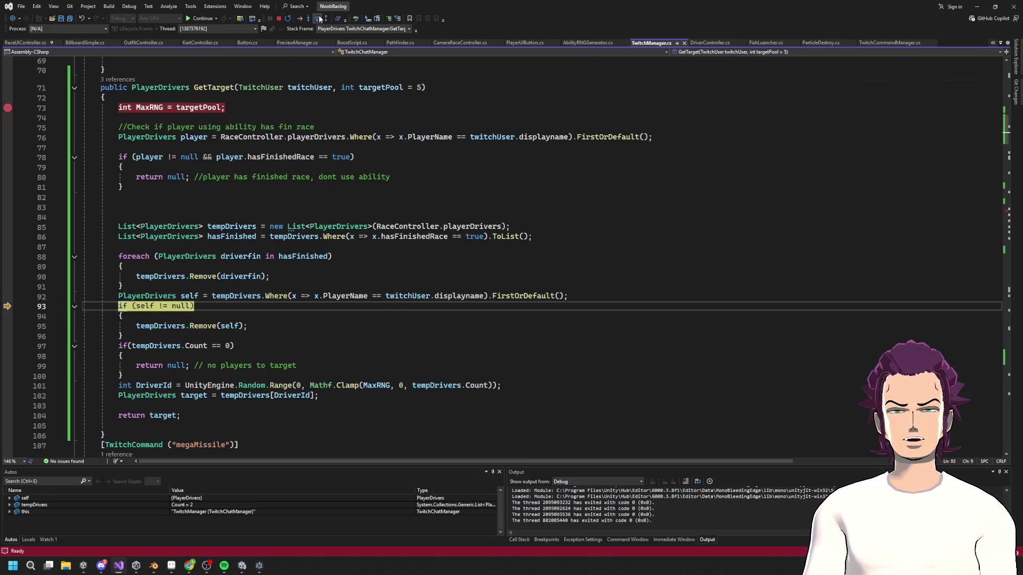
scroll(170, 239, "down", 2)
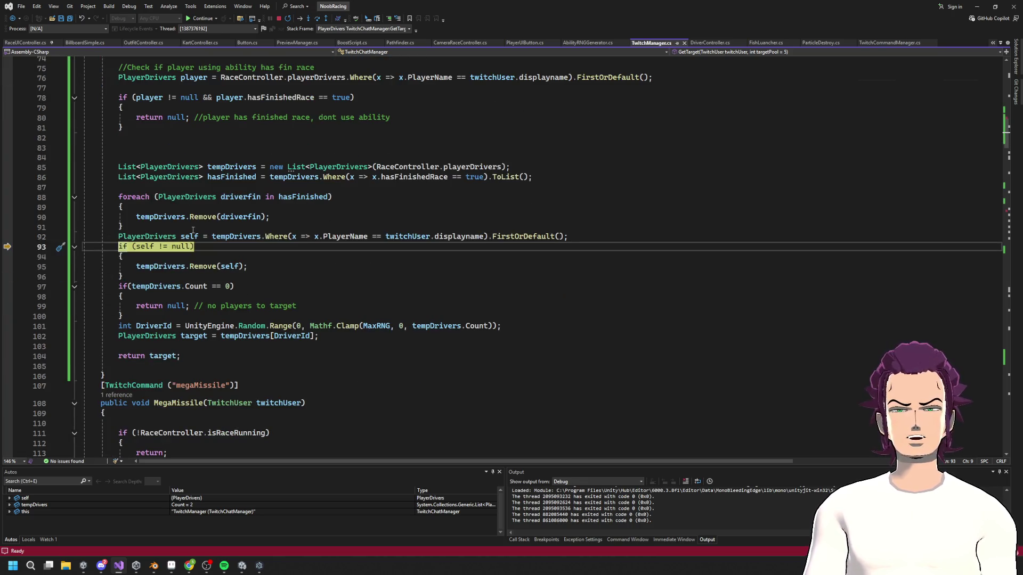
mouse_move(193, 234)
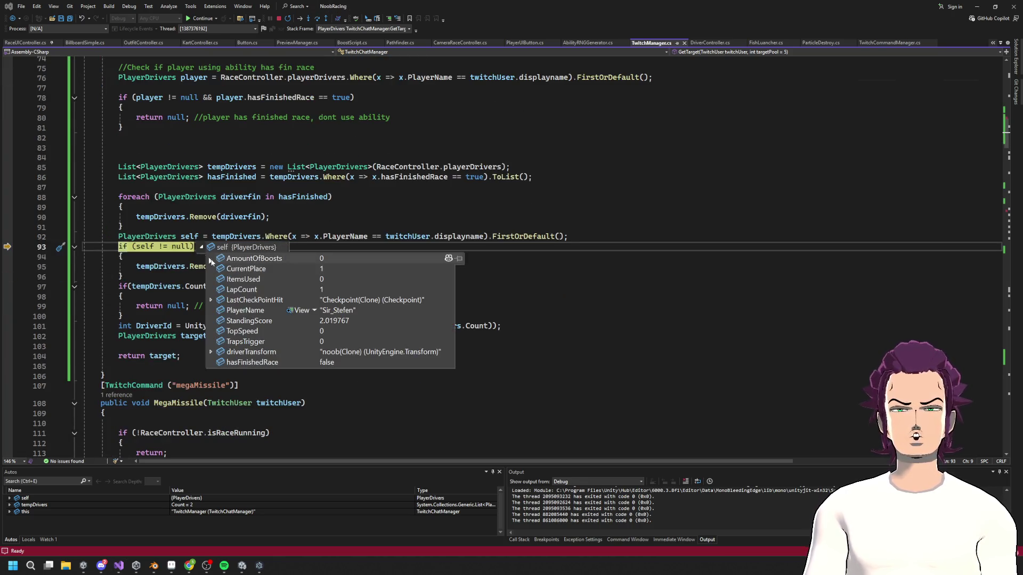
left_click(237, 187)
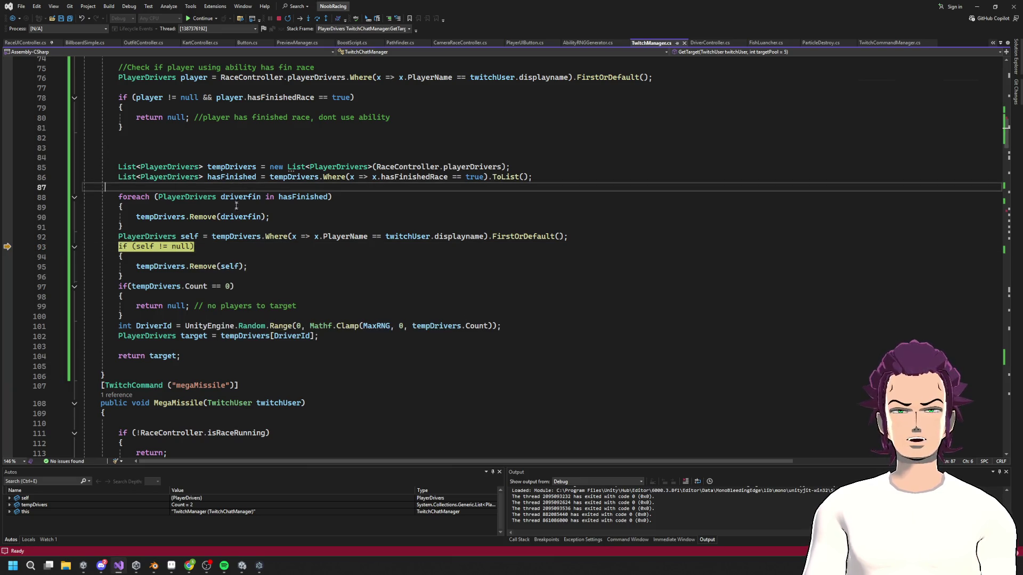
mouse_move(165, 268)
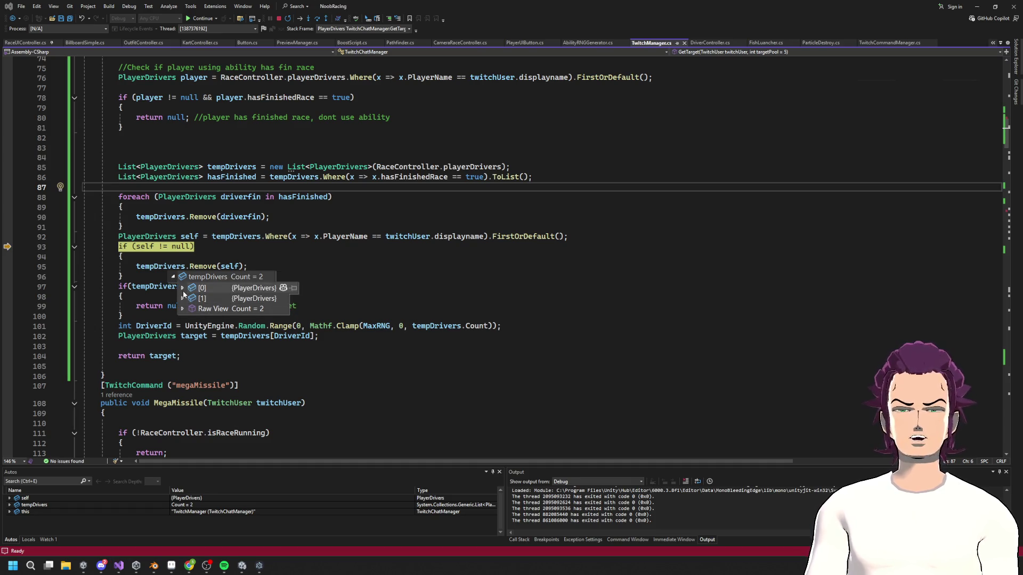
left_click(299, 266)
- Step through lines 93–96 removing the caller, confirming tempDrivers drops from 2 to 1
left_click(318, 19)
left_click(318, 19)
left_click(318, 19)
mouse_move(165, 269)
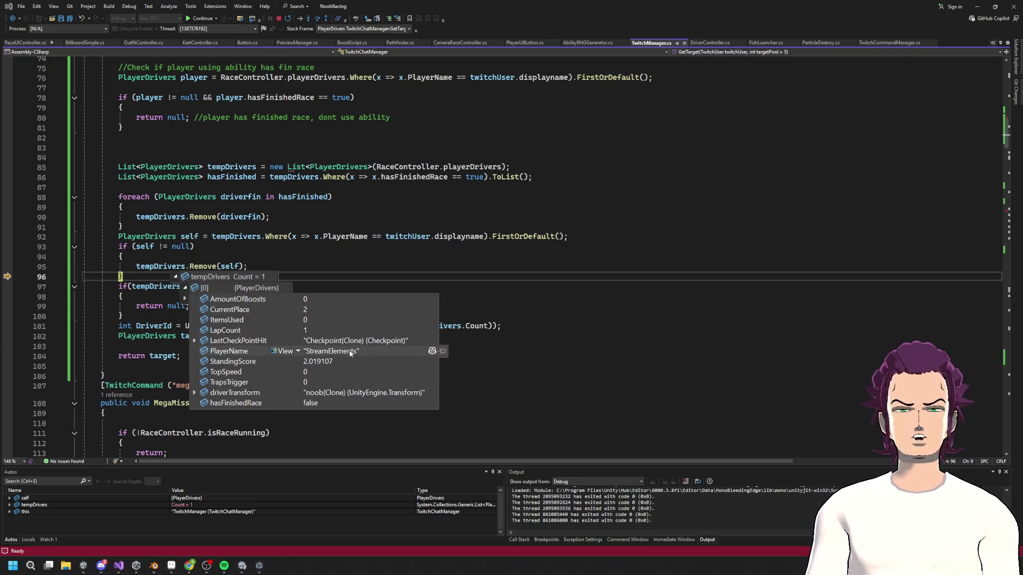
left_click(253, 230)
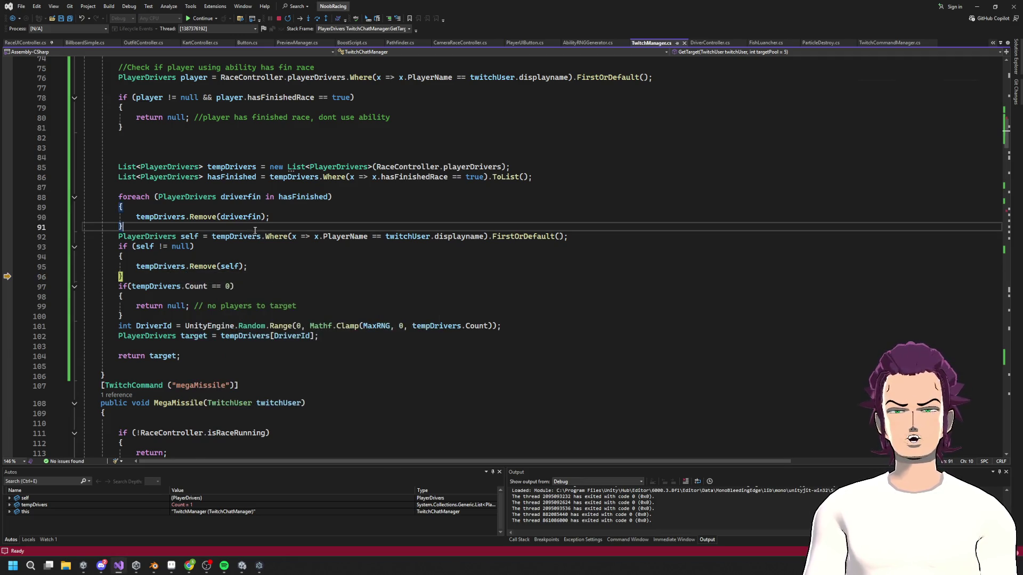
scroll(267, 221, "down", 3)
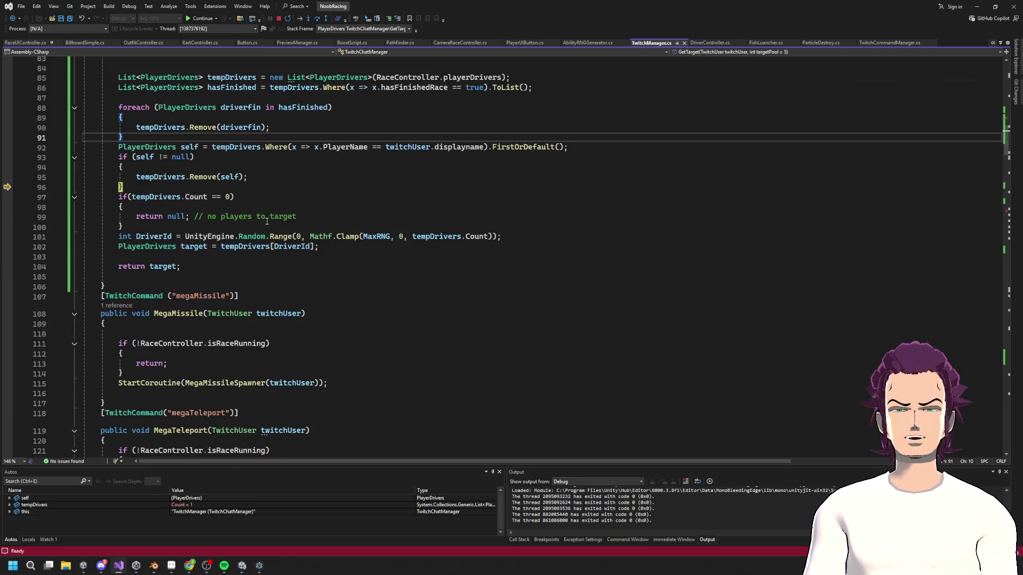
- Step past the empty-list check to the random DriverId line, checking tempDrivers.Count
left_click(318, 19)
left_click(320, 20)
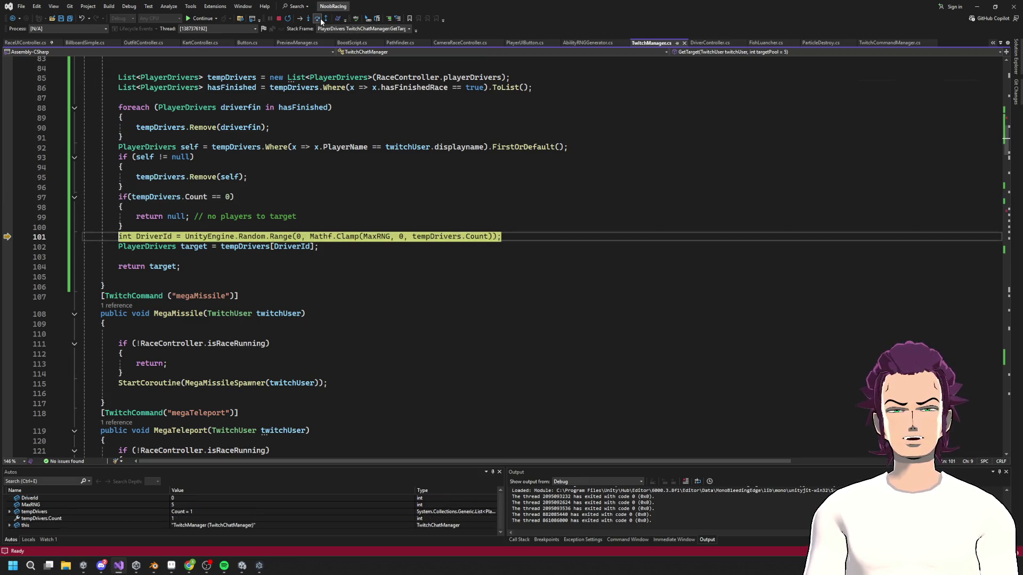
left_click(200, 197)
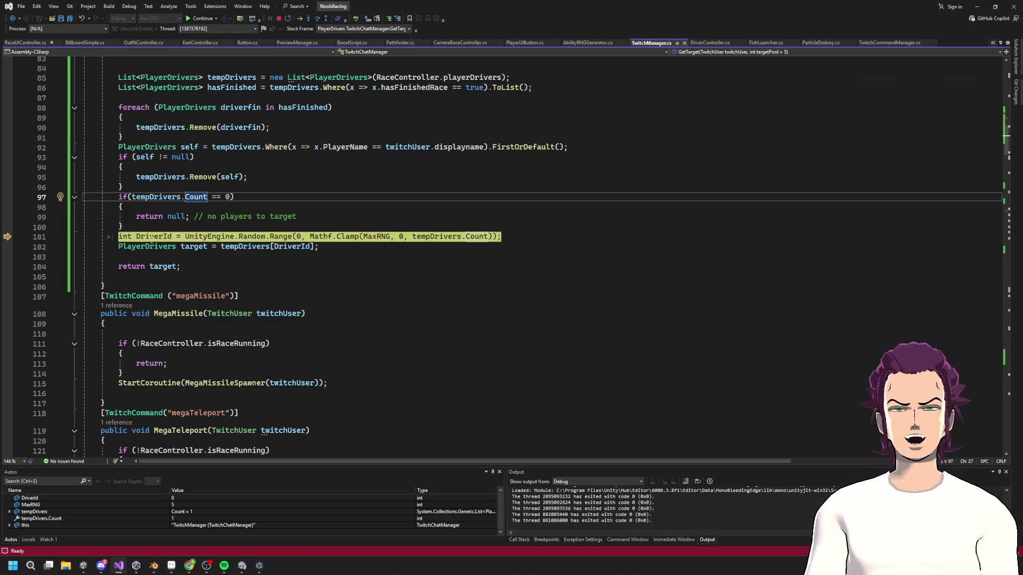
mouse_move(155, 239)
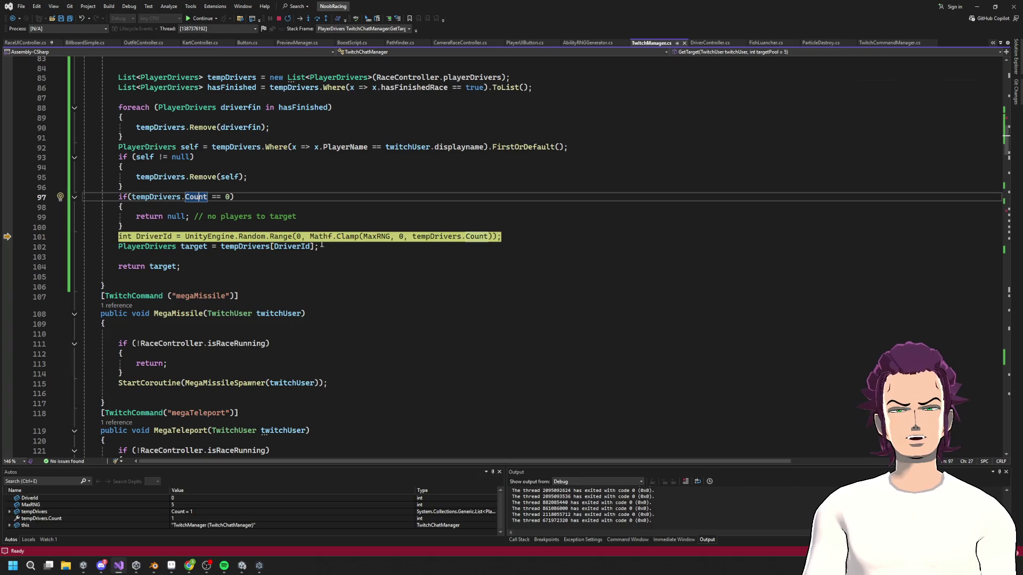
- Step to the target pick and return, inspect the chosen target's fields, then resume
left_click(318, 20)
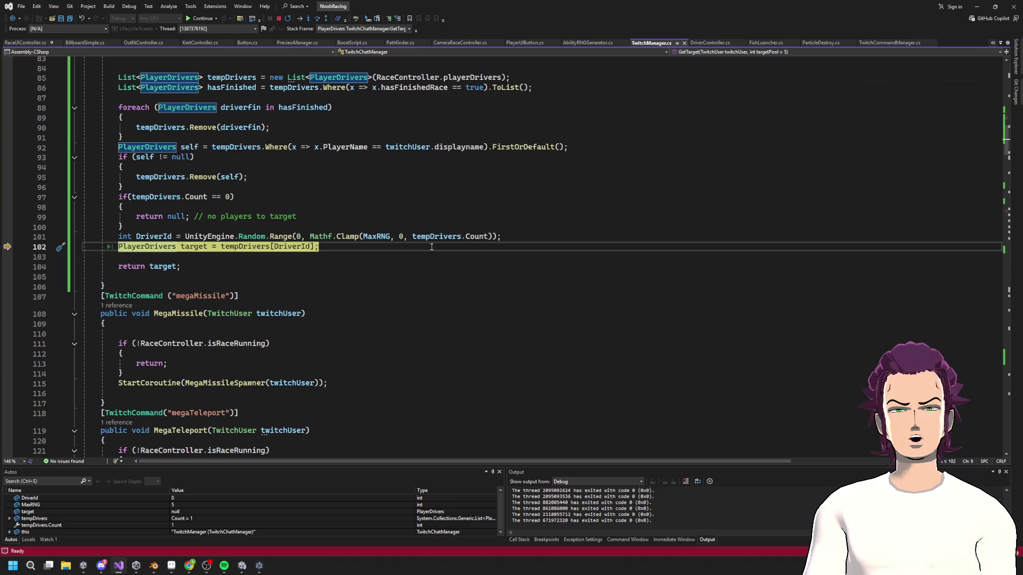
mouse_move(488, 241)
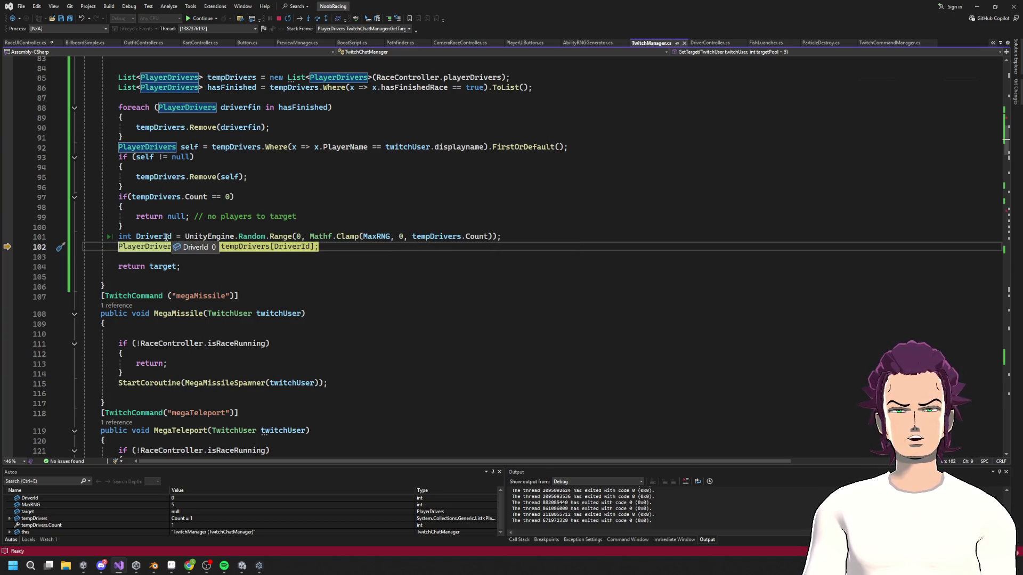
mouse_move(296, 250)
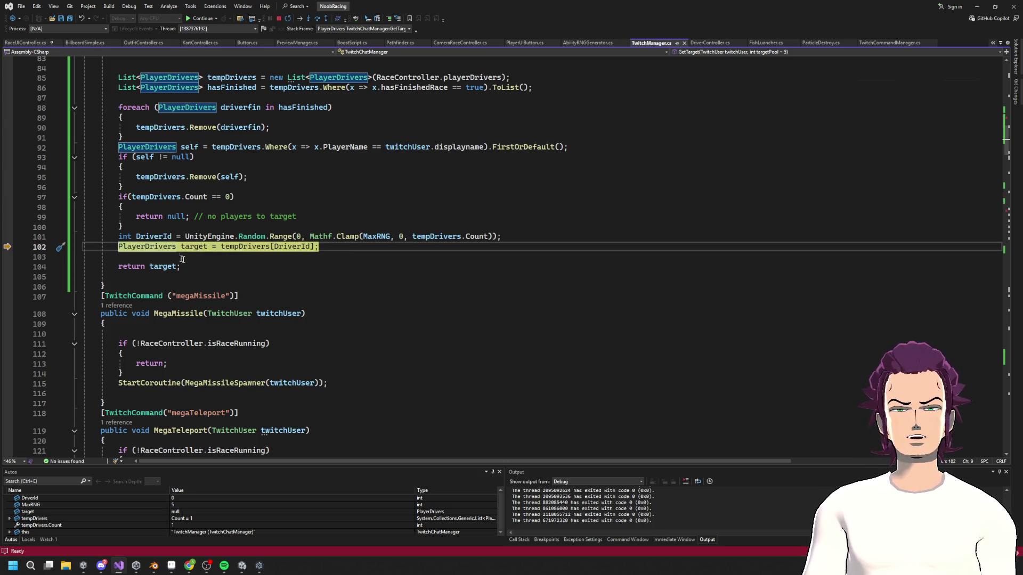
left_click(318, 20)
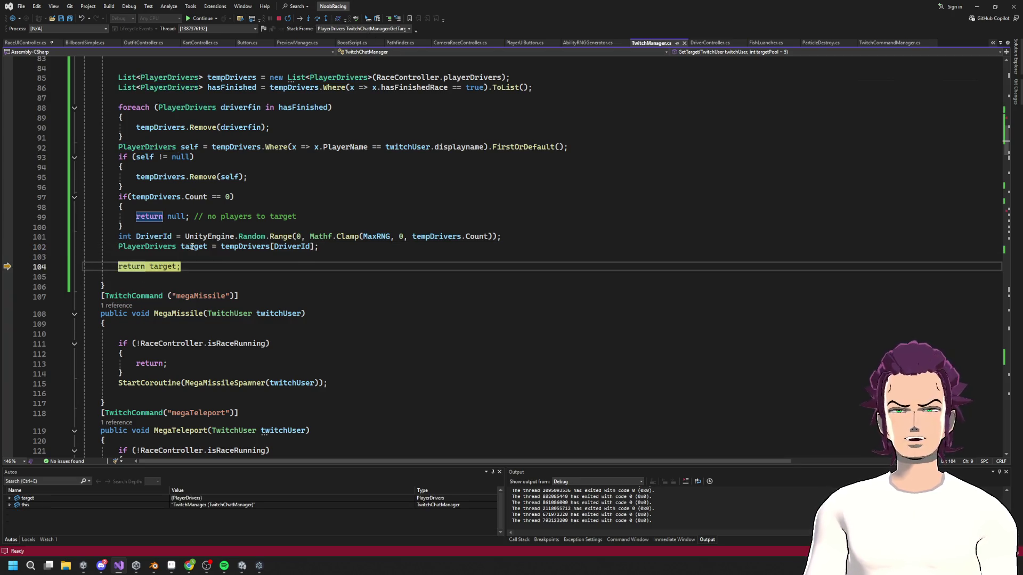
left_click(202, 259)
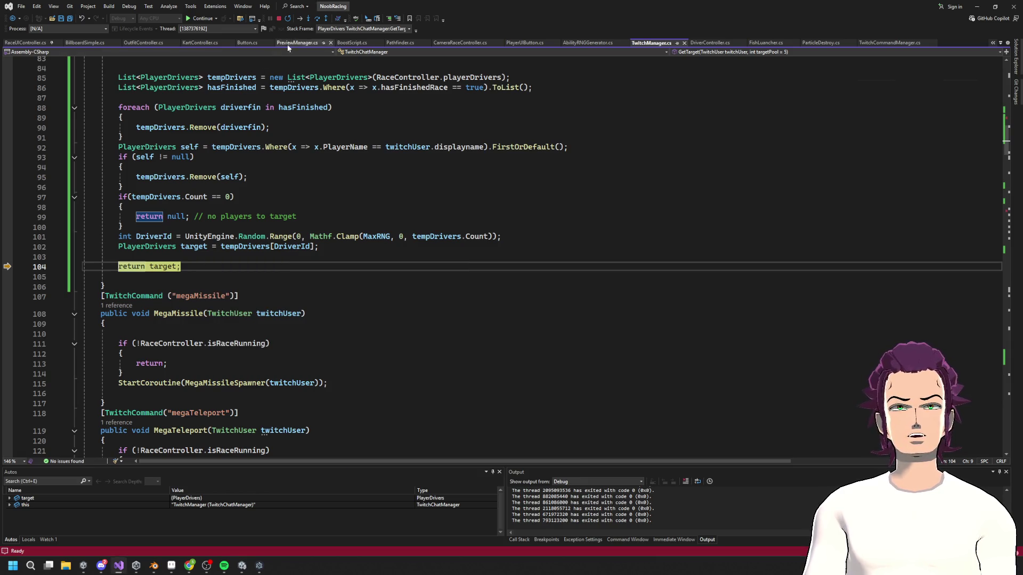
left_click(318, 20)
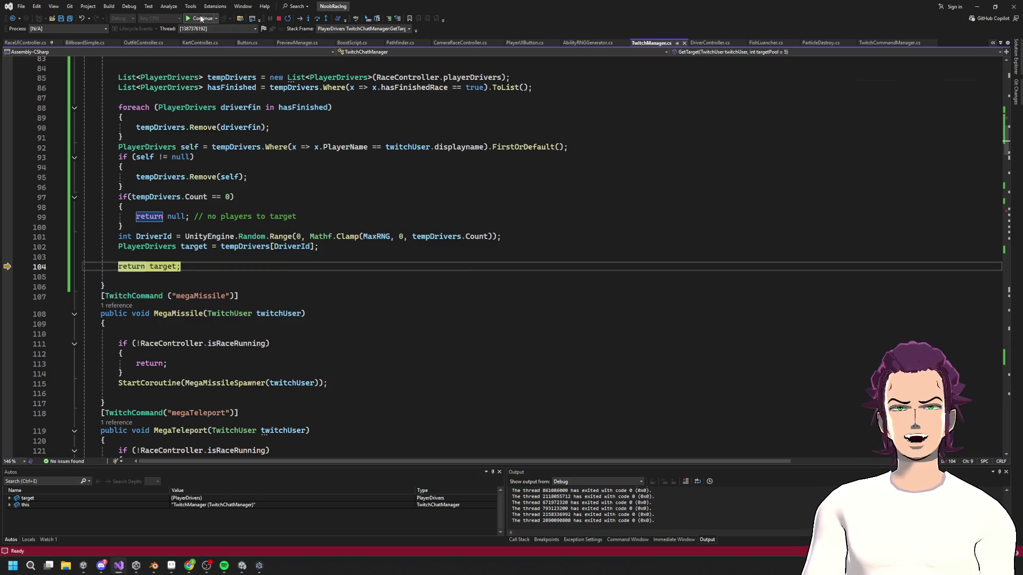
key("alt+Tab")
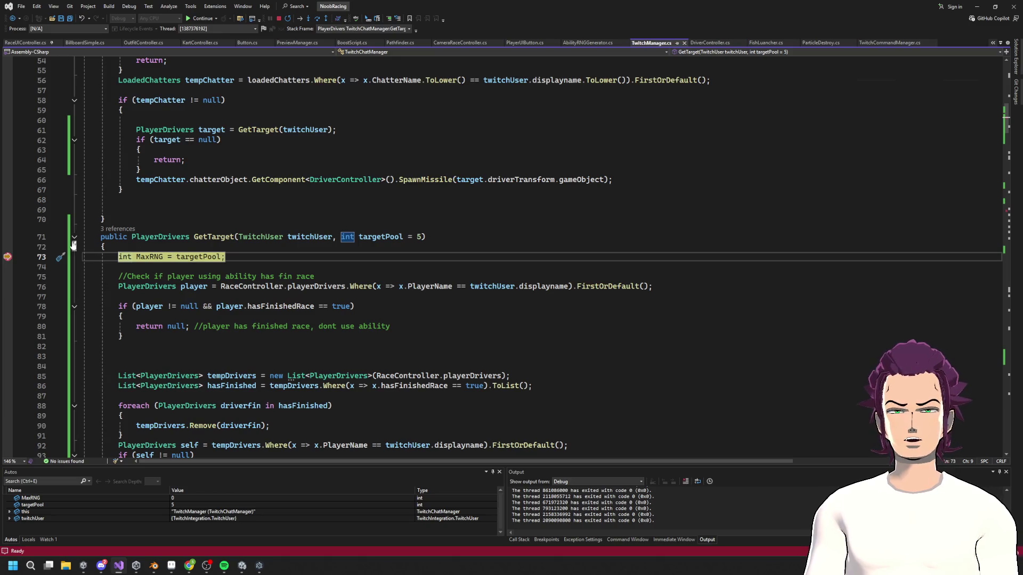
- Remove the line 73 breakpoint and continue the paused game
left_click(8, 256)
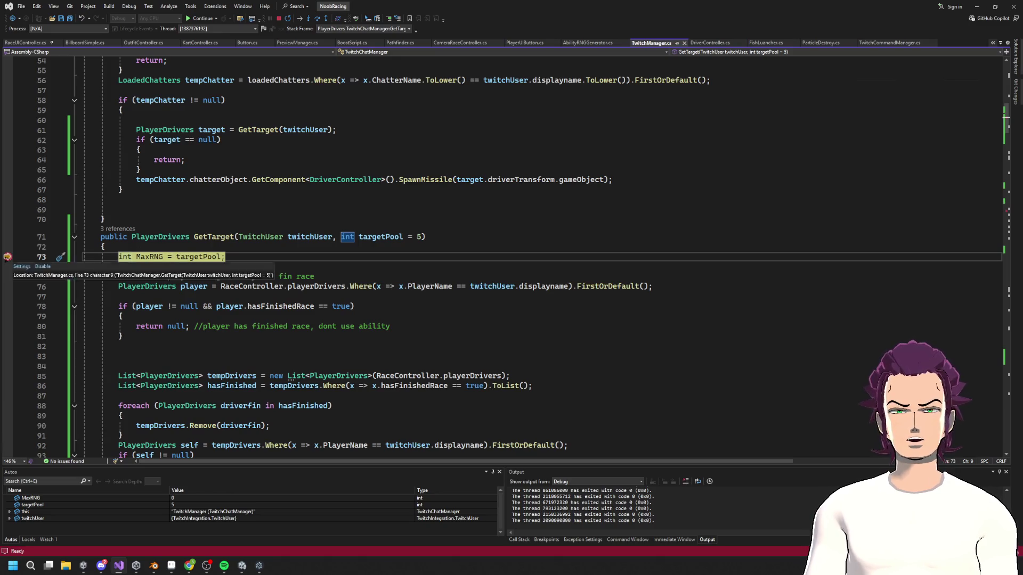
left_click(201, 20)
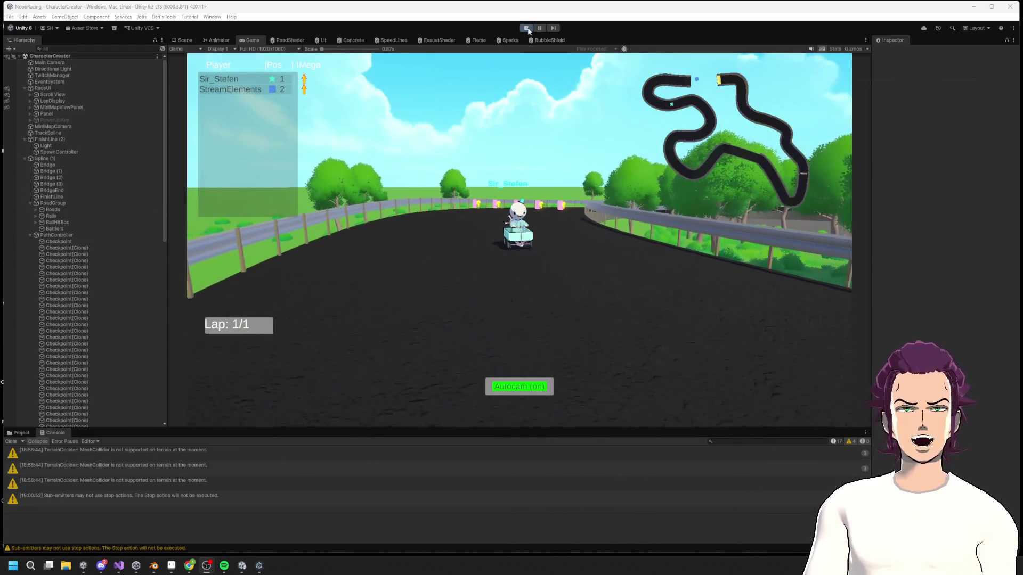
- Exit Play mode and start the race again from the start line
left_click(526, 28)
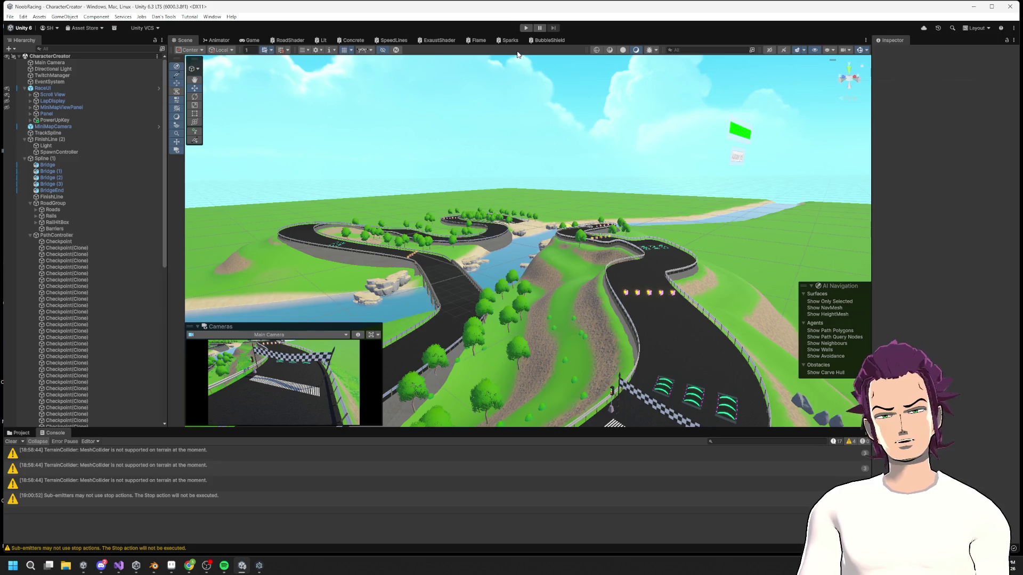
key("alt+Tab")
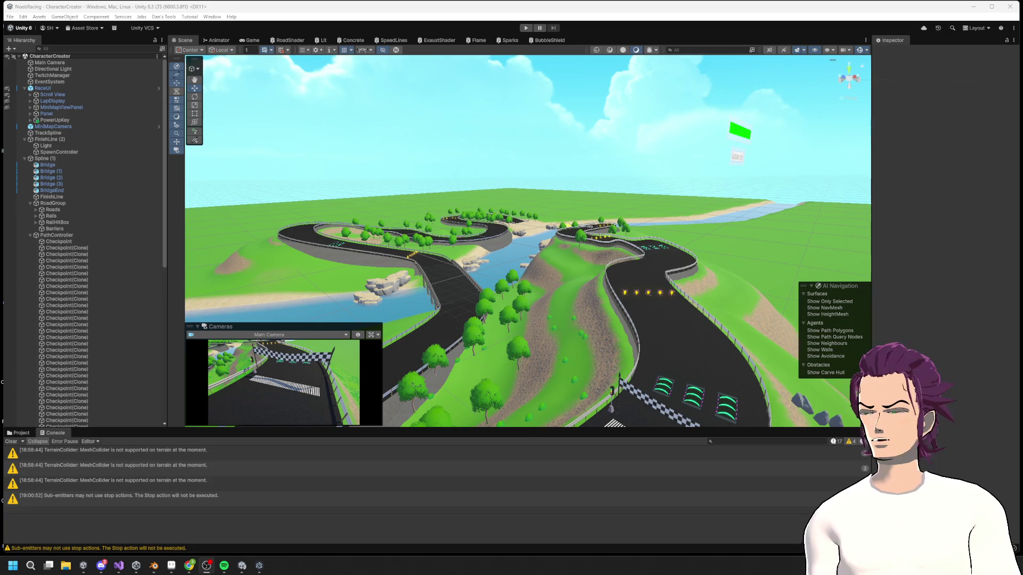
left_click(526, 28)
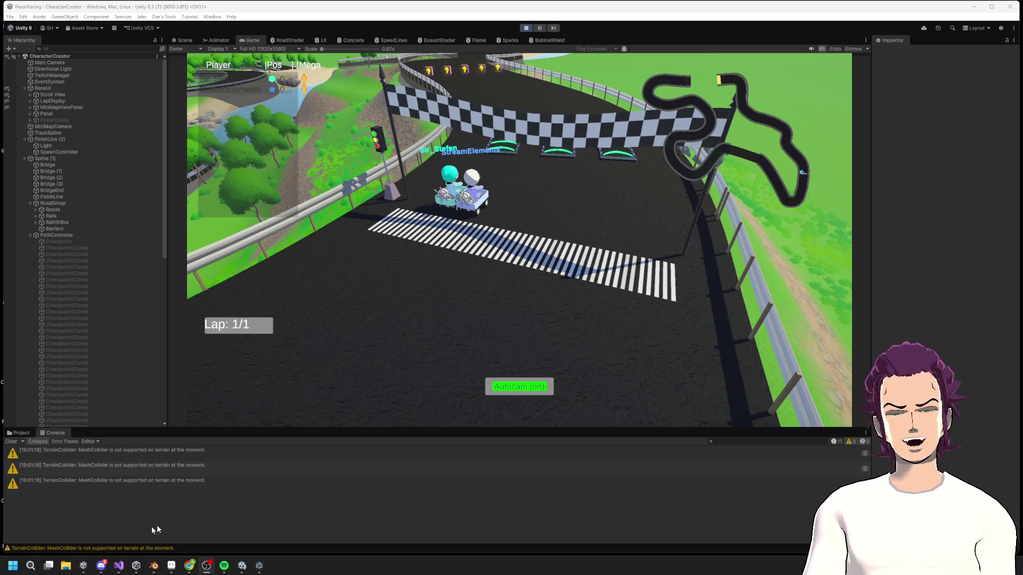
- Check Visual Studio, return to Unity, then bring up the Racing Chat Game Trello board
left_click(119, 567)
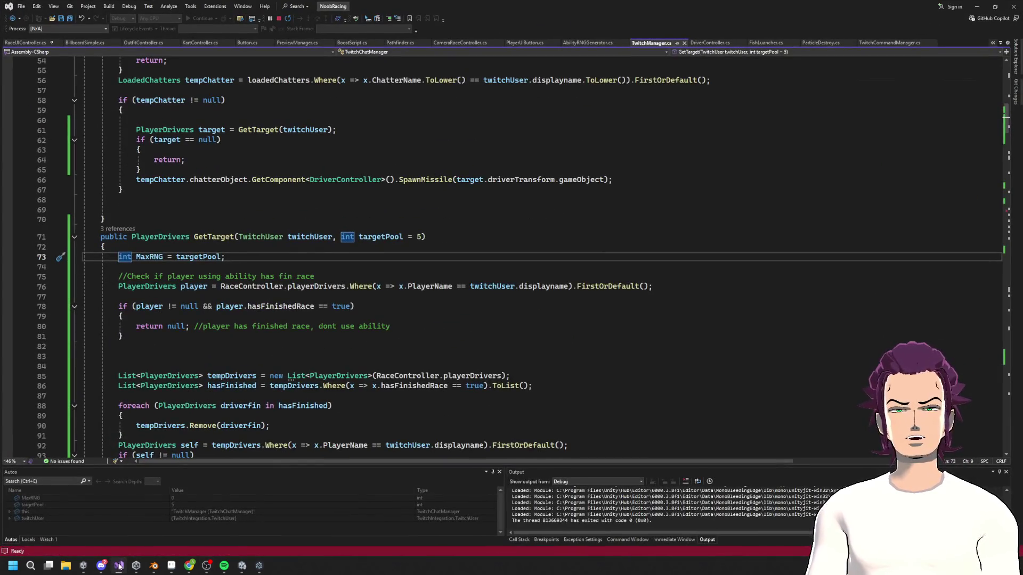
left_click(119, 566)
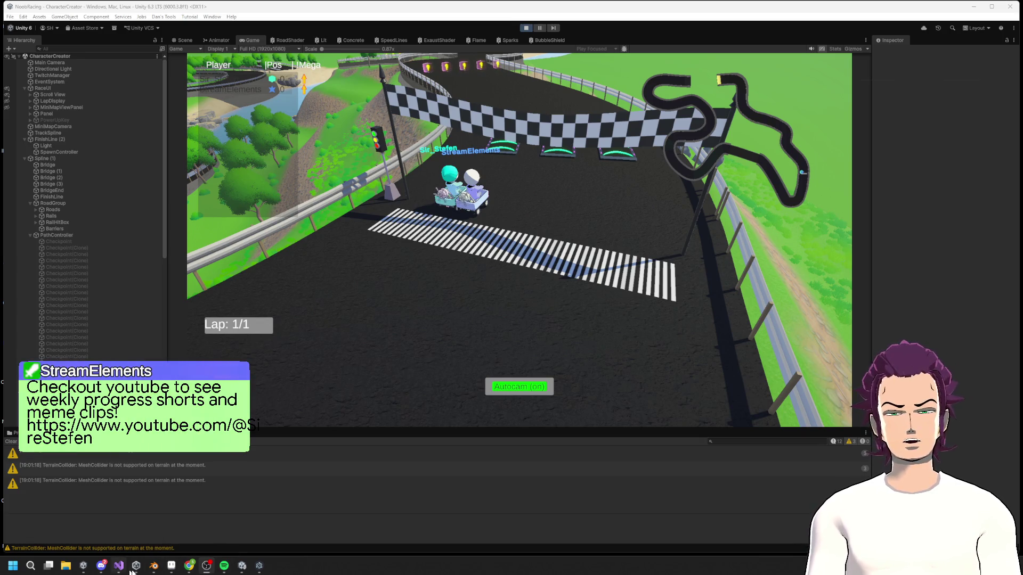
mouse_move(189, 566)
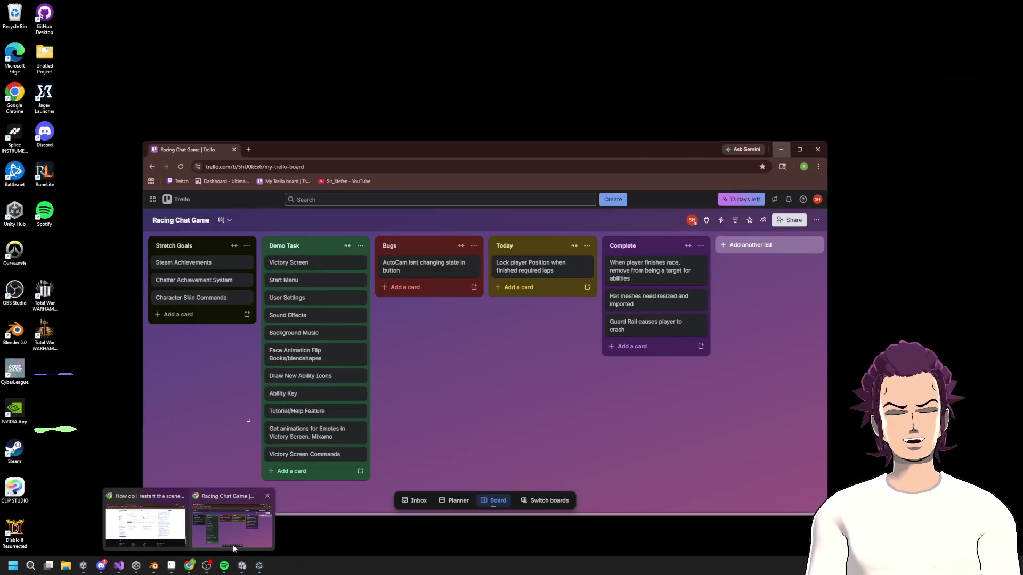
left_click(233, 545)
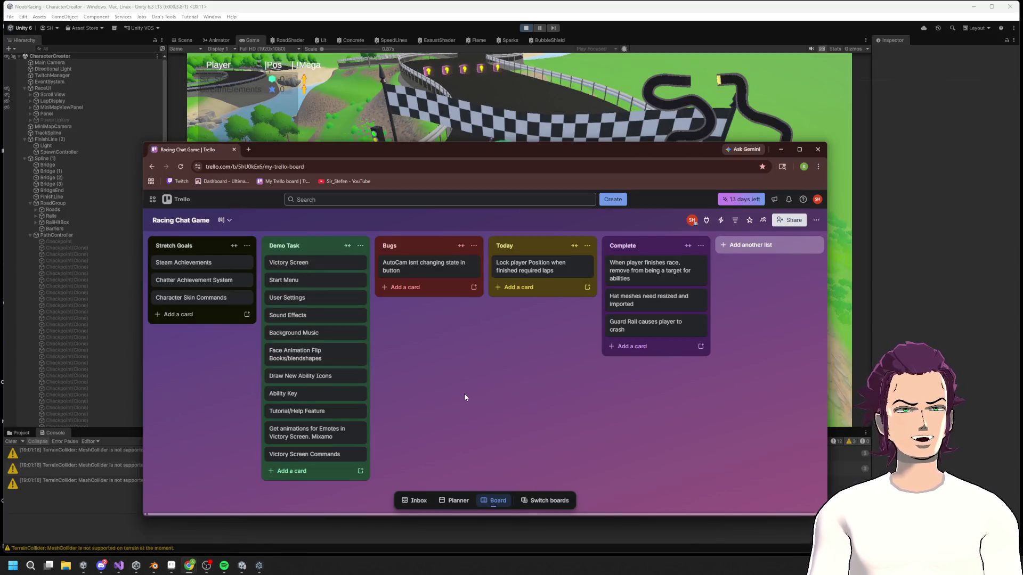
- Move the lock-position card to Complete and the AutoCam bug to Today, then hide the board
left_click_drag(530, 267, 654, 269)
left_click_drag(424, 278, 537, 269)
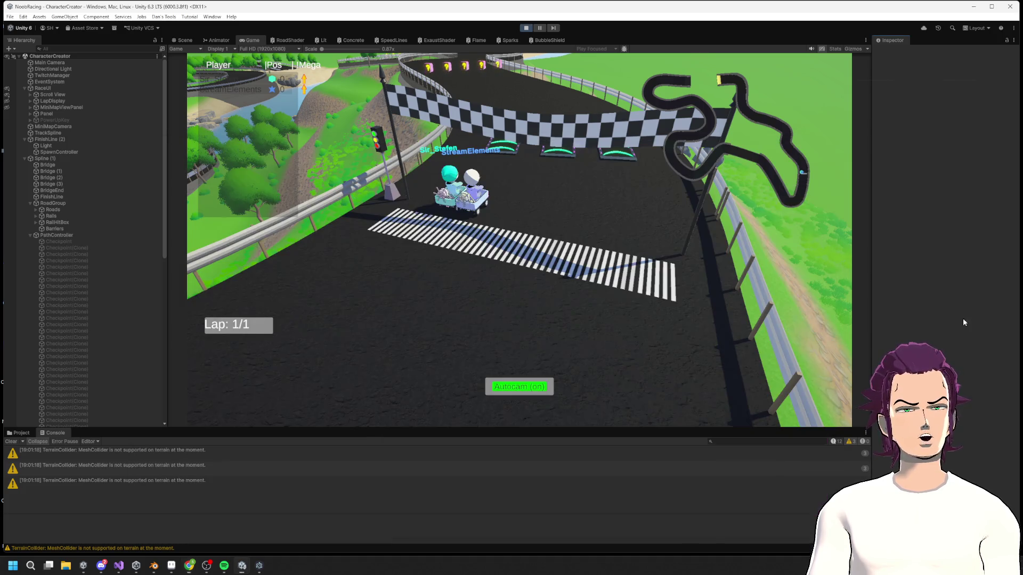
left_click(781, 149)
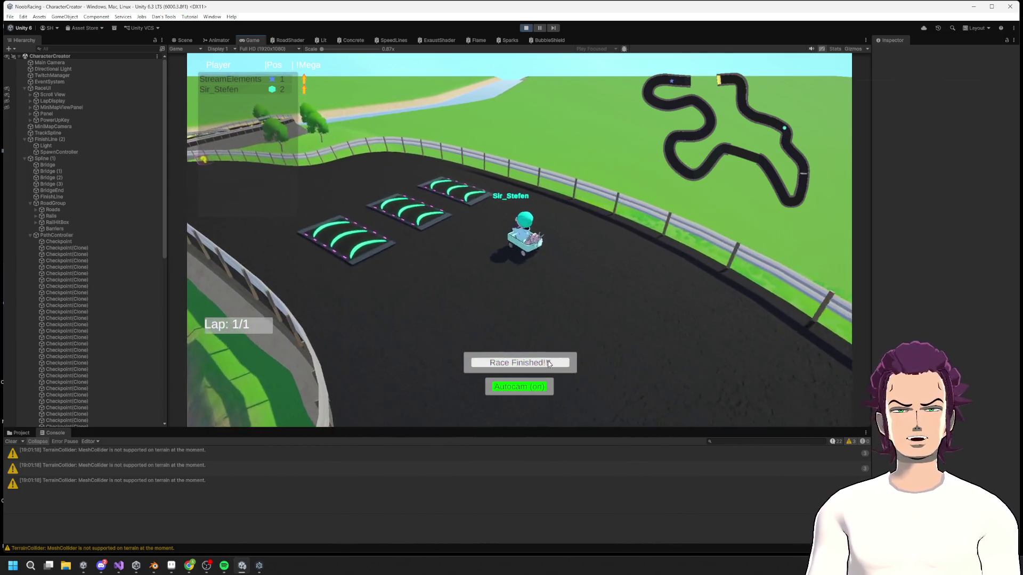
- Bring the task board back up over the finished race
key("alt+Tab")
- Return to the reset Unity game, then bring the Racing Chat Game board back to front
left_click(957, 234)
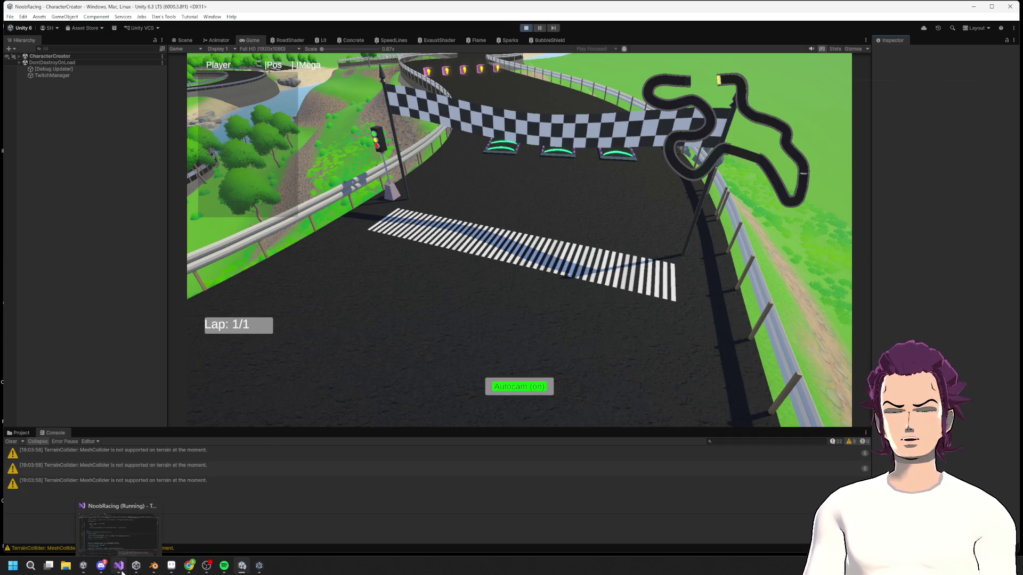
mouse_move(103, 570)
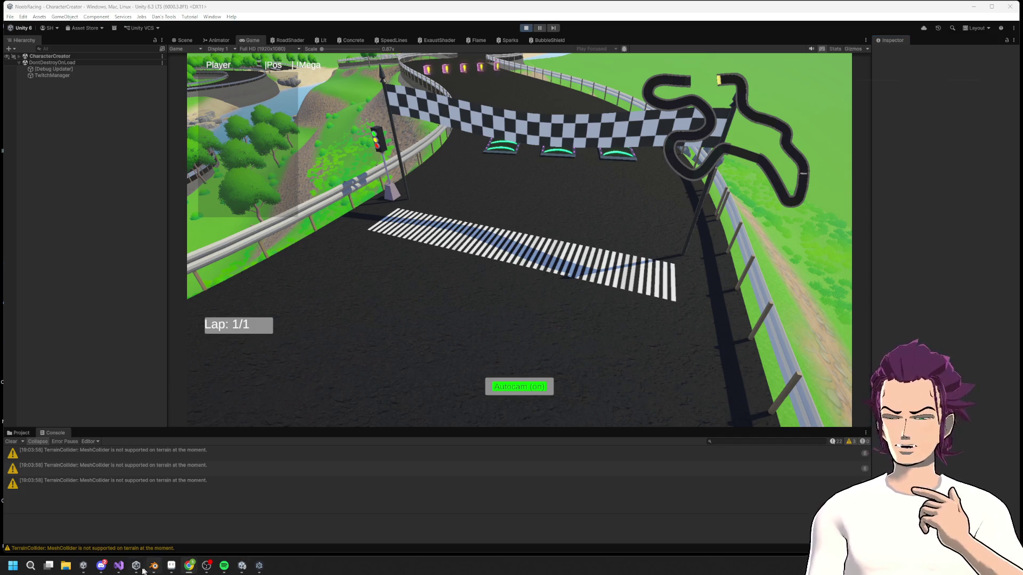
mouse_move(189, 565)
left_click(232, 525)
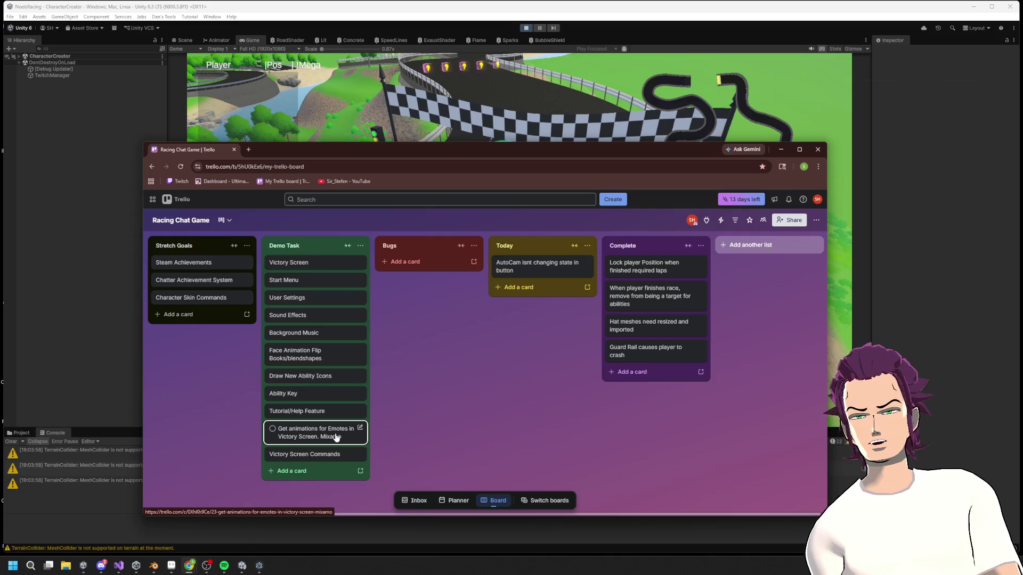
- Dismiss the Trello board to return to the editor
left_click(889, 293)
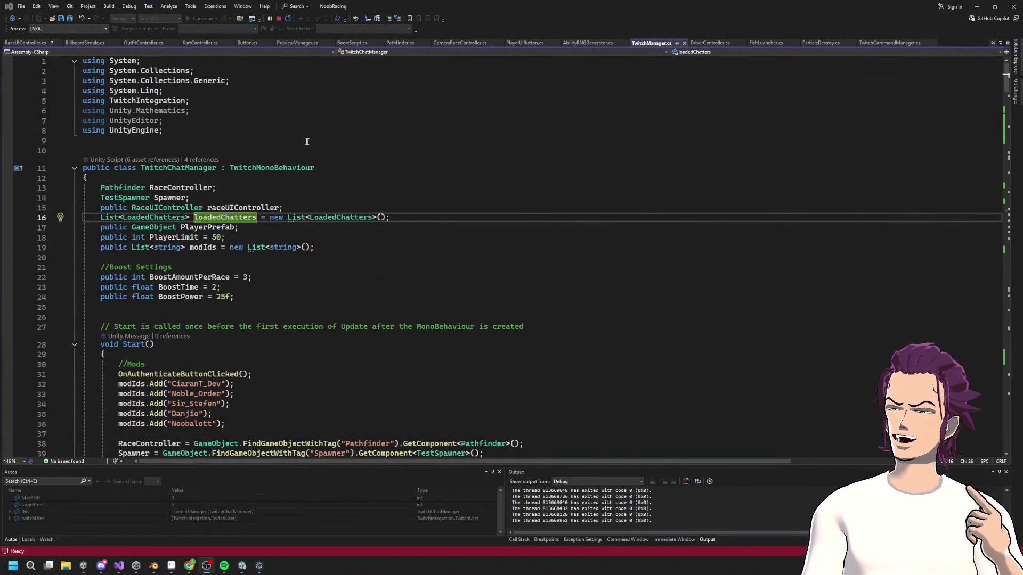
- Delete the Unity.Mathematics and UnityEditor imports, review the LoadedChatters class, then minimize Visual Studio
left_click_drag(170, 123, 46, 110)
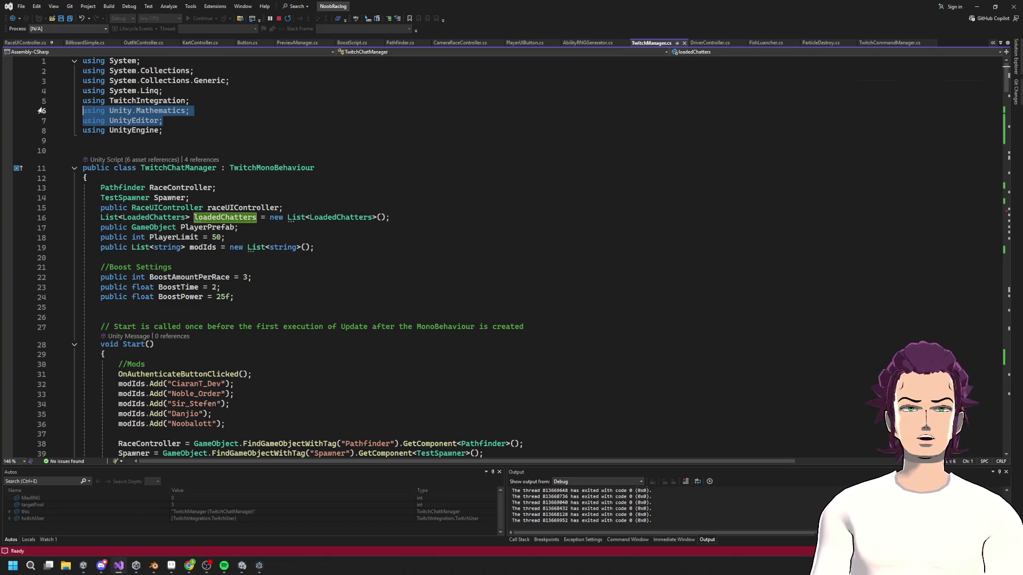
key("BackSpace")
key("BackSpace")
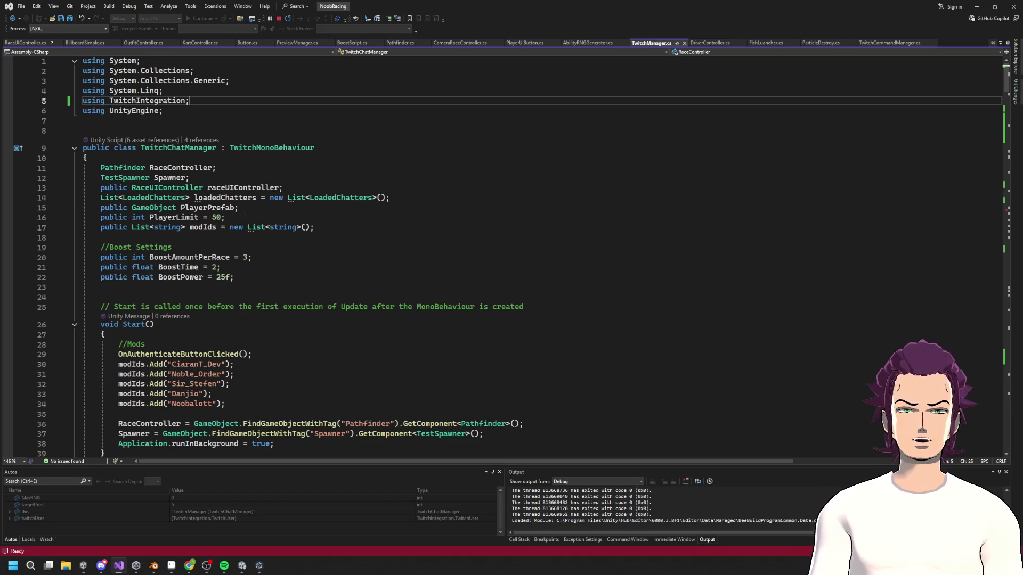
right_click(148, 197)
left_click(209, 248)
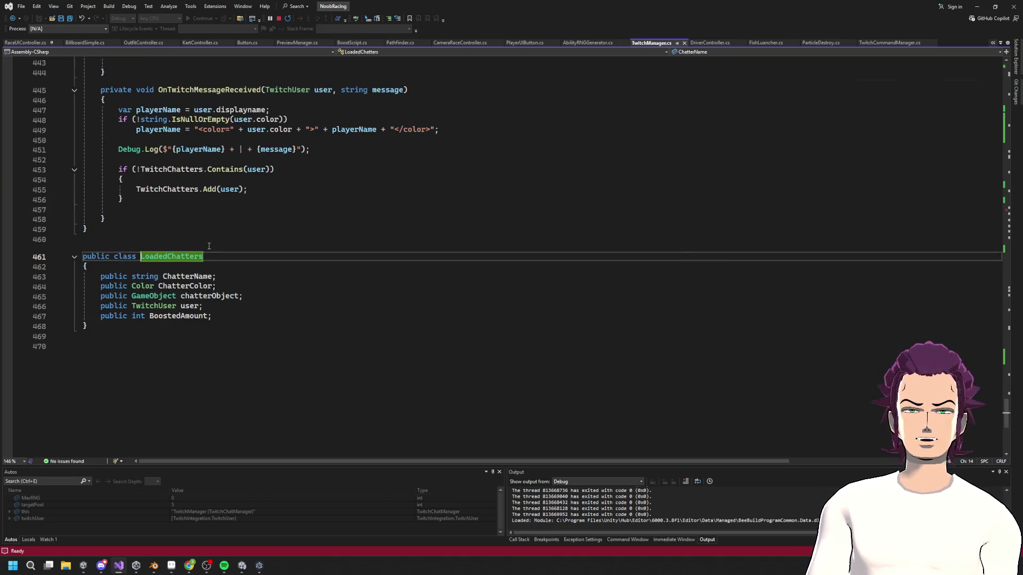
left_click(200, 311)
left_click(154, 307)
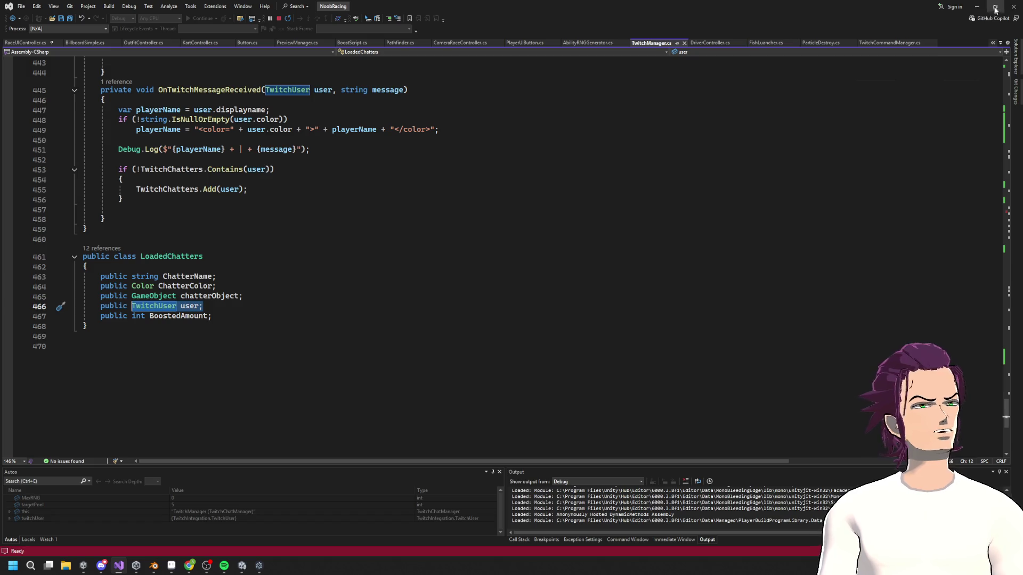
left_click(977, 7)
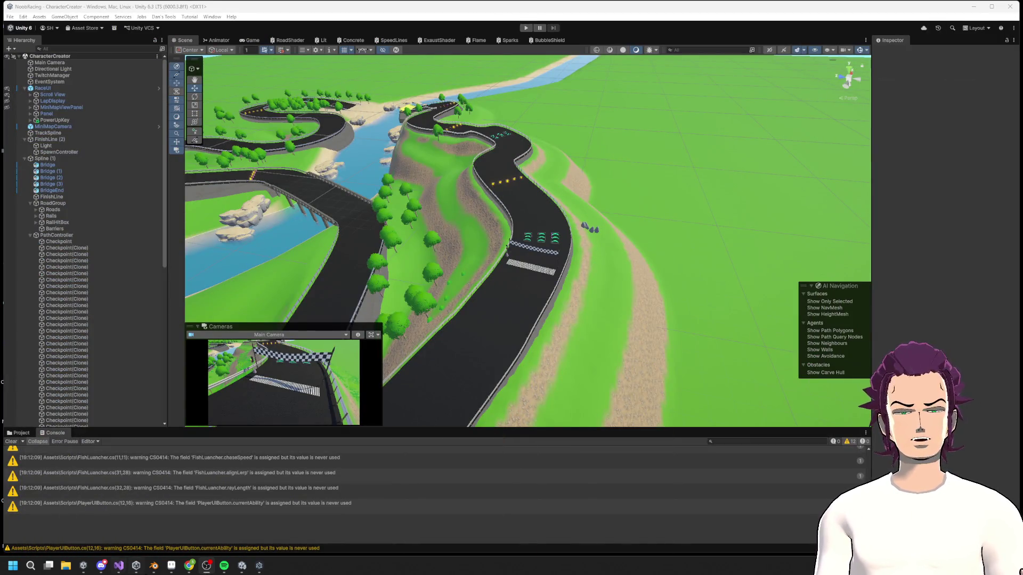
- Switch from the Unity editor to the Blender window
key("alt+Tab")
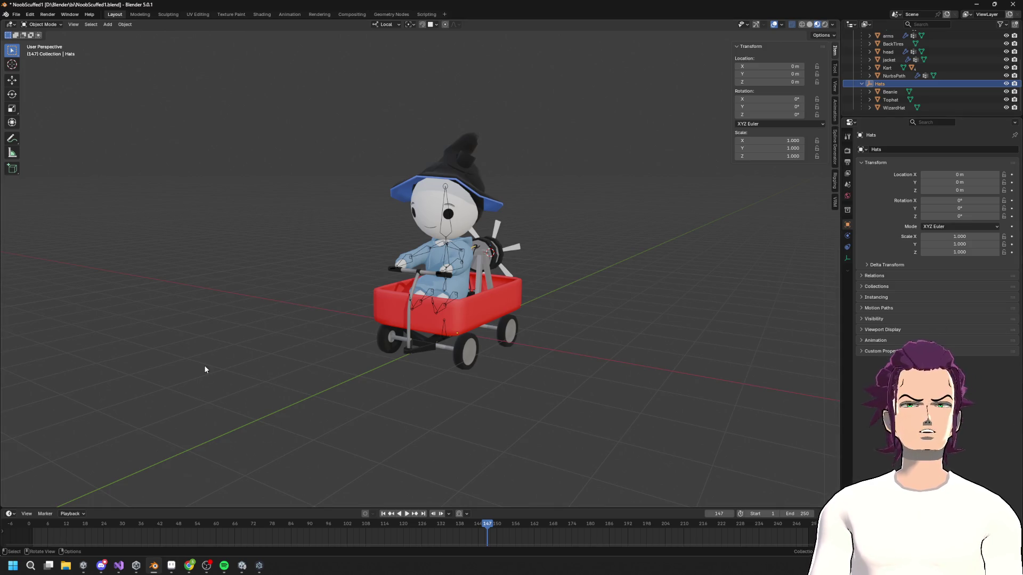
- Select the armature and collapse the Armature data and BackTires Outliner entries, then reselect Armature
left_click(448, 245)
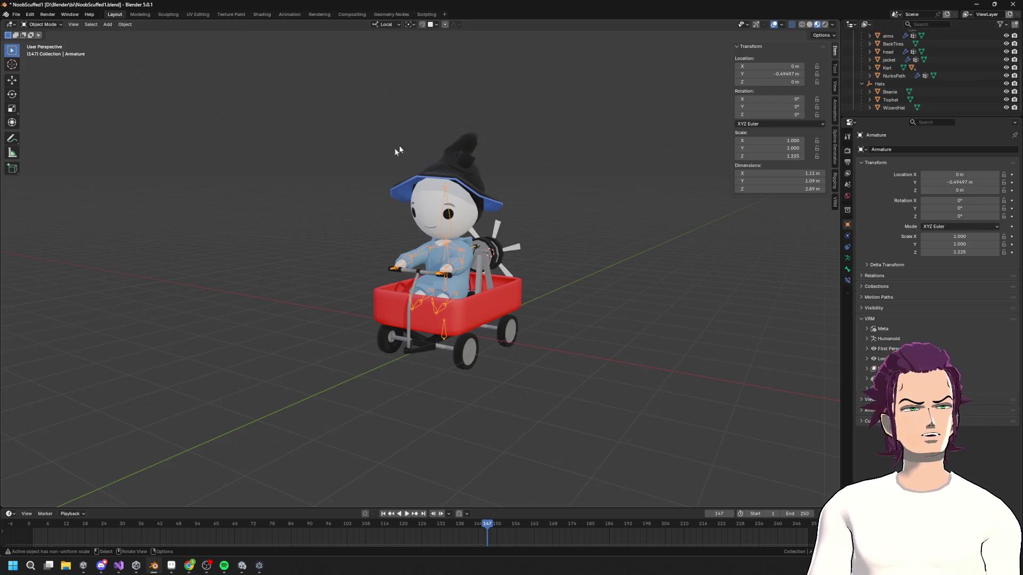
scroll(856, 109, "up", 5)
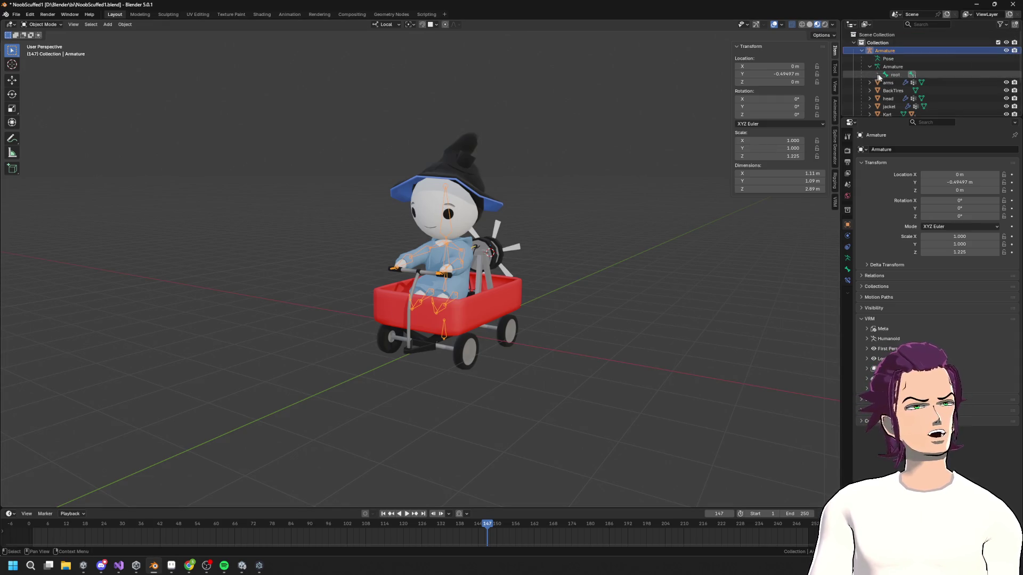
left_click(869, 66)
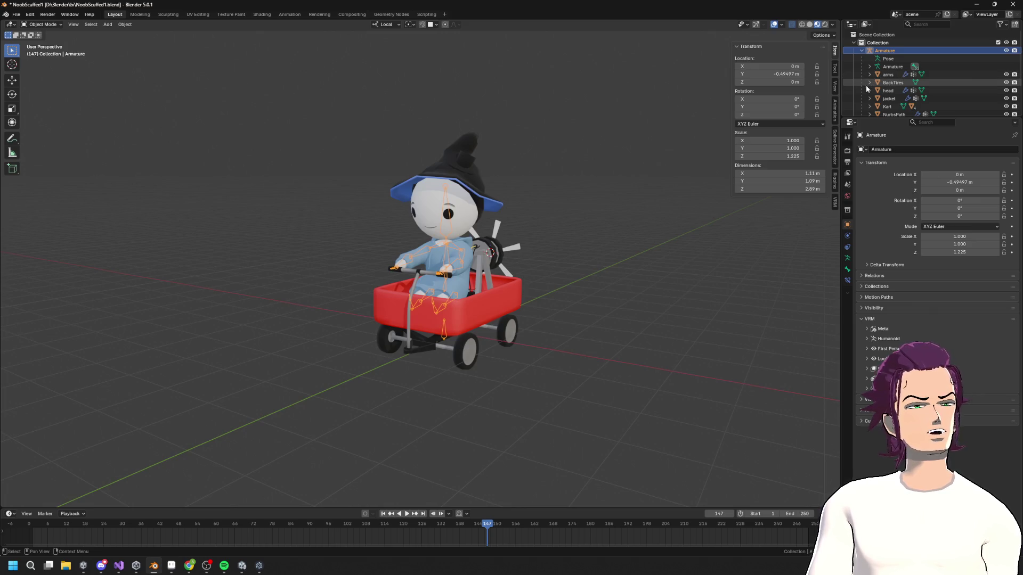
left_click(870, 83)
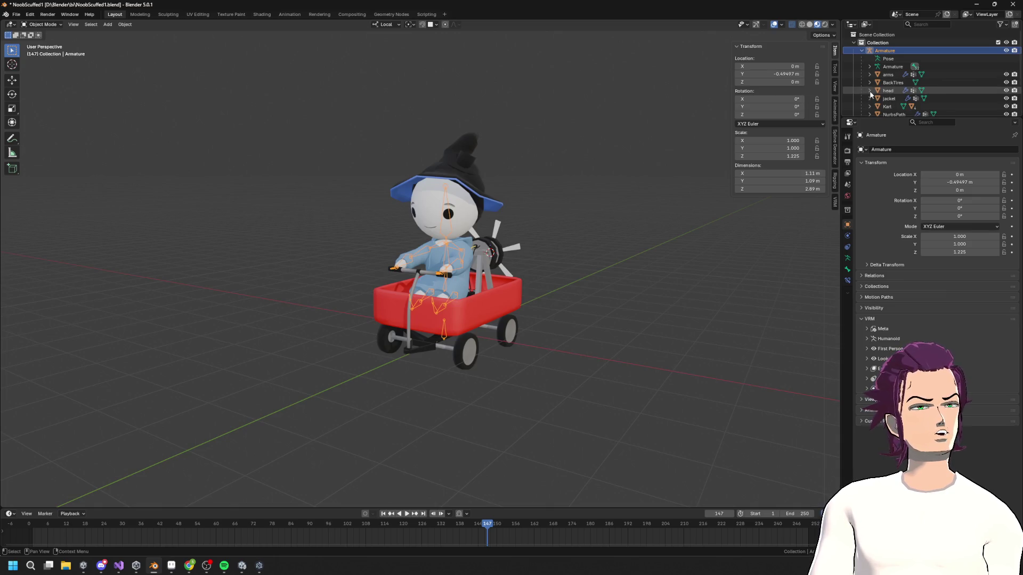
scroll(874, 97, "down", 3)
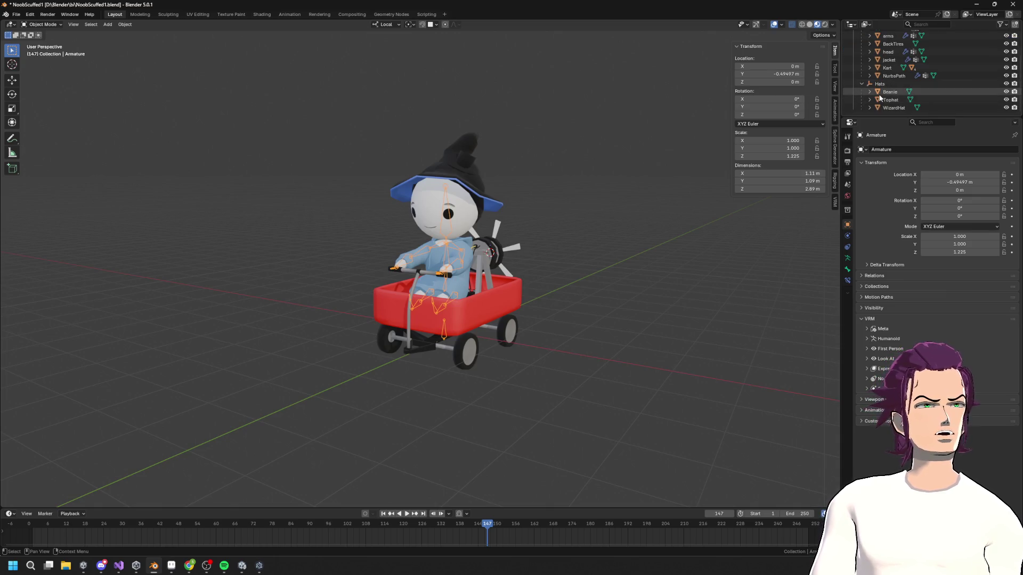
scroll(880, 85, "up", 3)
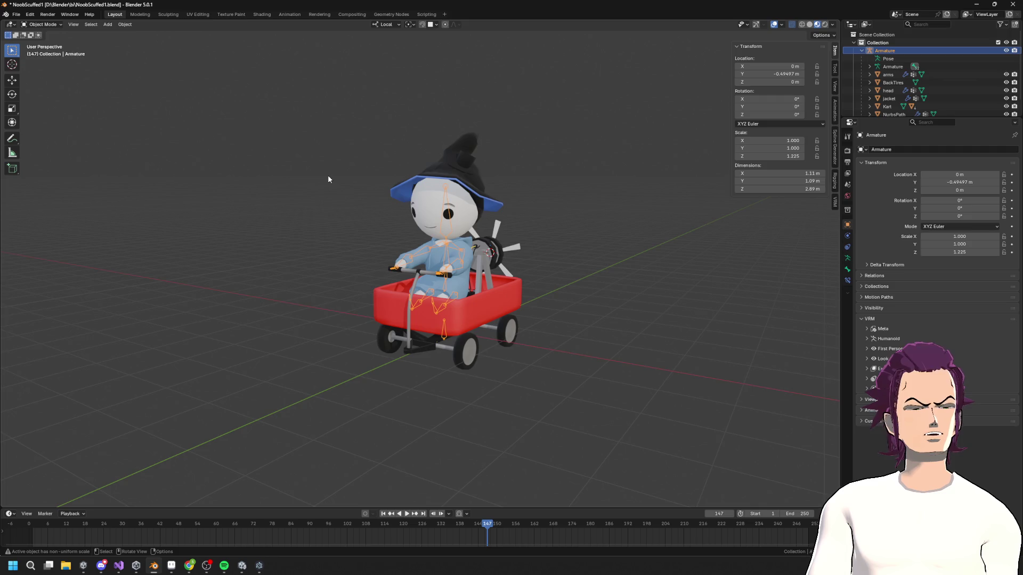
left_click(886, 75)
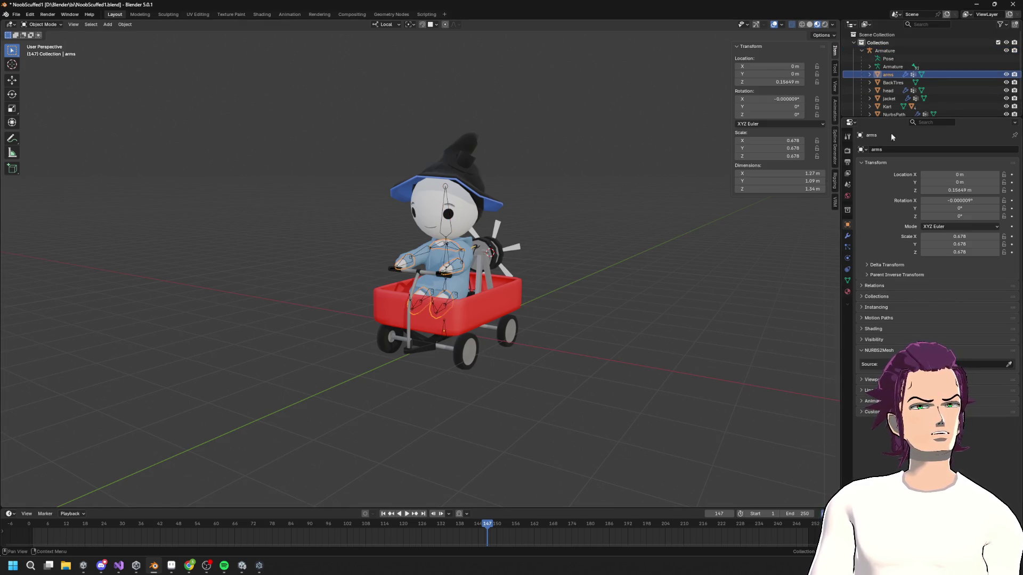
left_click(893, 66)
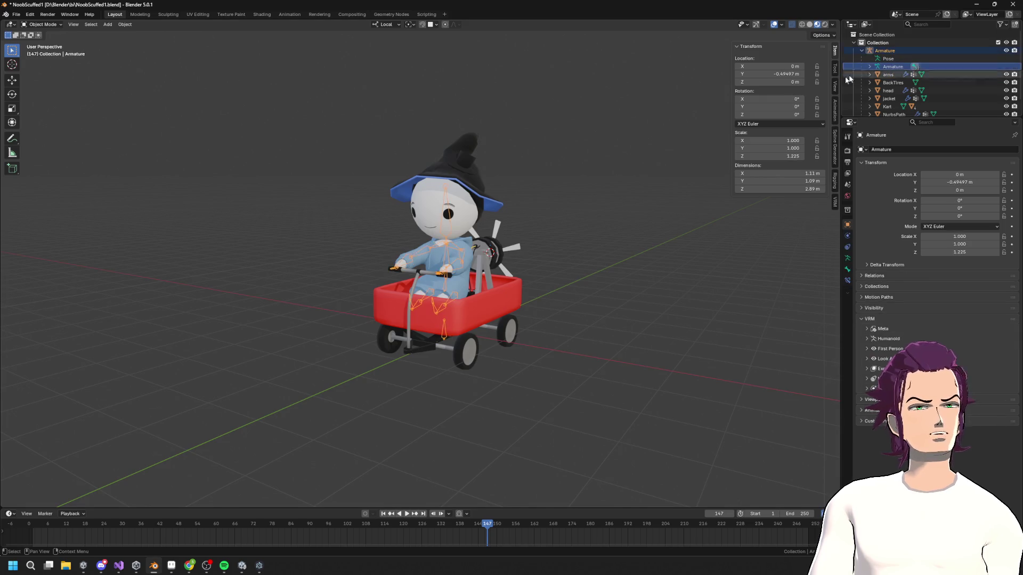
- Save a copy of the scene as NoobVictory.blend via File > Save Copy
left_click(17, 15)
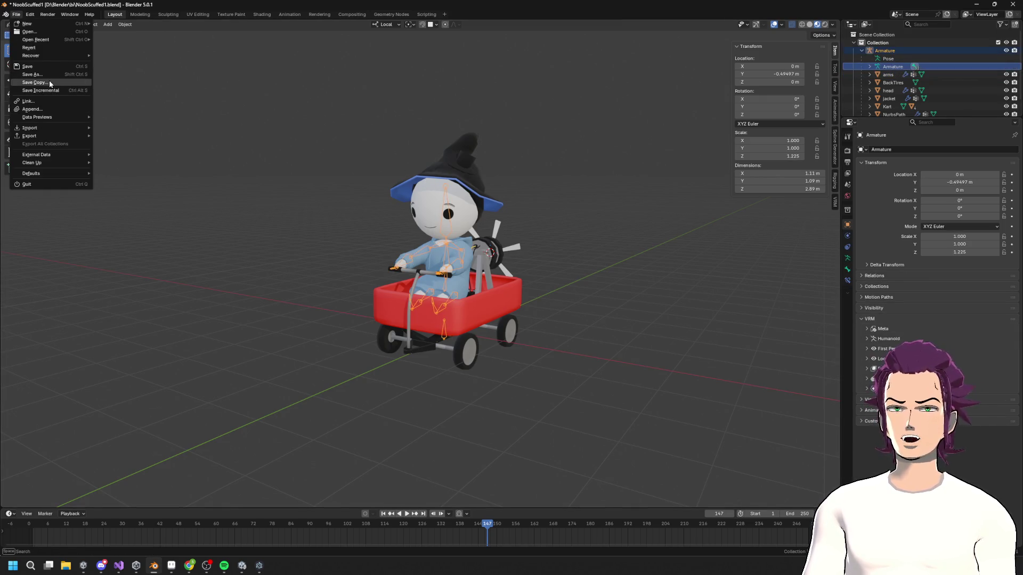
left_click(35, 82)
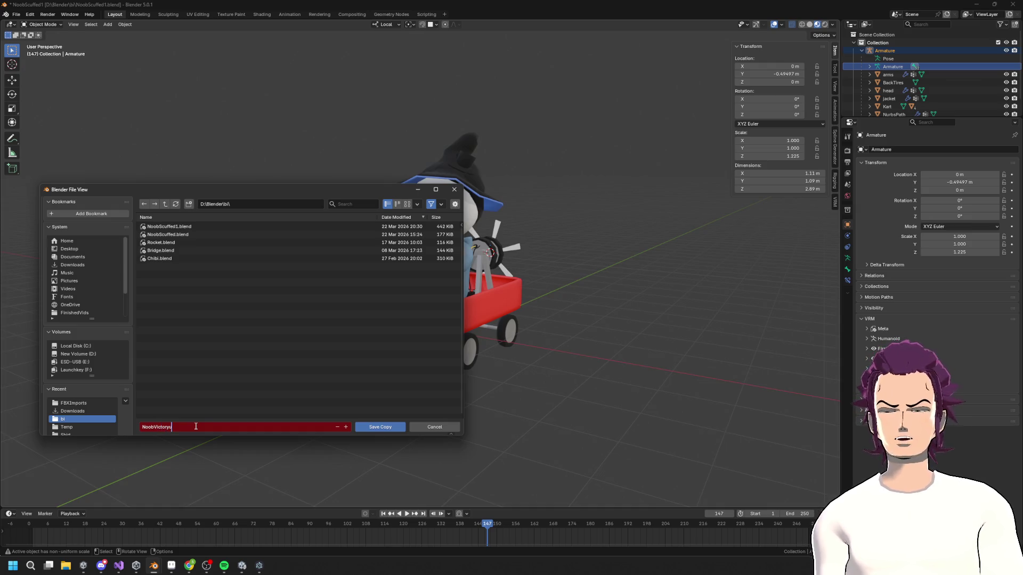
type("NoobVictory.blend")
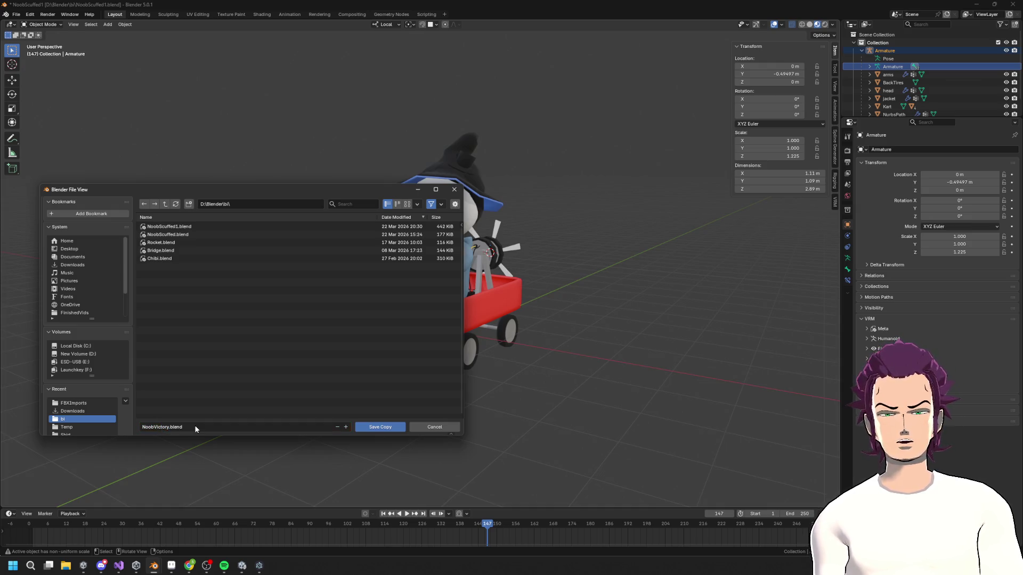
left_click(388, 428)
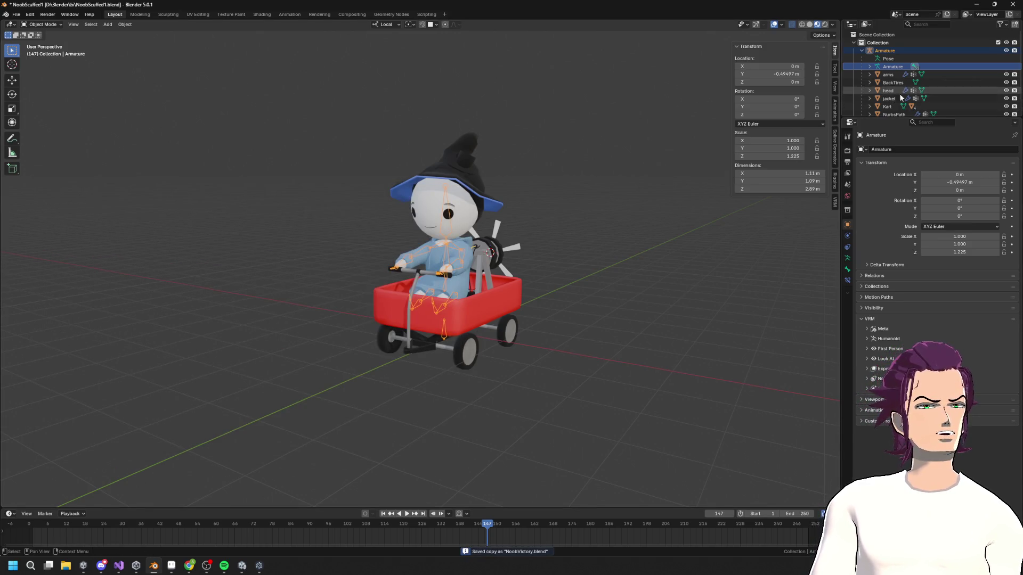
left_click(474, 317)
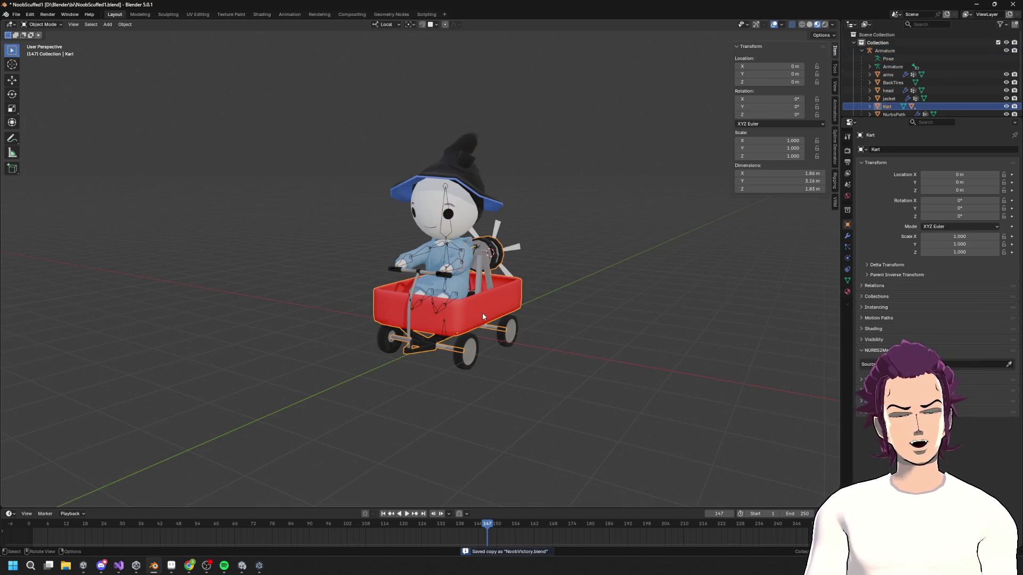
- Delete the red wagon Kart body and its LeftWheel and RightWheel objects
key("Delete")
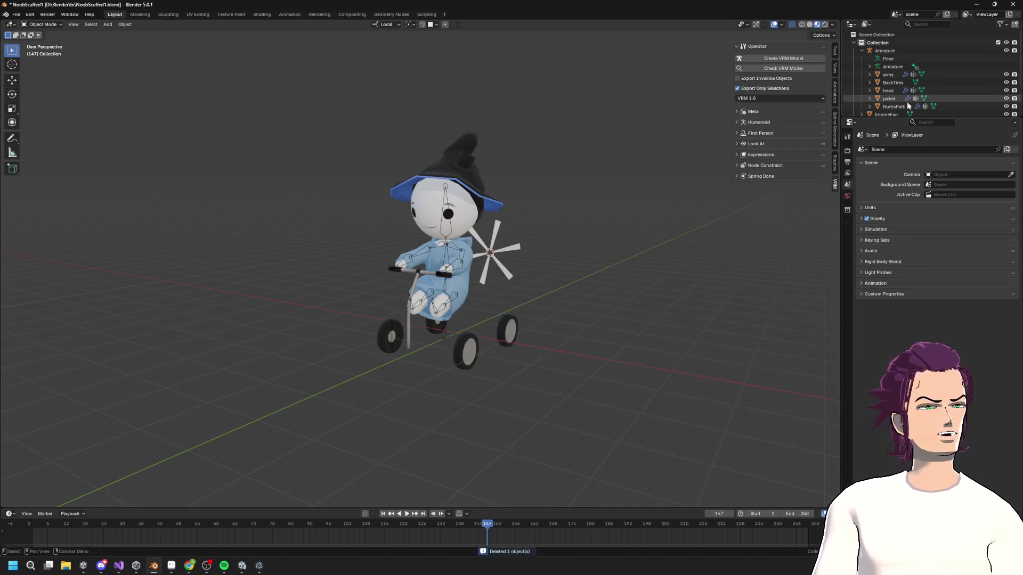
scroll(911, 88, "down", 3)
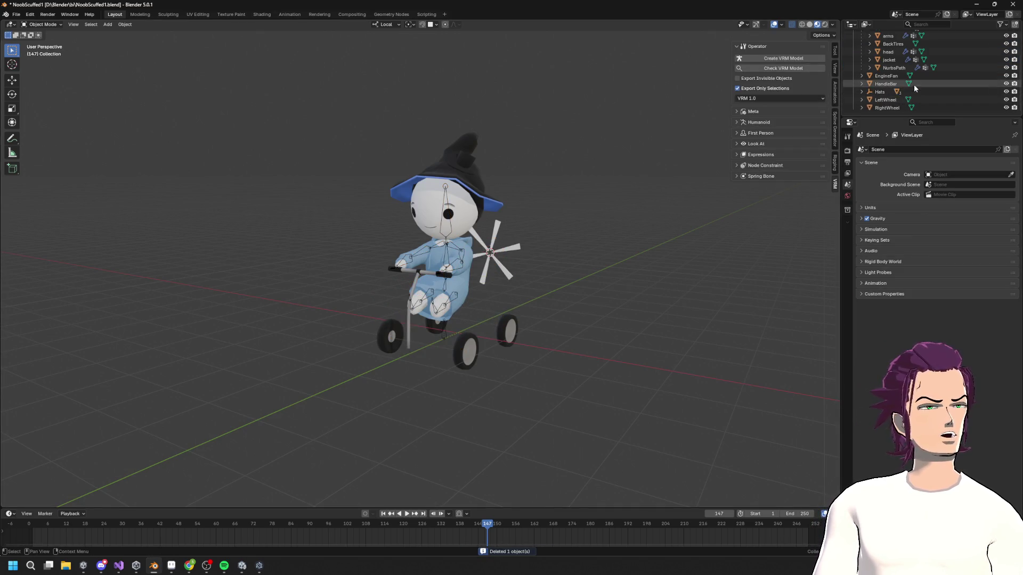
left_click(887, 101)
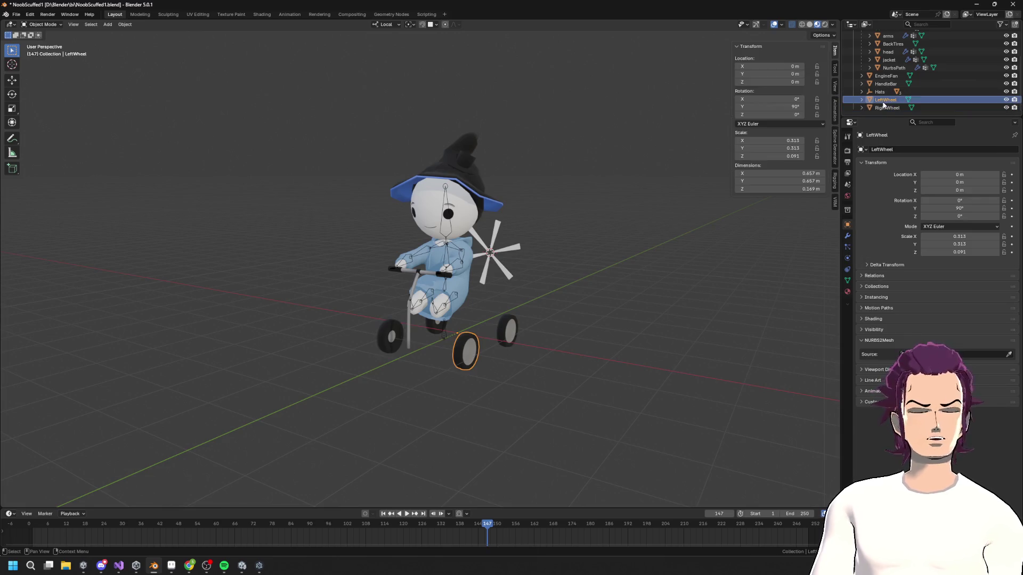
key("x")
left_click(884, 108)
key("x")
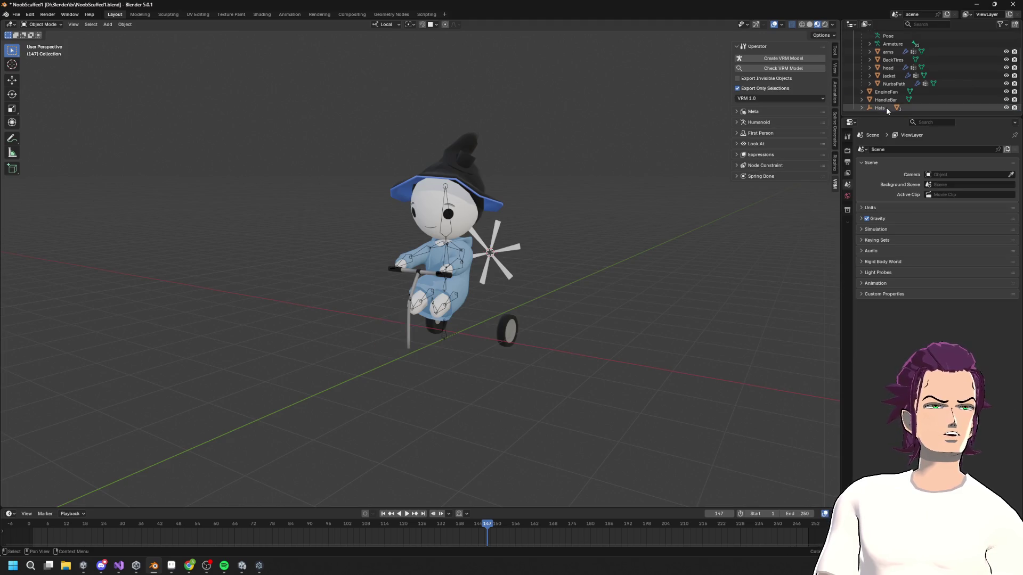
- Delete the HandleBar, EngineFan and BackTires objects, leaving only the character's armature
left_click(888, 101)
key("x")
left_click(889, 101)
key("x")
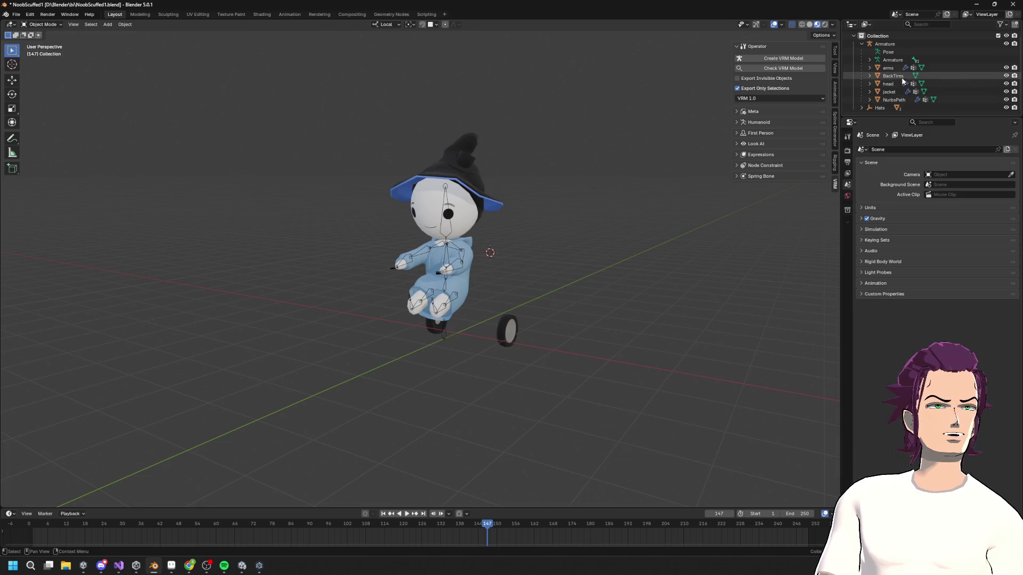
left_click(893, 75)
key("x")
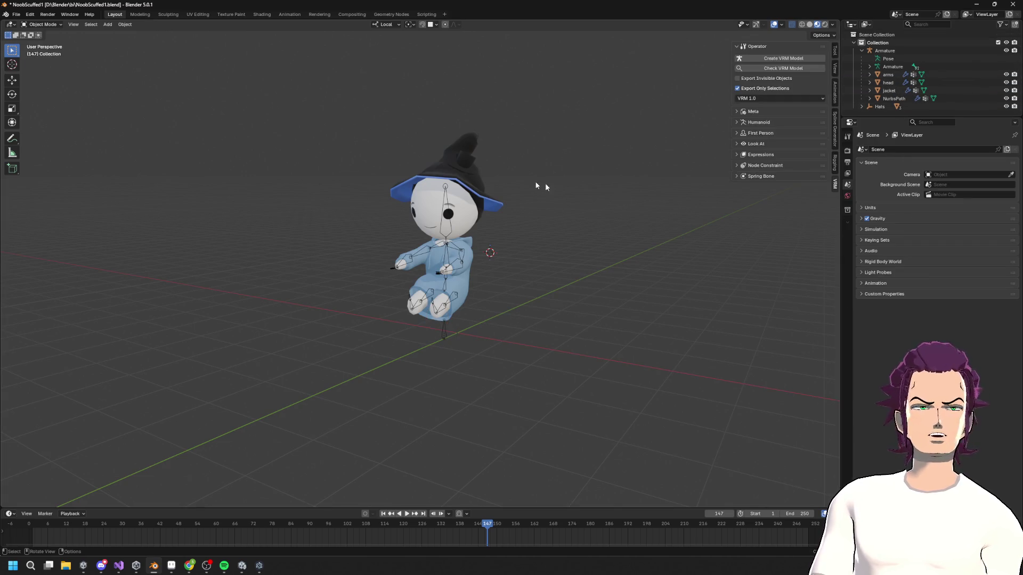
left_click(893, 66)
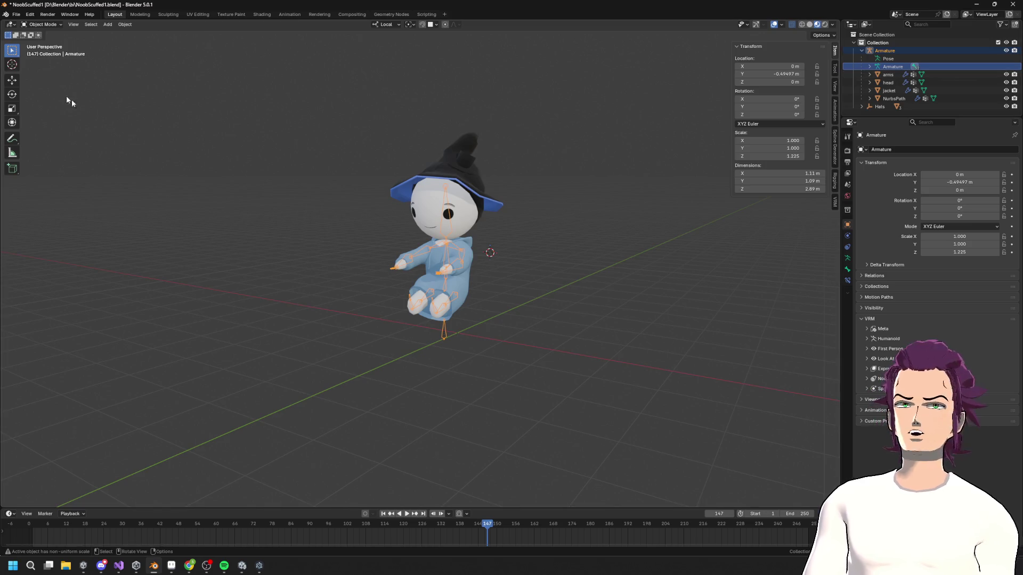
- Put the armature in Pose Mode and clear the selected bone's transforms
left_click(42, 24)
left_click(43, 52)
left_click(105, 25)
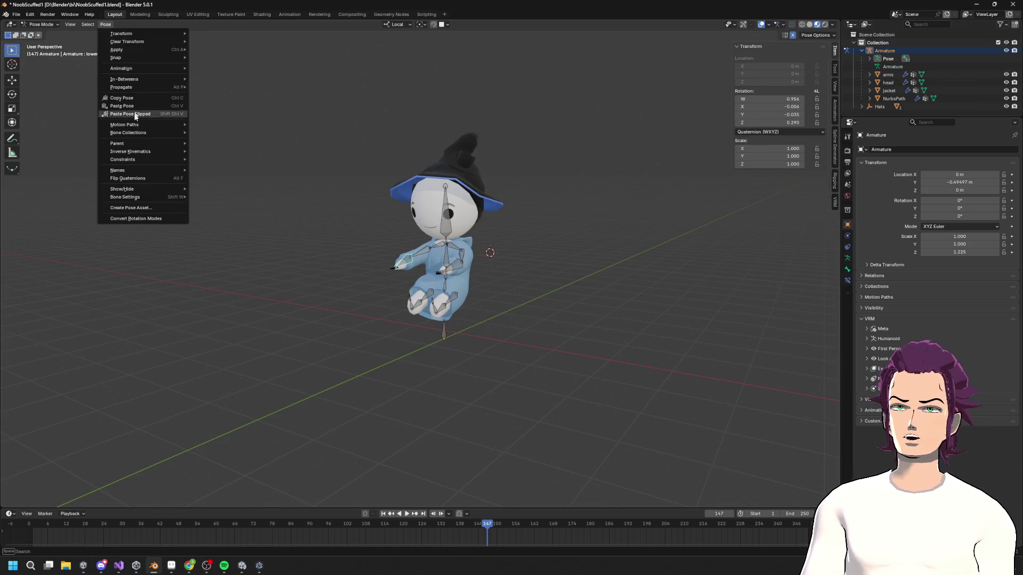
mouse_move(139, 35)
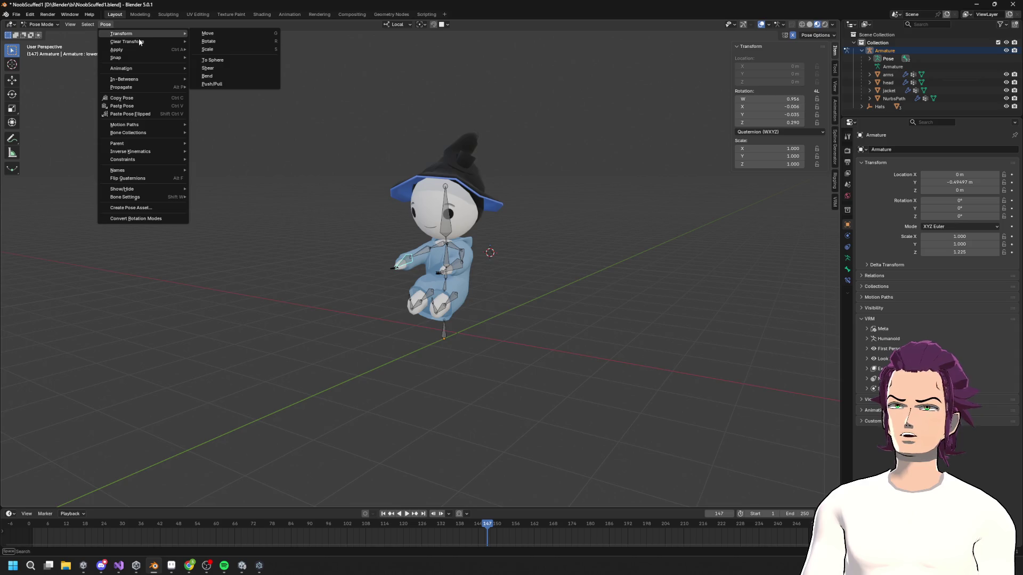
key("Escape")
left_click(105, 25)
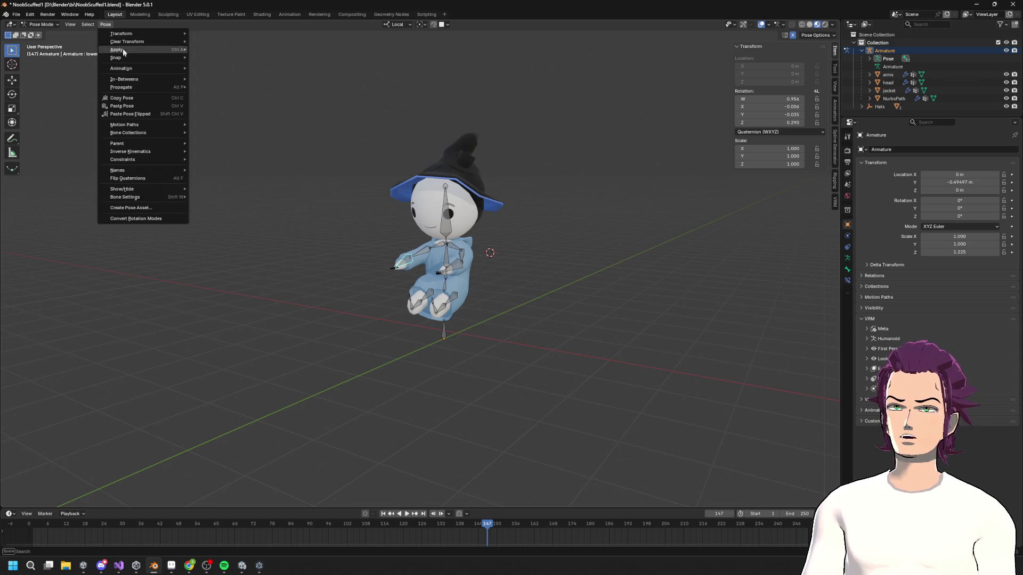
left_click(246, 43)
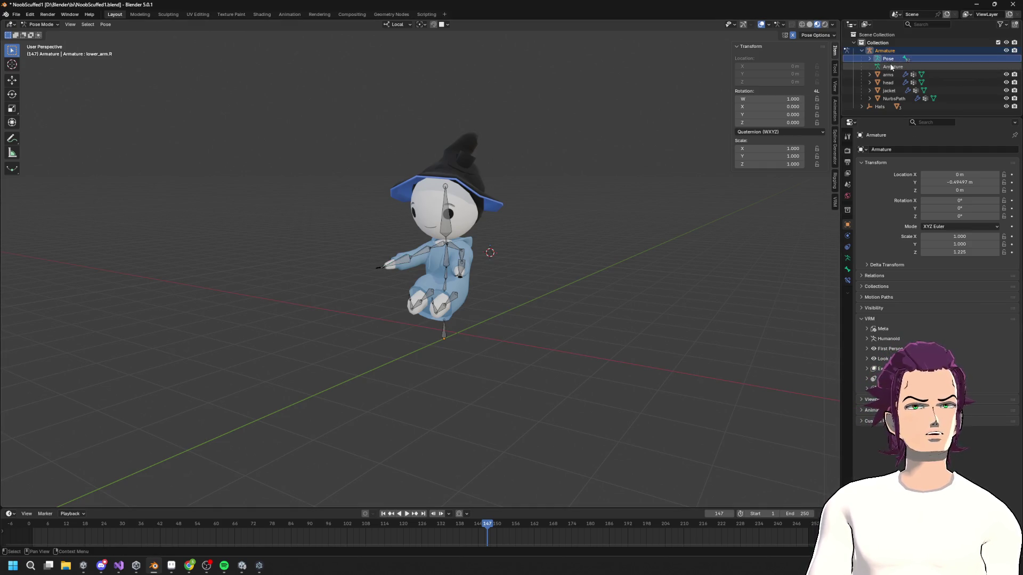
- Select all bones and clear all their transforms for a T-pose, viewed from the side
key("a")
left_click(105, 25)
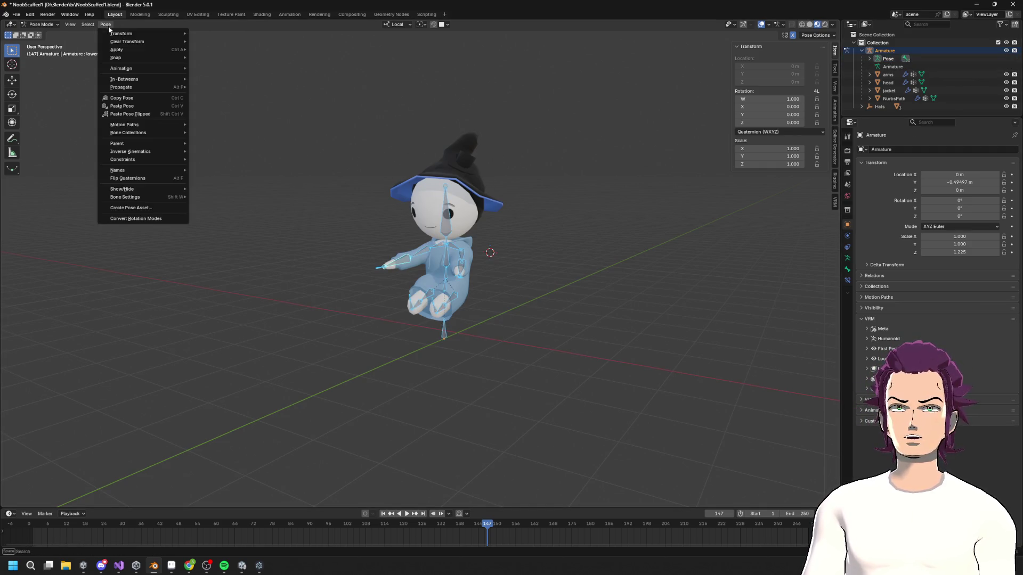
mouse_move(137, 43)
left_click(241, 43)
mouse_move(469, 208)
middle_mouse_down()
mouse_move(481, 205)
mouse_move(465, 214)
mouse_move(495, 237)
mouse_move(458, 277)
middle_mouse_up()
scroll(433, 330, "up", 4)
mouse_move(433, 331)
middle_mouse_down("shift")
mouse_move(482, 388)
mouse_move(551, 404)
middle_mouse_up("shift")
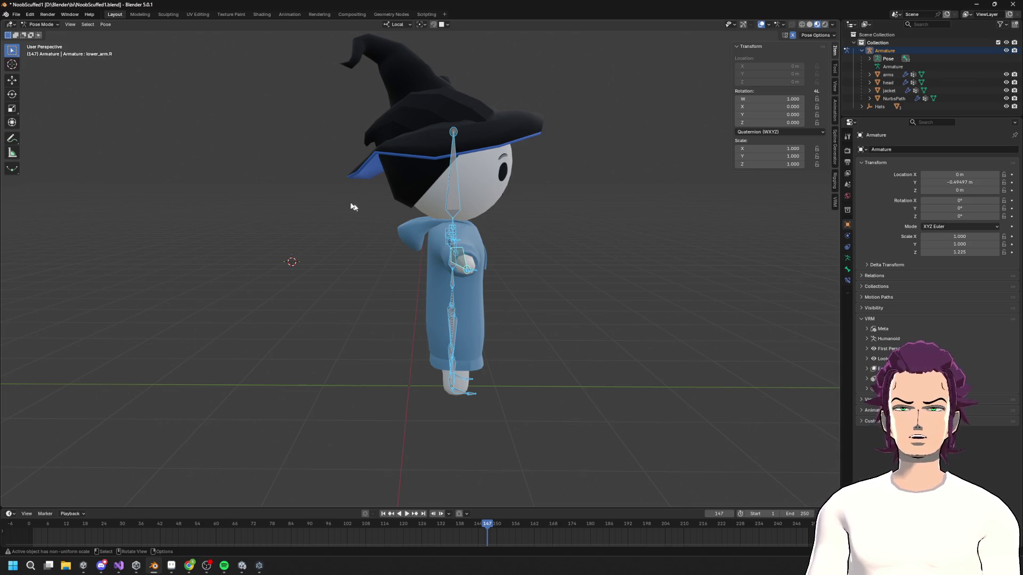
left_click(106, 24)
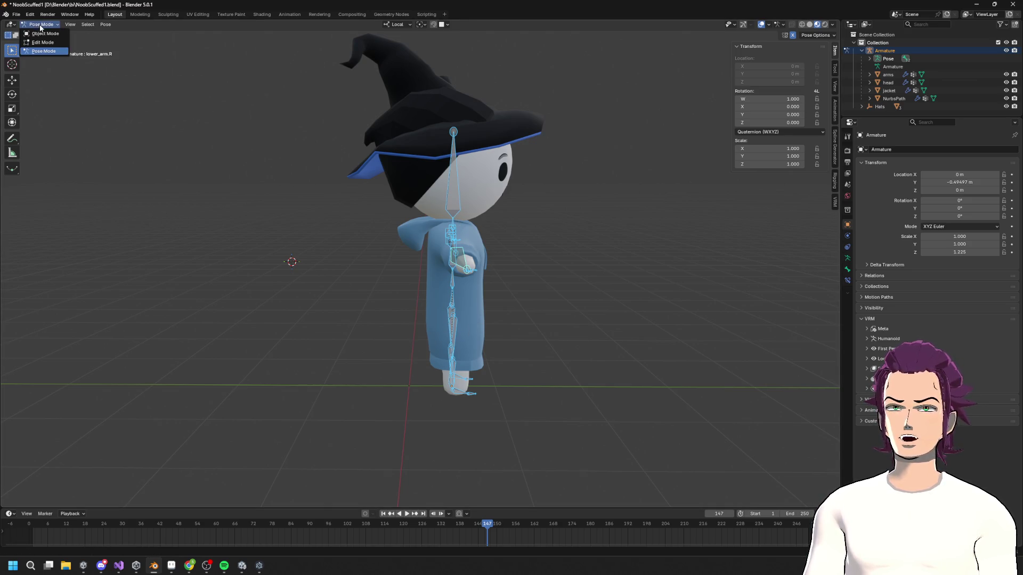
- Return to Object Mode and parent the Hats object to the Armature
left_click(52, 36)
key("r")
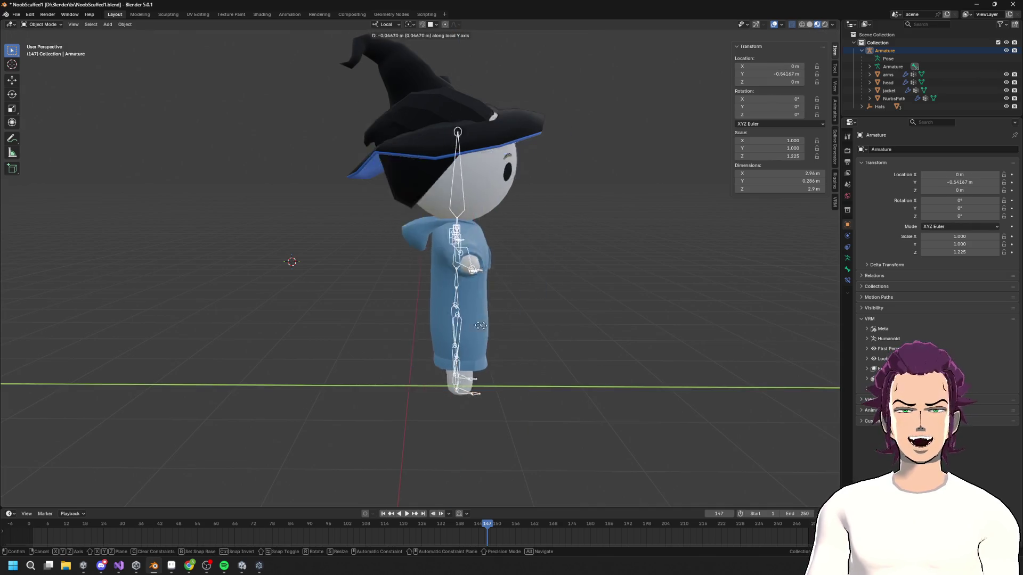
key("Escape")
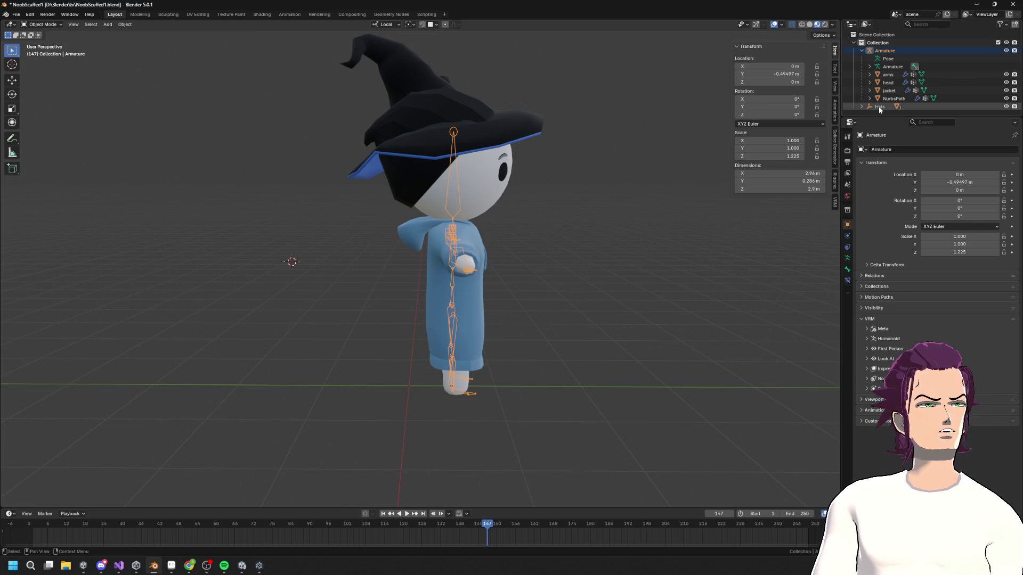
left_click_drag(879, 107, 887, 53)
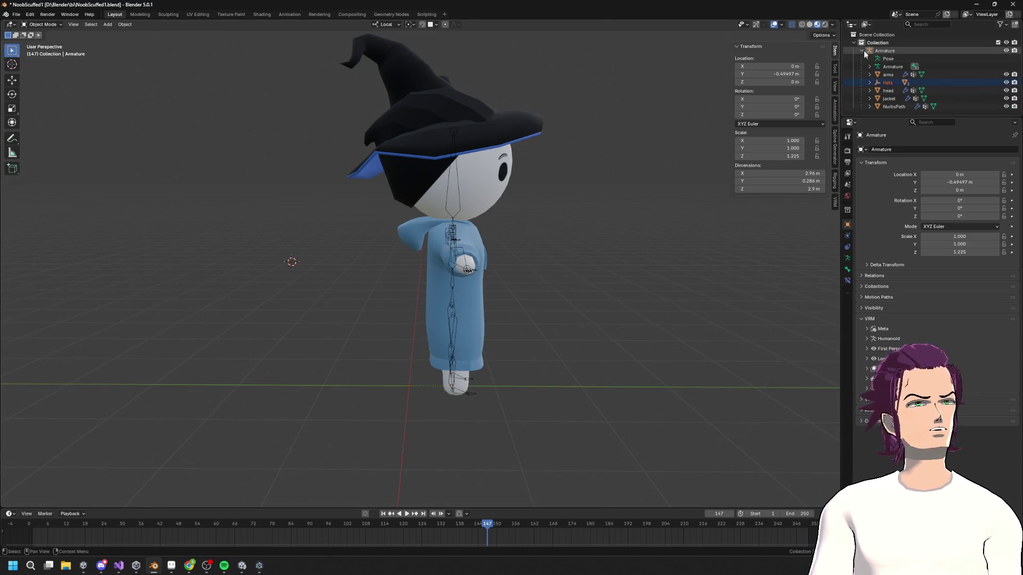
left_click(884, 51)
- Set the Armature's Y location to 0 and save NoobScuffed1.blend
key("g")
key("y")
key("y")
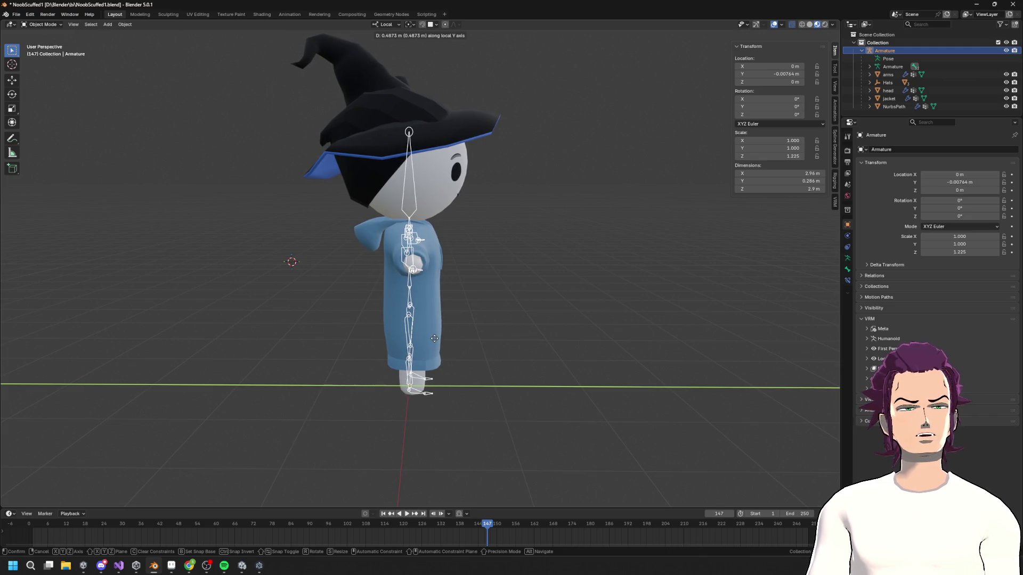
left_click(434, 338)
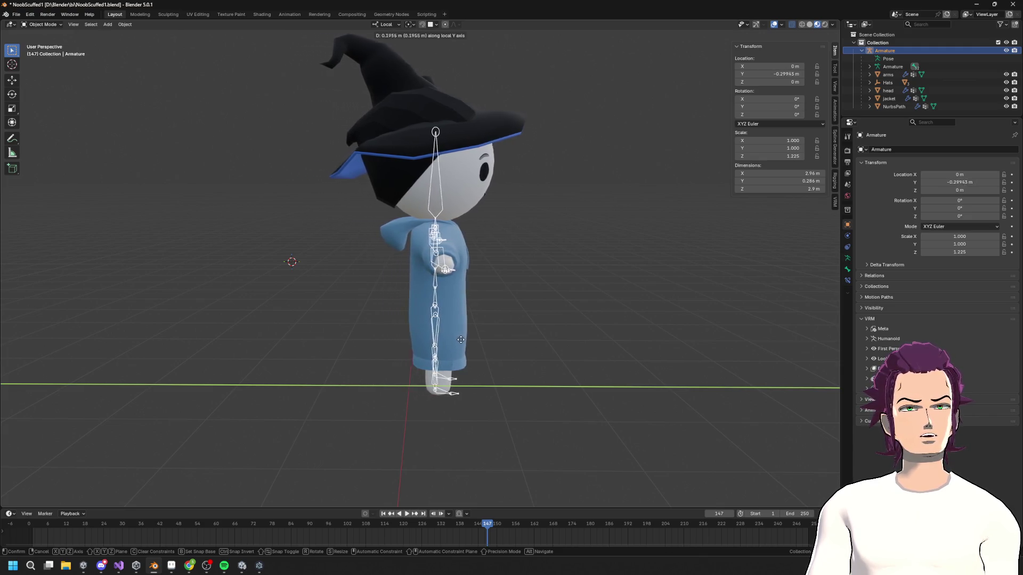
left_click_drag(769, 74, 770, 74)
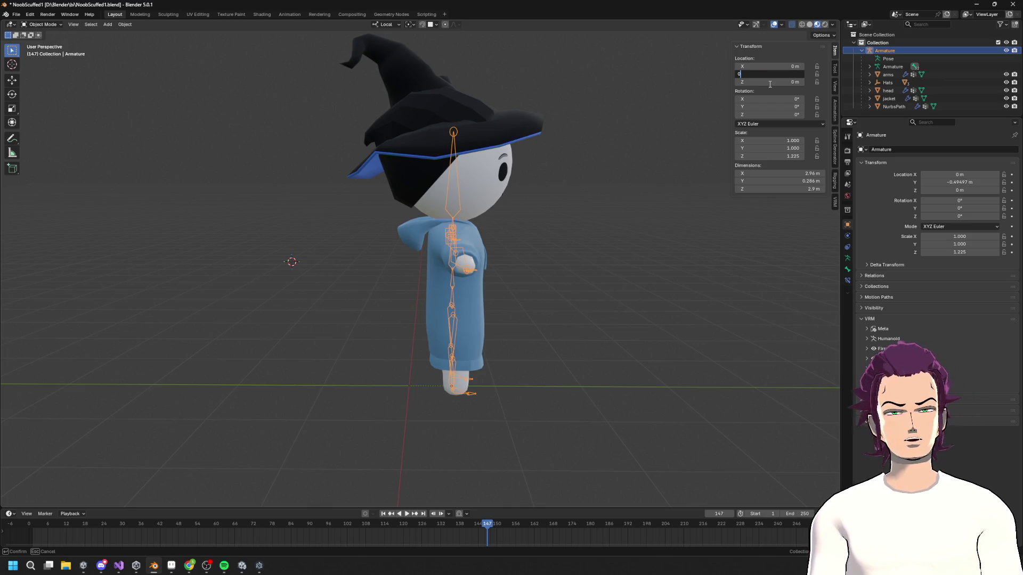
key("Return")
mouse_move(469, 273)
middle_mouse_down()
mouse_move(580, 291)
mouse_move(554, 283)
mouse_move(539, 224)
mouse_move(537, 237)
middle_mouse_up()
scroll(577, 296, "down", 3)
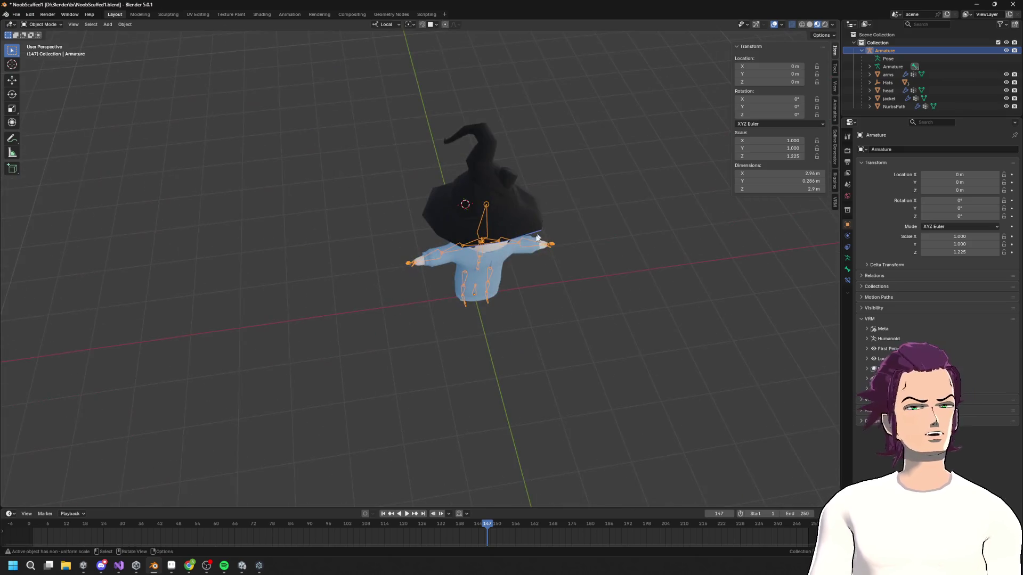
mouse_move(434, 296)
middle_mouse_down()
mouse_move(453, 267)
mouse_move(437, 298)
mouse_move(482, 326)
middle_mouse_up()
key("ctrl+s")
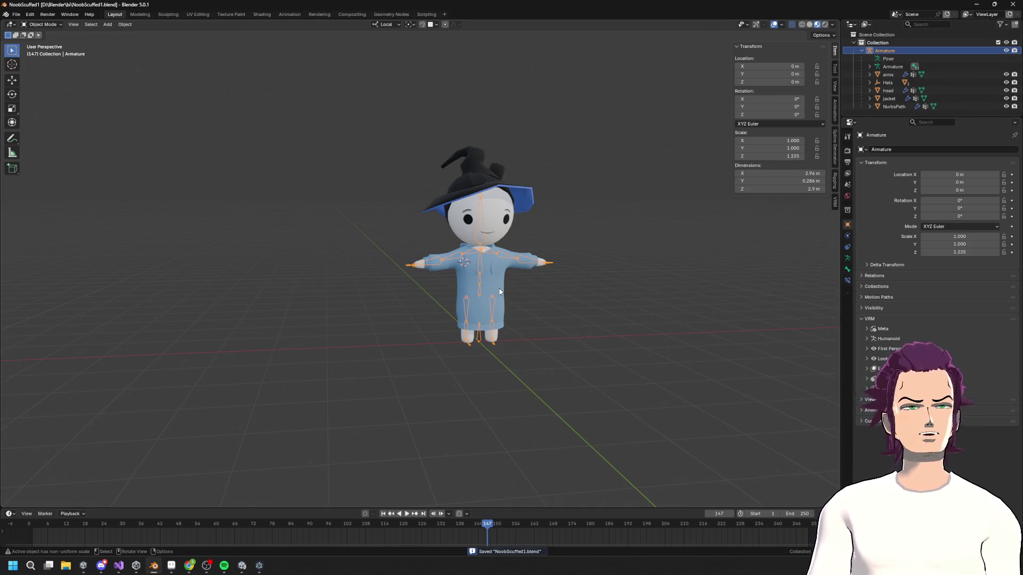
- Select the Armature's whole hierarchy from its Outliner context menu
left_click(16, 15)
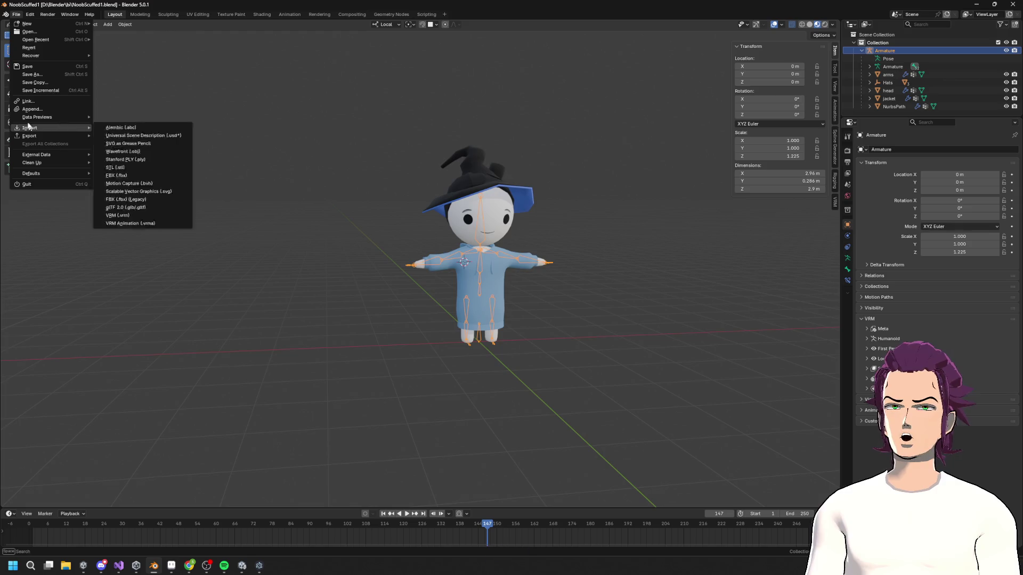
mouse_move(51, 136)
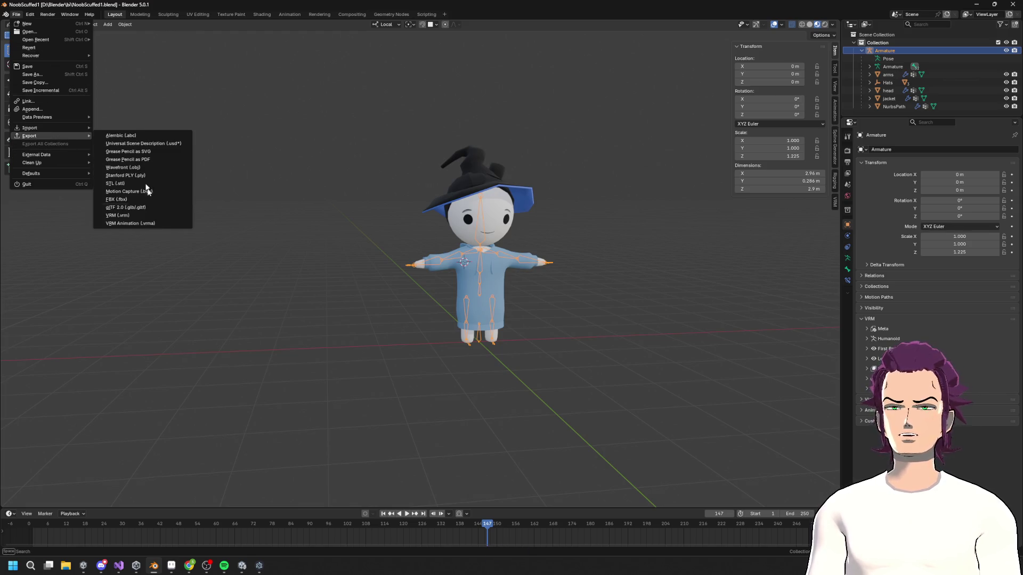
left_click(117, 199)
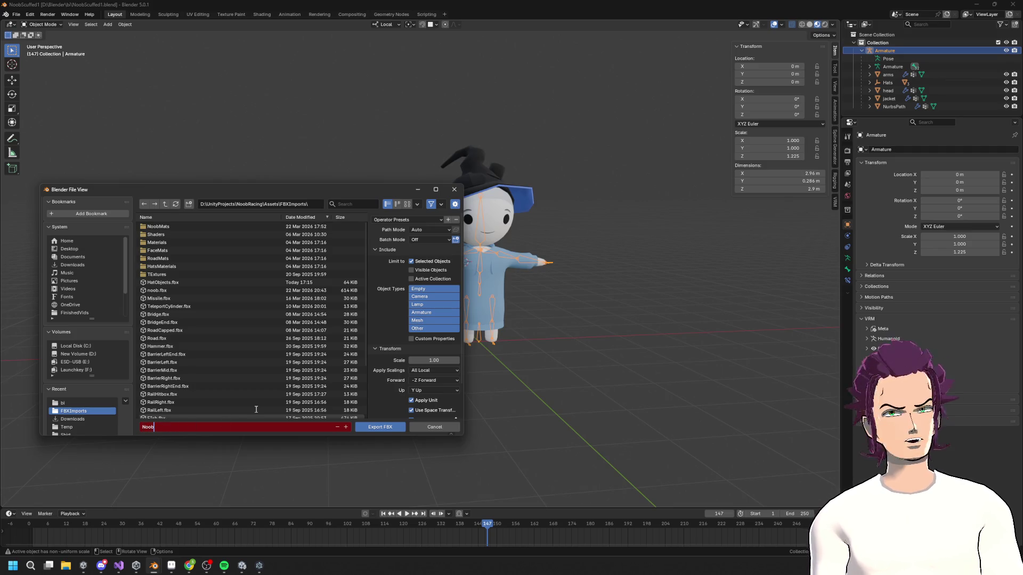
left_click(427, 426)
right_click(873, 50)
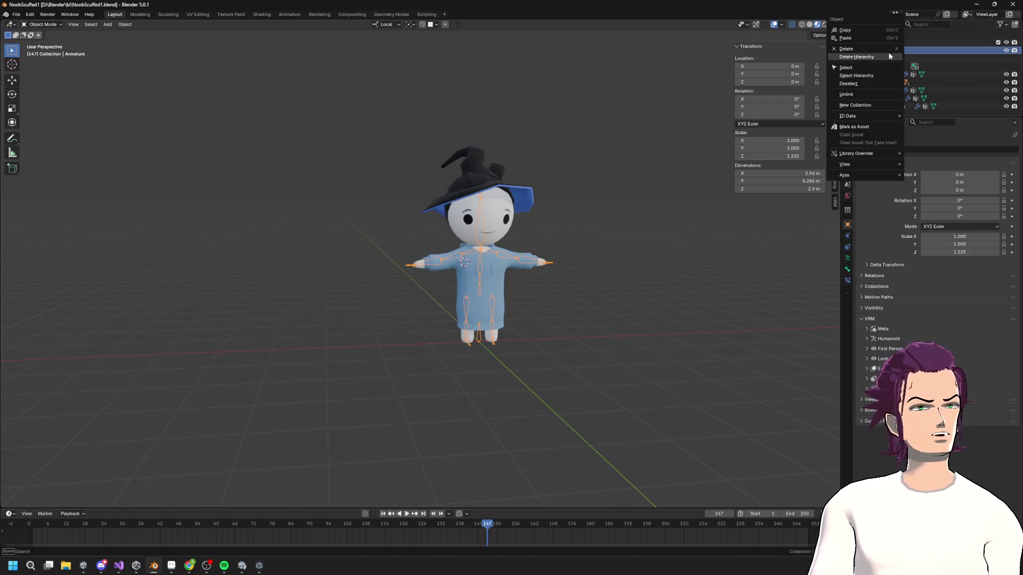
left_click(856, 76)
- Export the selection as VictoryNoob.fbx into the Unity project's FBXImports folder
left_click(16, 14)
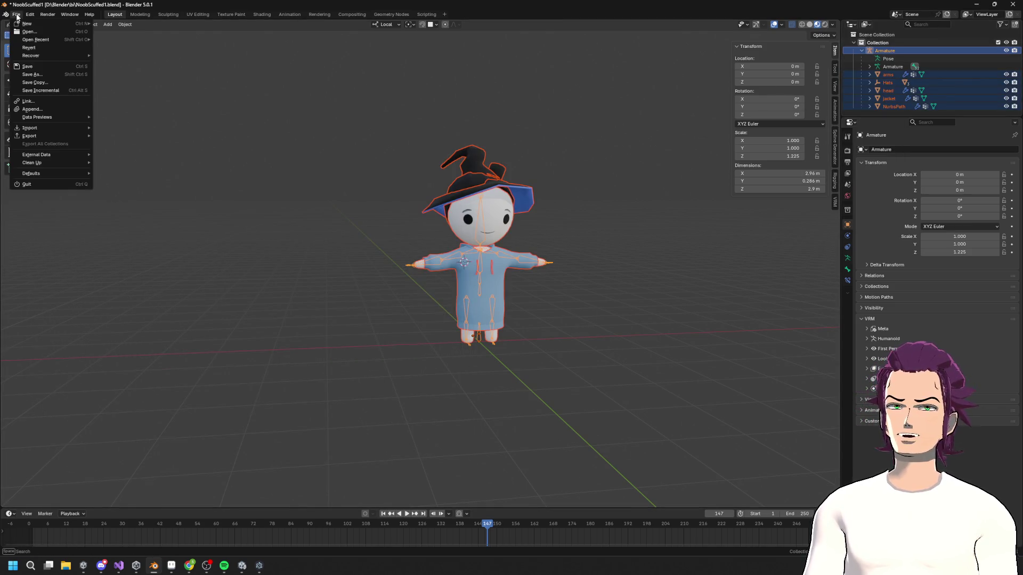
mouse_move(51, 137)
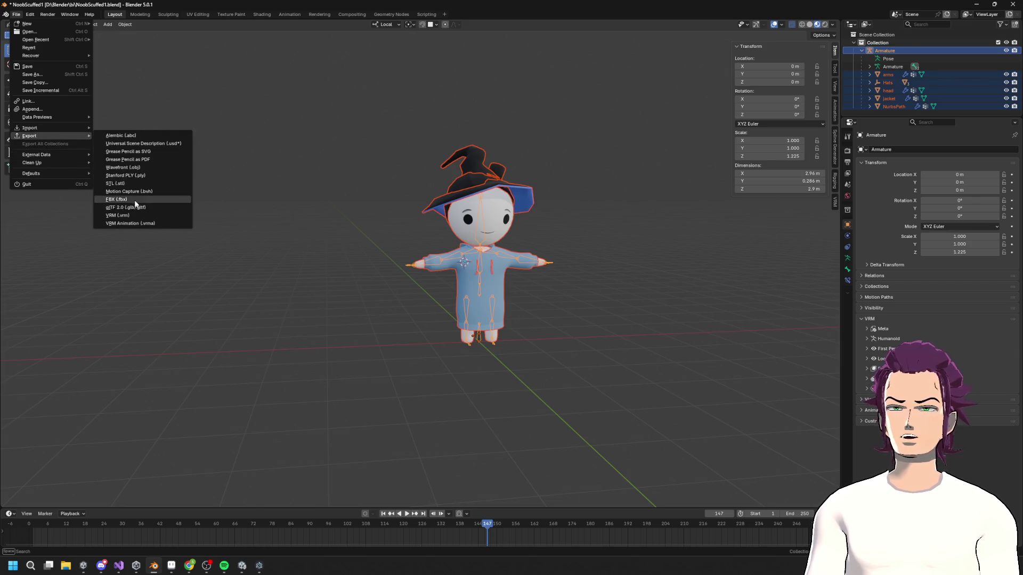
left_click(133, 201)
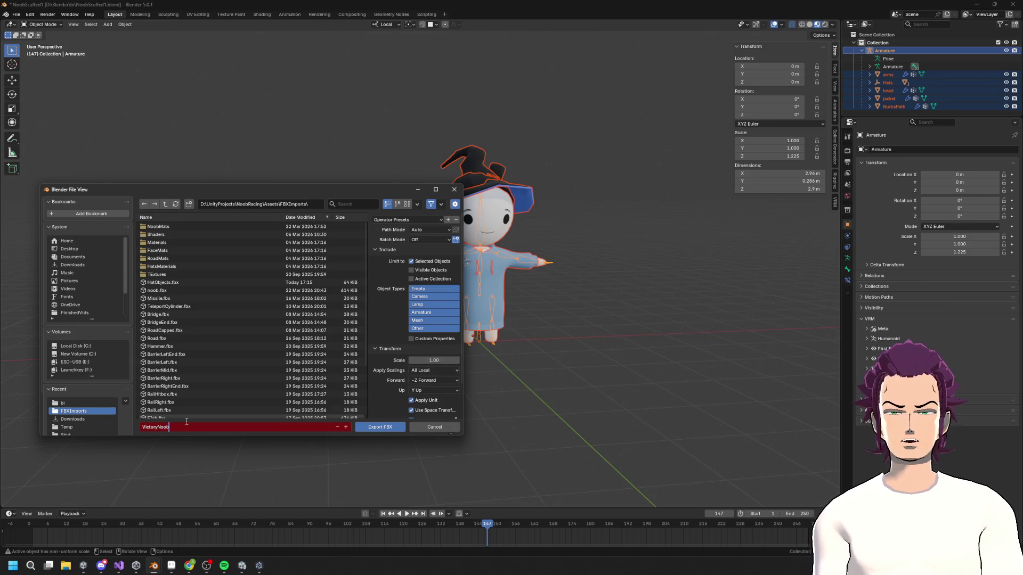
type("VictoryNoob")
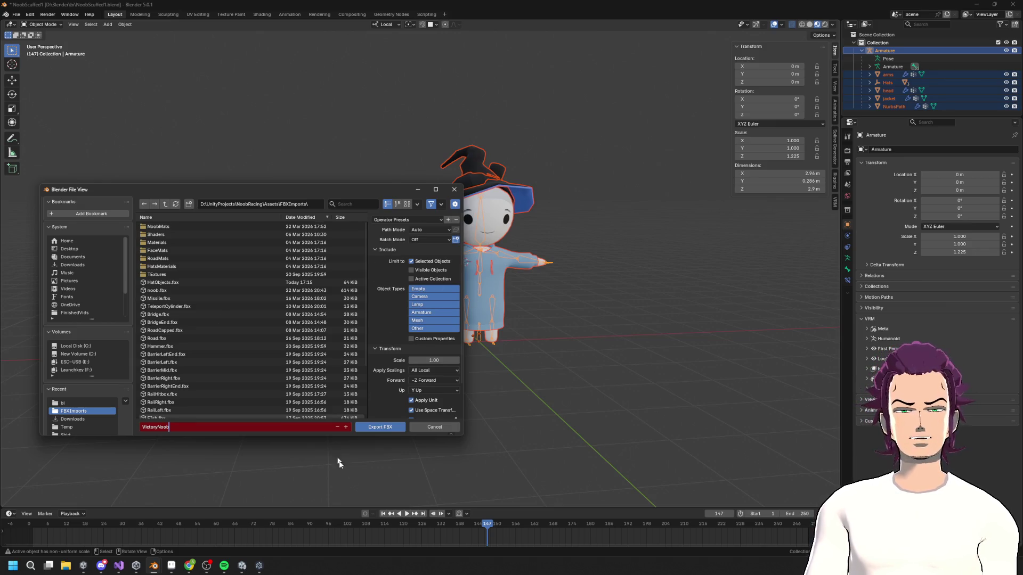
left_click(387, 426)
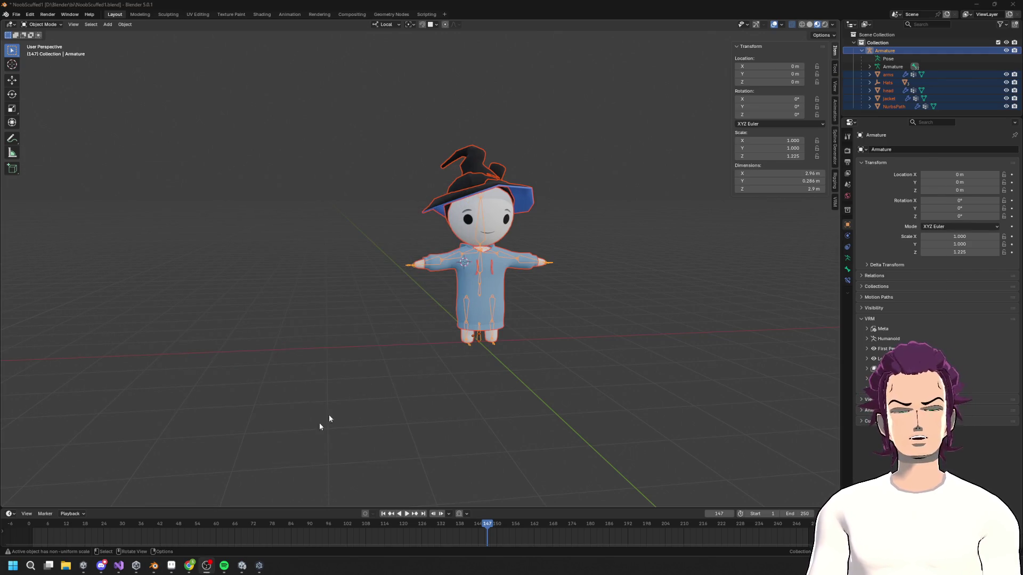
mouse_move(118, 566)
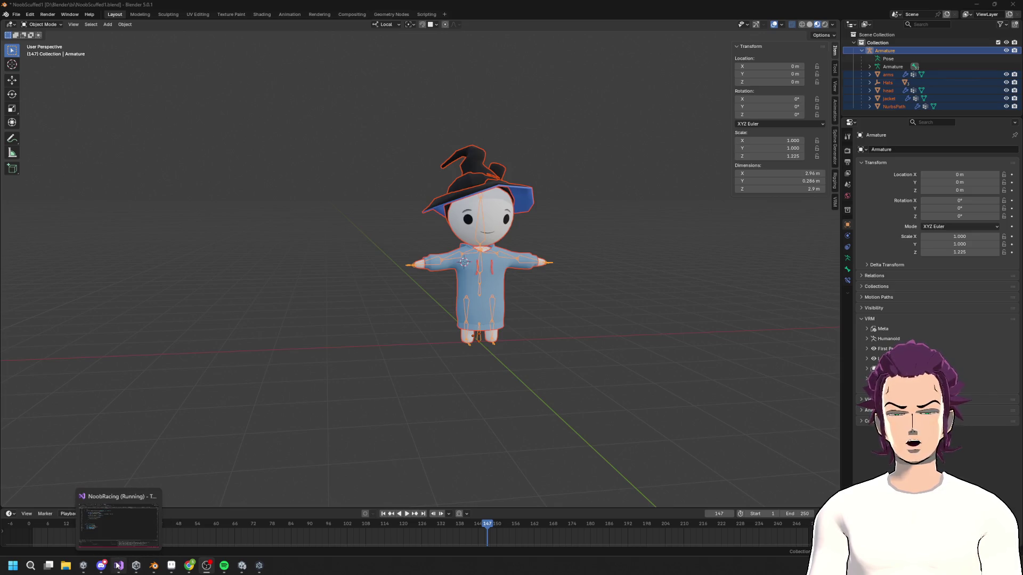
left_click(249, 570)
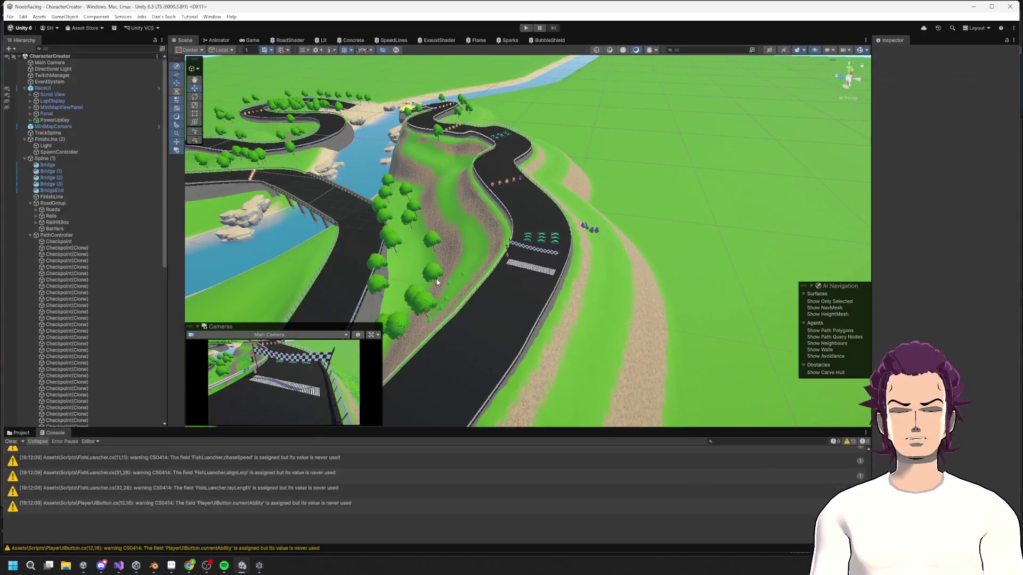
- Show and enlarge the Project panel and navigate to the Assets/Scenes folder
left_click(19, 434)
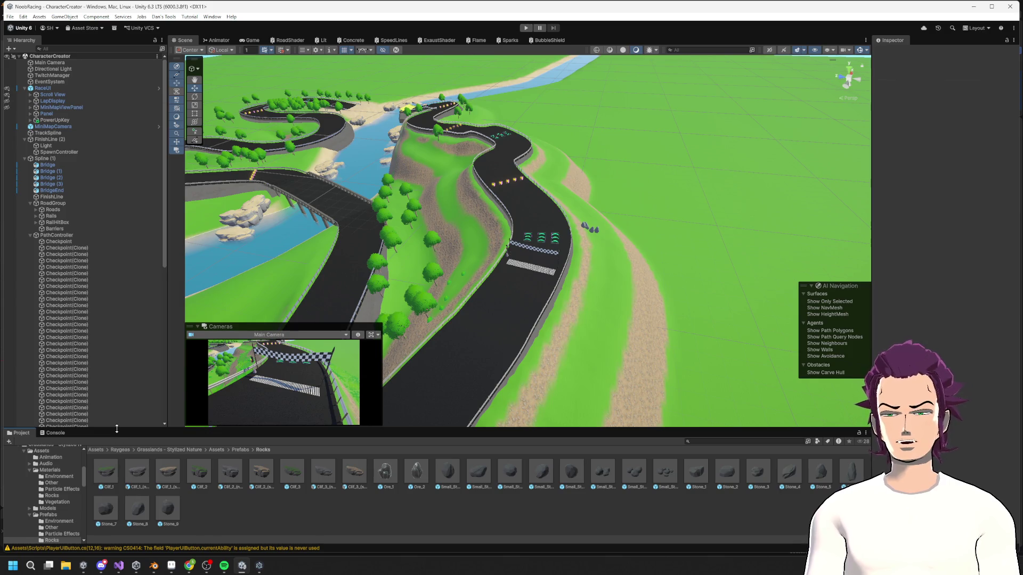
left_click_drag(118, 429, 126, 301)
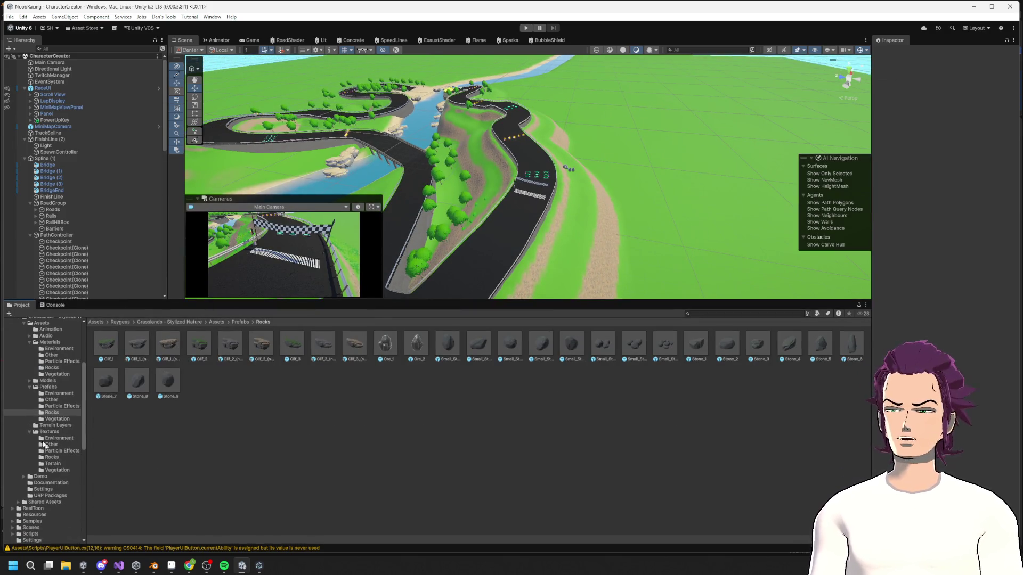
scroll(40, 431, "up", 5)
left_click(12, 417)
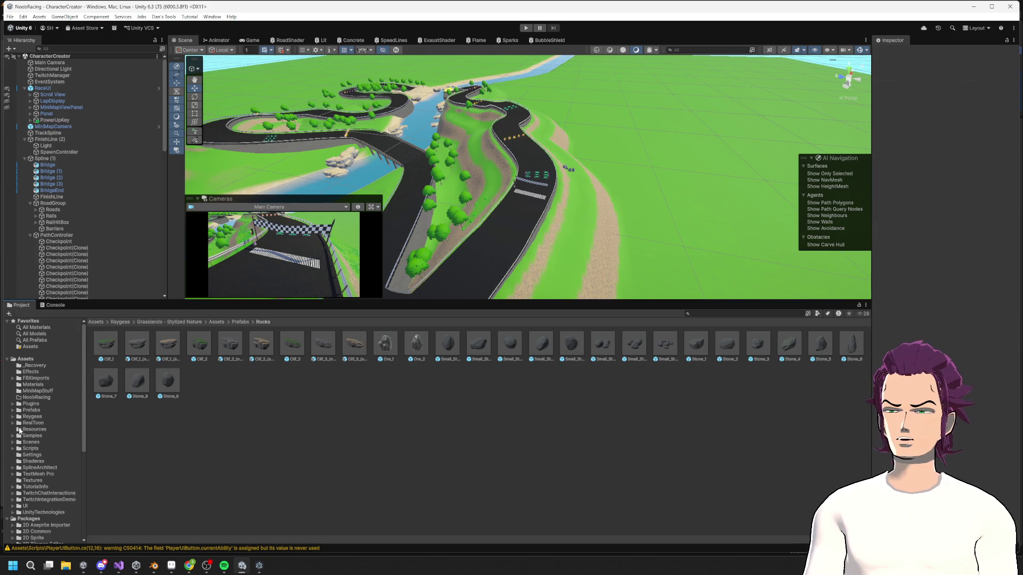
left_click(31, 372)
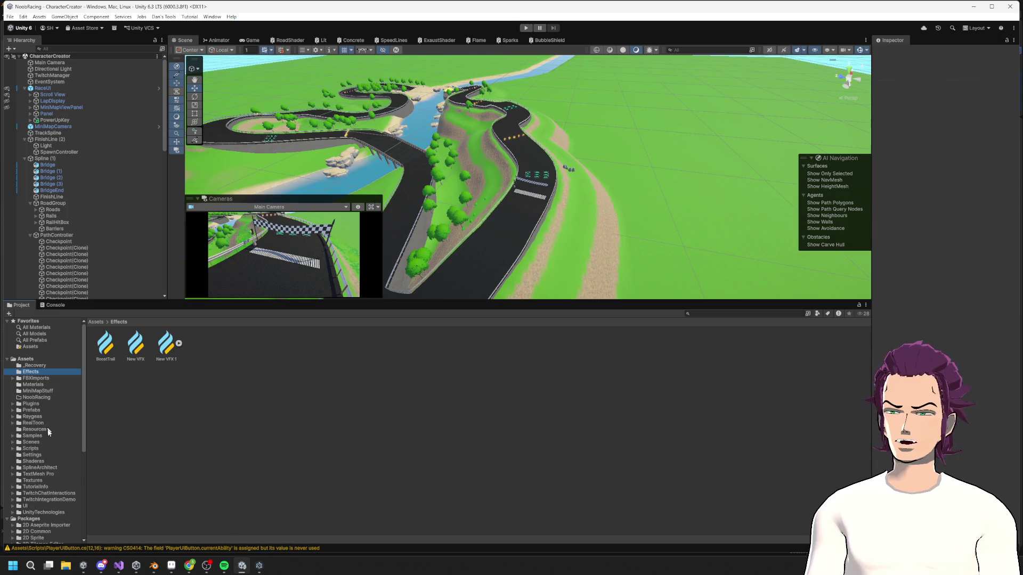
left_click(37, 410)
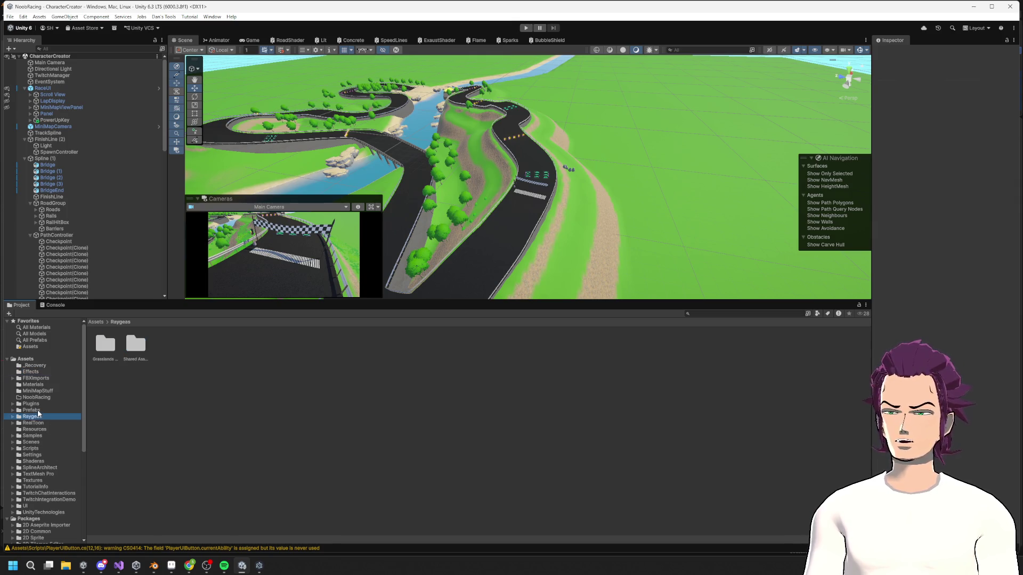
left_click(31, 442)
- Create a new scene asset named VictoryScene in the Scenes folder
right_click(245, 411)
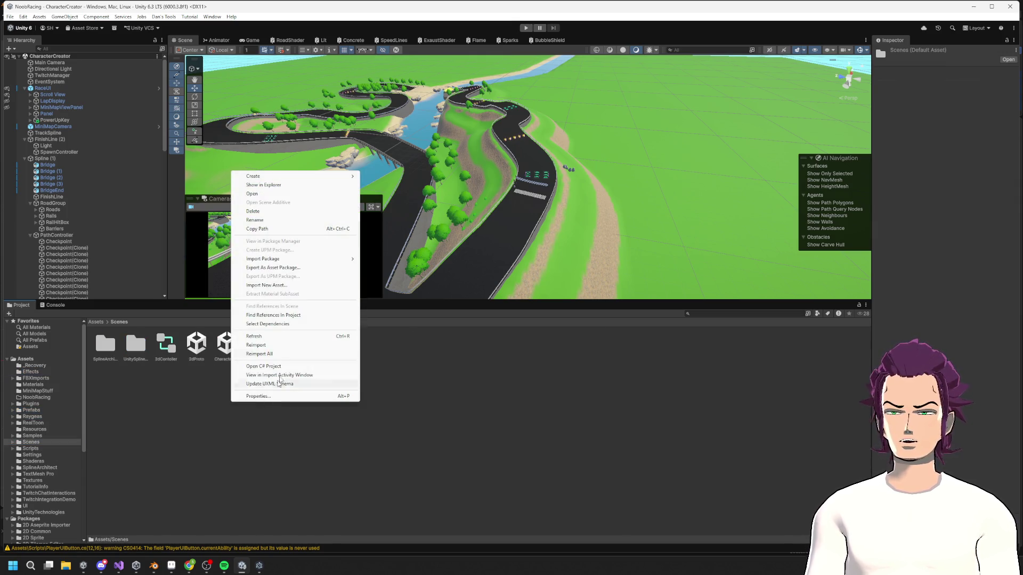
left_click(137, 433)
right_click(218, 425)
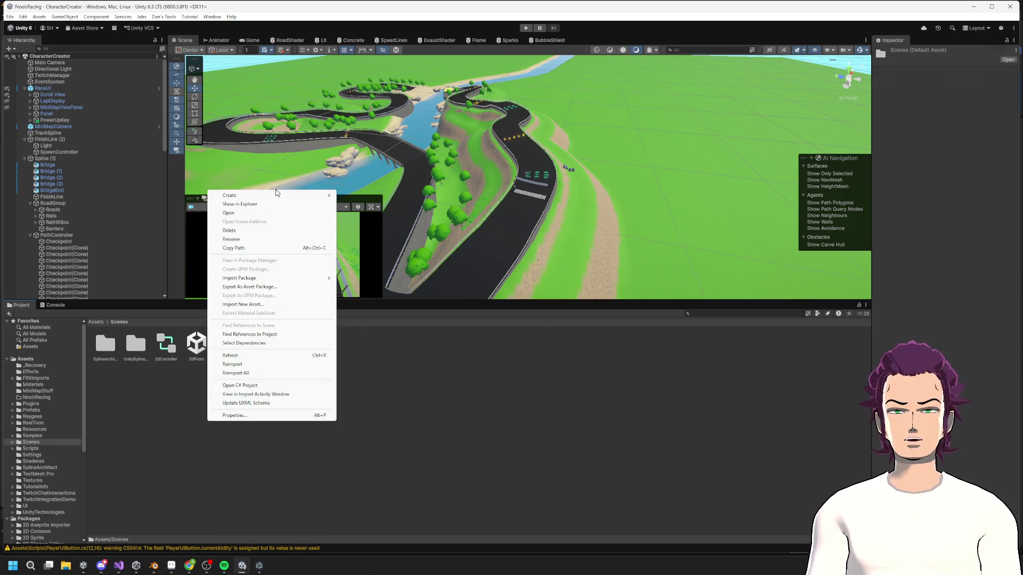
mouse_move(275, 195)
mouse_move(377, 270)
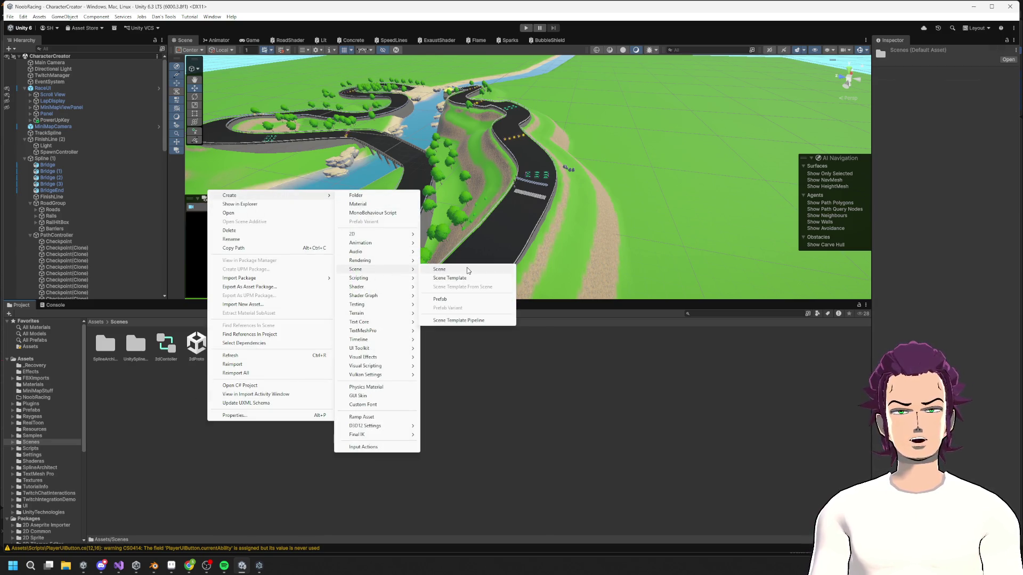
left_click(468, 270)
type("ictorySce")
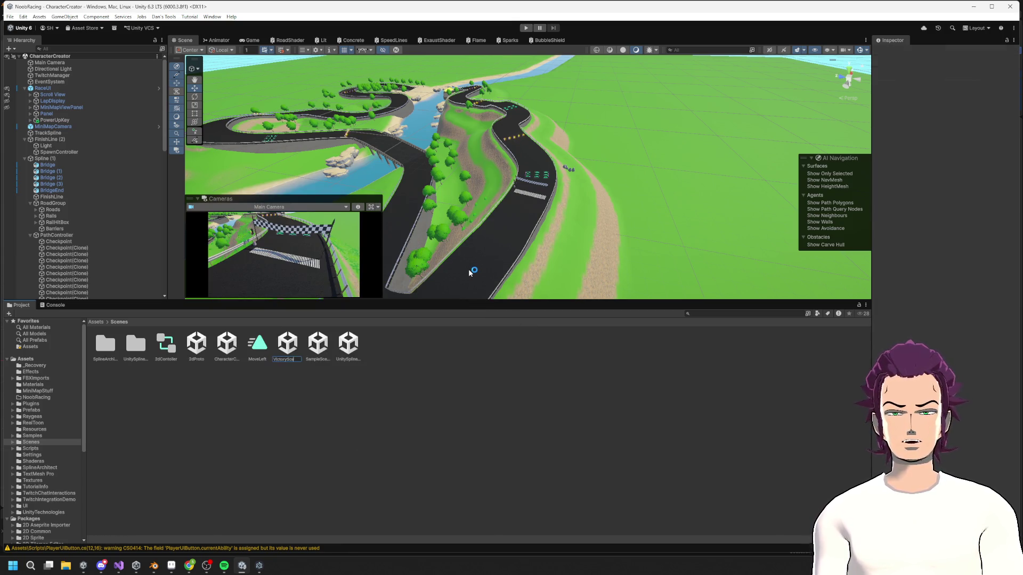
key("Return")
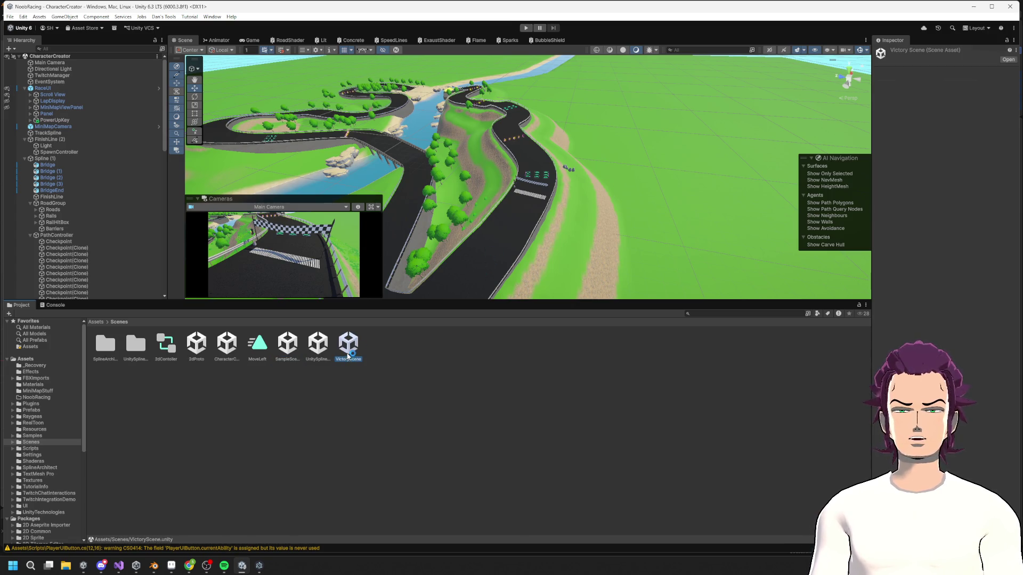
double_click(352, 352)
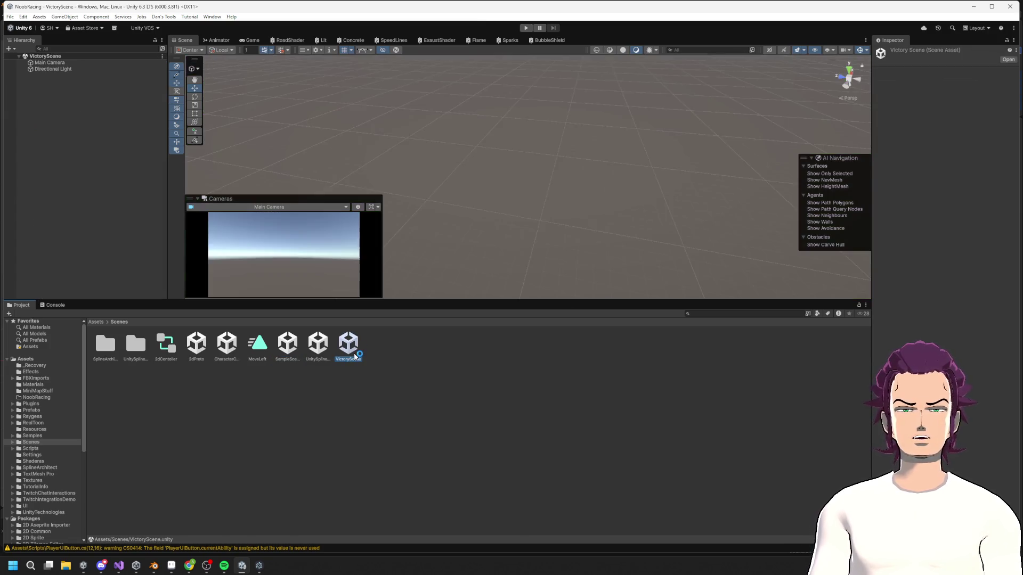
- Drag the VictoryNoob prefab from FBXImports into VictoryScene and frame it in a front view
left_click(44, 385)
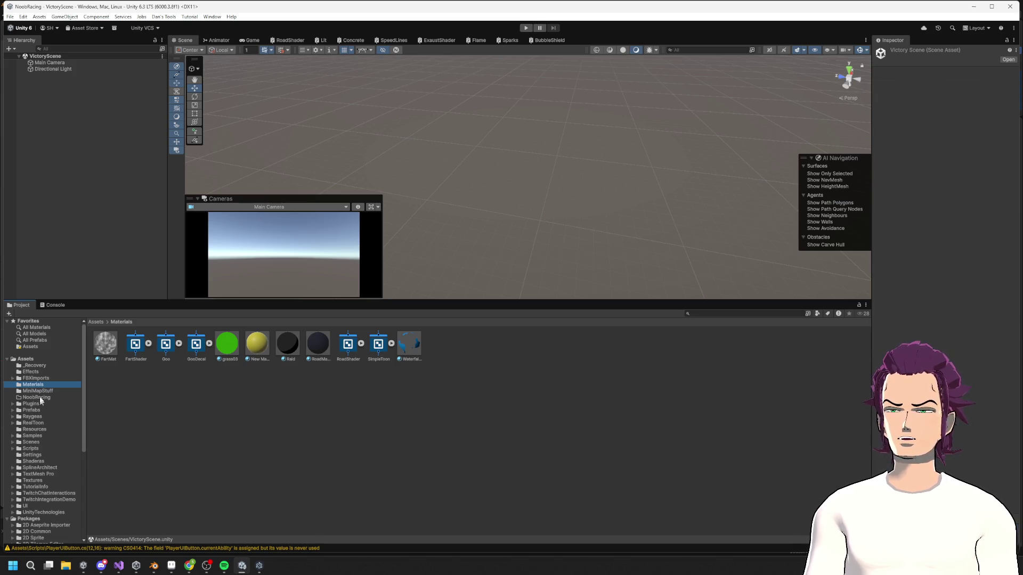
left_click(41, 378)
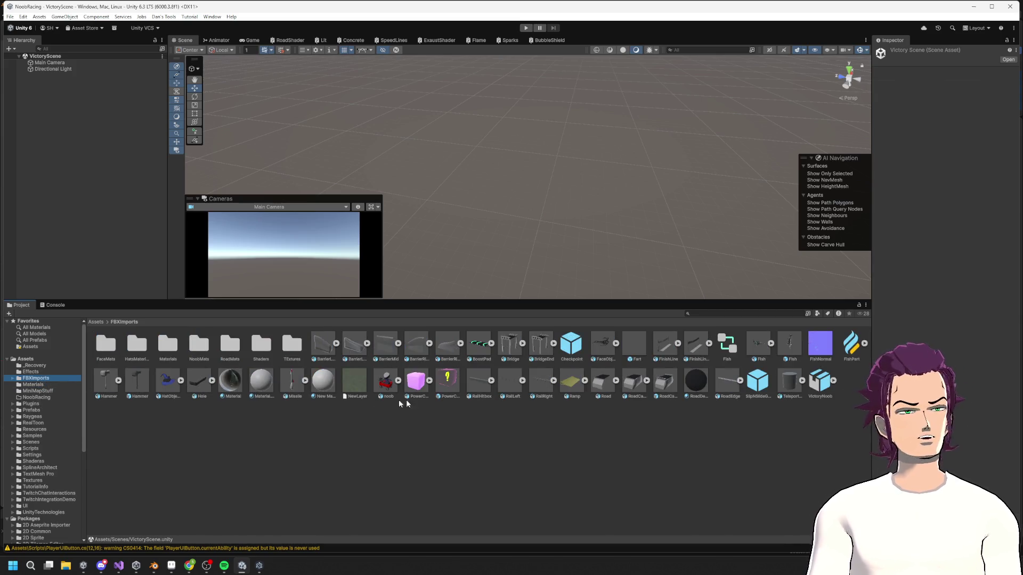
left_click_drag(832, 392, 61, 103)
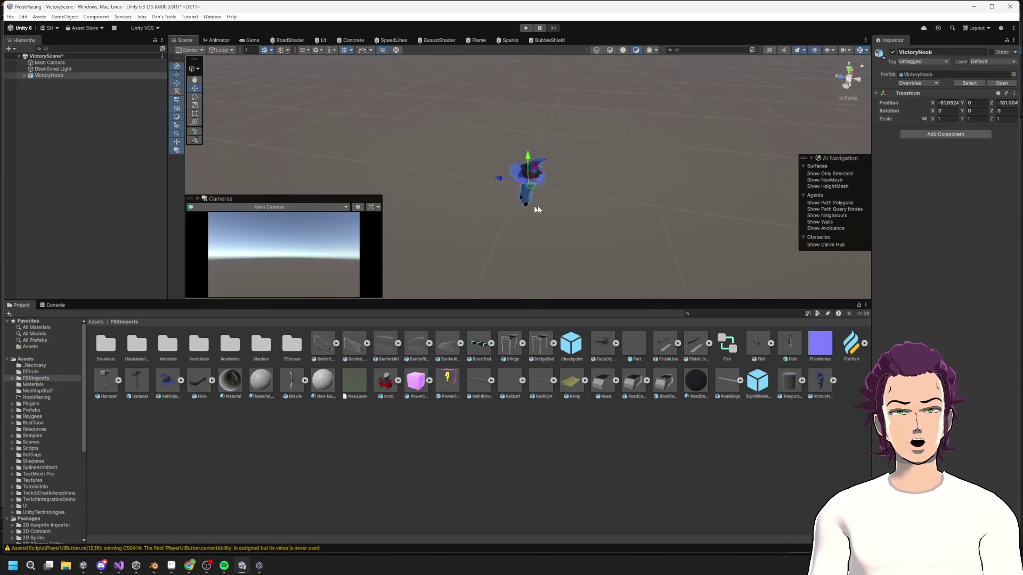
key("f")
left_click_drag(413, 208, 578, 160, "alt")
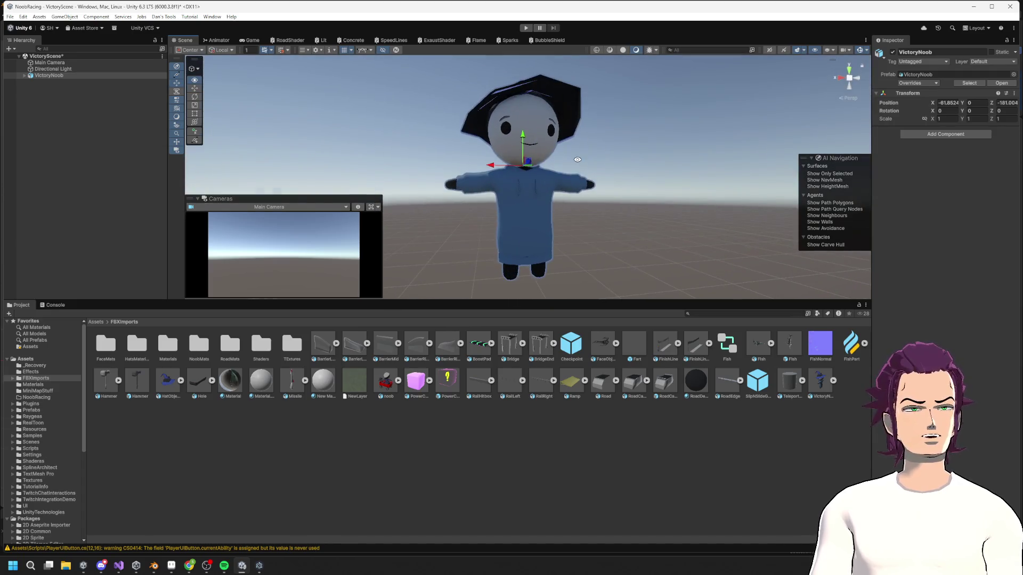
double_click(200, 349)
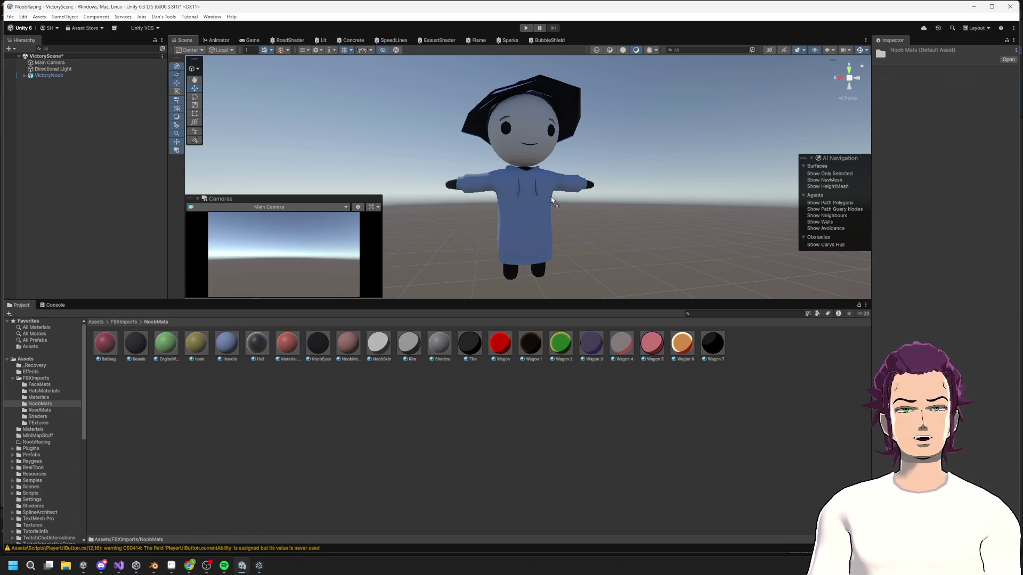
- Apply NoobSkin to the hands and head and the Hoodie material to the body
left_click_drag(541, 227, 536, 214)
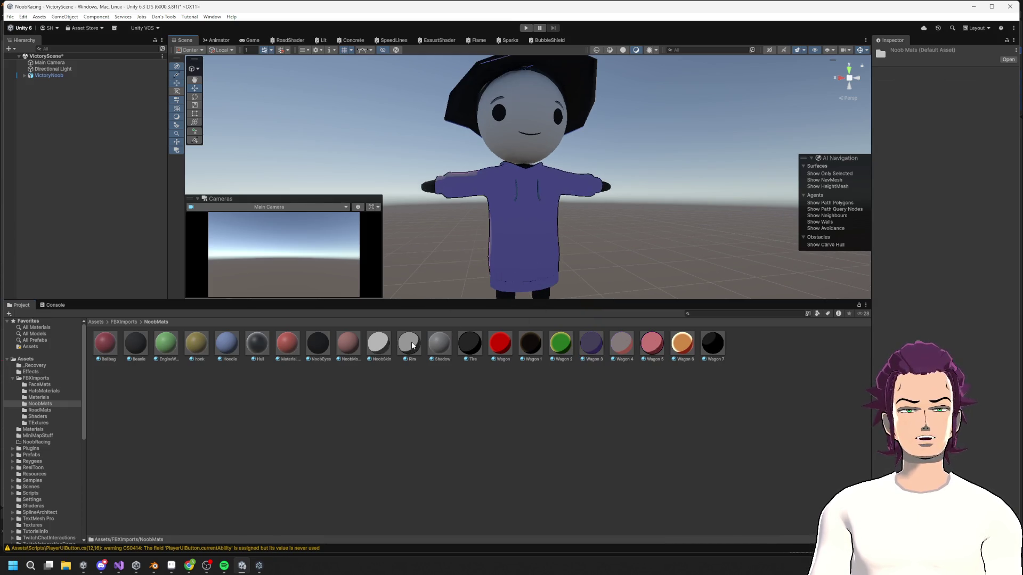
mouse_move(387, 347)
left_mouse_down()
mouse_move(511, 229)
mouse_move(423, 188)
left_mouse_up()
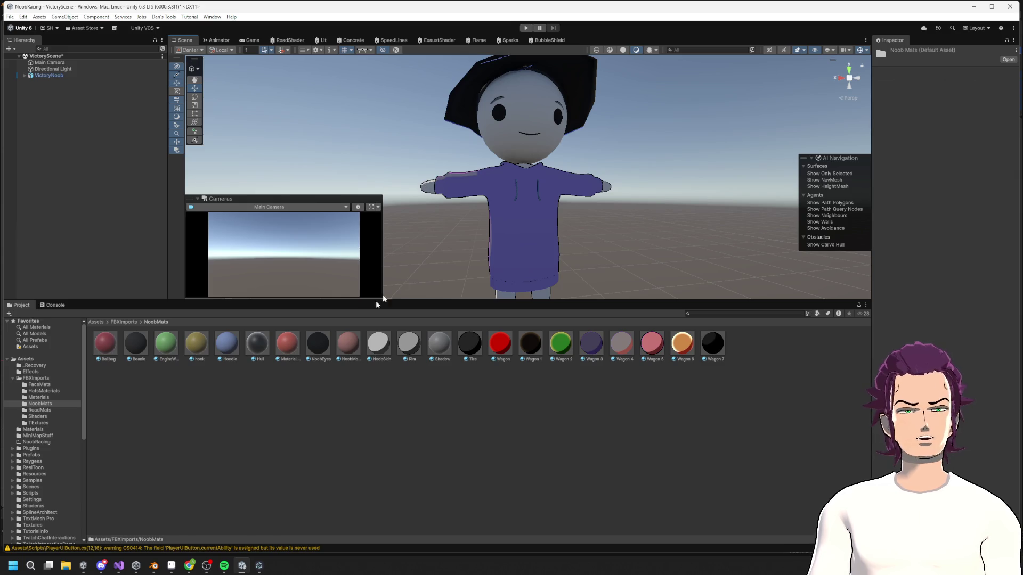
mouse_move(378, 344)
left_mouse_down()
mouse_move(528, 145)
mouse_move(612, 144)
mouse_move(426, 213)
mouse_move(347, 260)
mouse_move(372, 225)
mouse_move(426, 202)
mouse_move(464, 171)
mouse_move(505, 97)
mouse_move(646, 153)
mouse_move(717, 75)
mouse_move(559, 71)
mouse_move(605, 144)
mouse_move(596, 155)
mouse_move(600, 138)
mouse_move(689, 219)
mouse_move(606, 255)
mouse_move(411, 222)
mouse_move(304, 263)
left_mouse_up()
left_click_drag(231, 350, 479, 193)
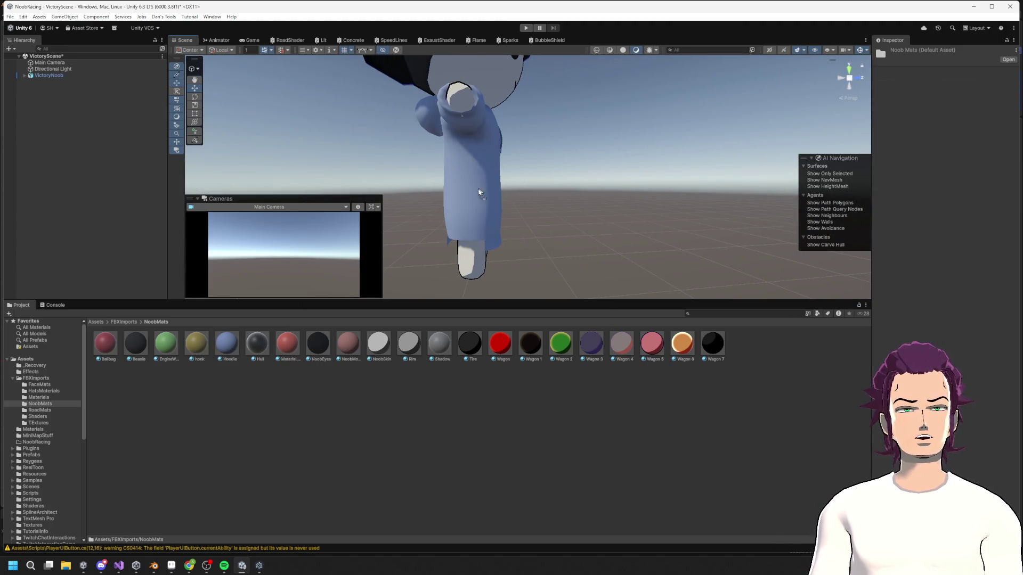
- Put the purple Wagon 3 material on the hoodie and inspect its settings
mouse_move(534, 215)
left_mouse_down("alt")
mouse_move(229, 130)
mouse_move(167, 134)
mouse_move(799, 160)
mouse_move(565, 183)
mouse_move(469, 219)
mouse_move(475, 230)
left_mouse_up("alt")
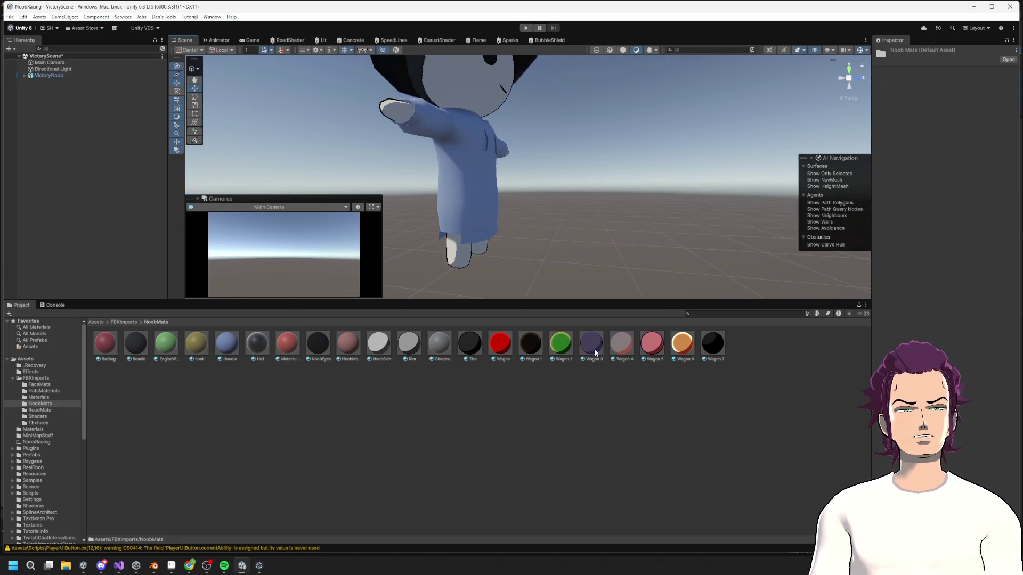
left_click_drag(595, 353, 444, 186)
left_click(453, 199)
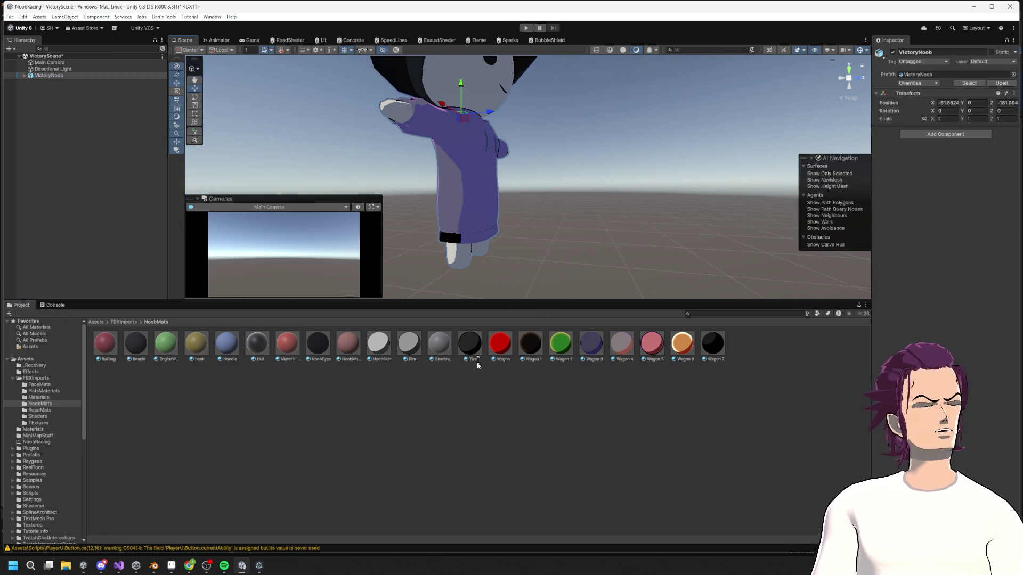
left_click(591, 344)
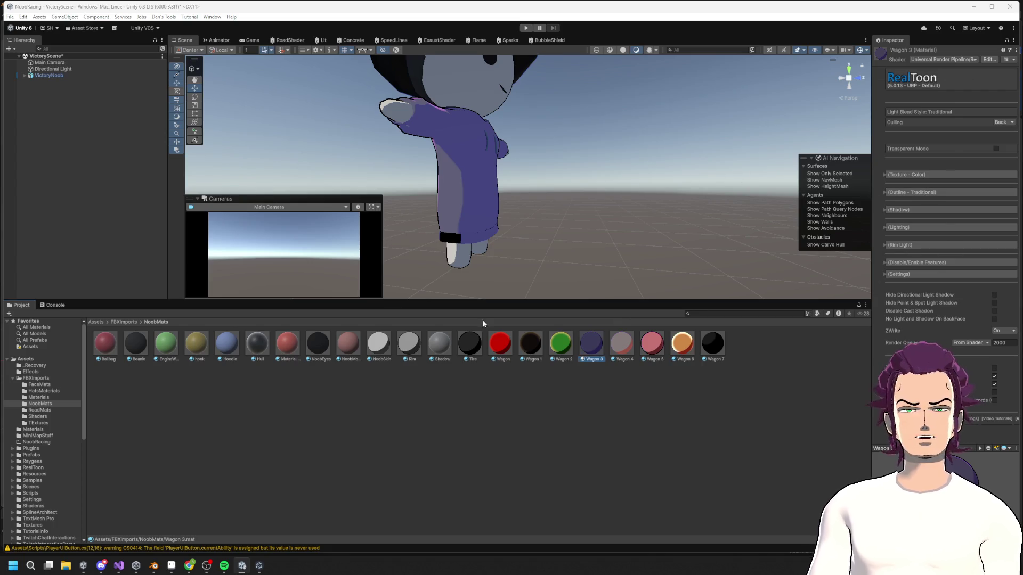
left_click(163, 568)
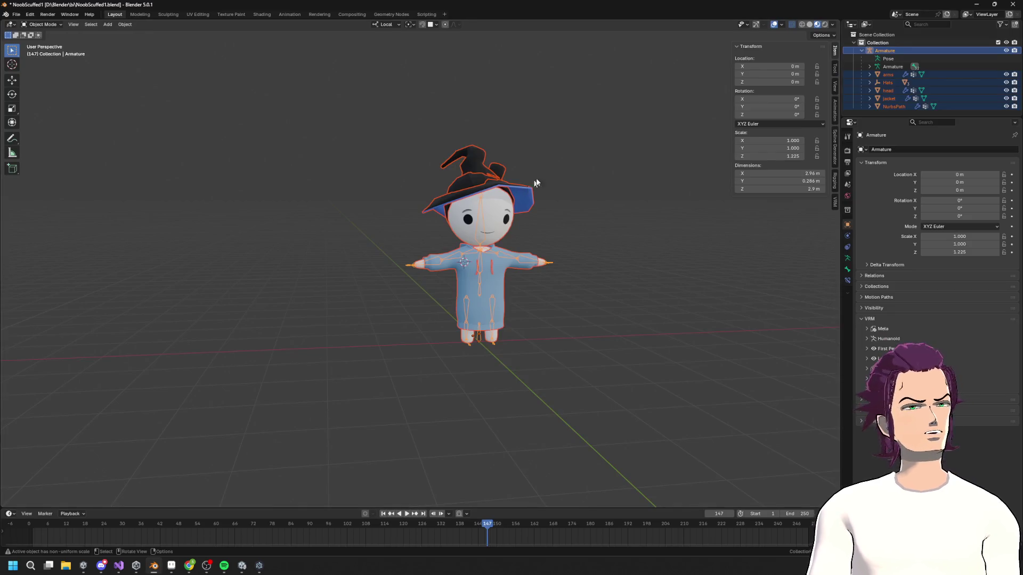
- Turn on the Face Orientation overlay, show the sidebar, and select the jacket
scroll(581, 326, "up", 5)
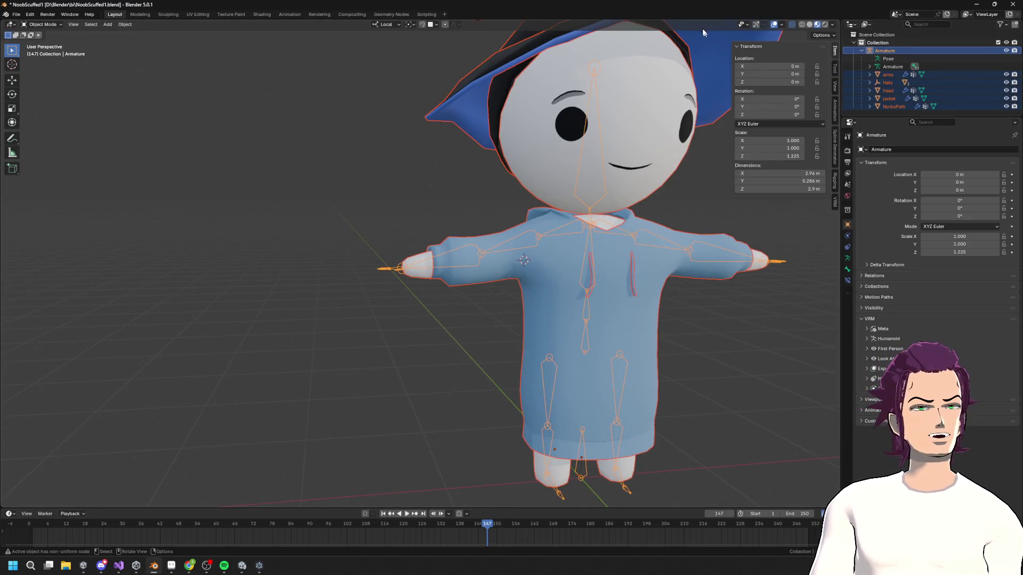
left_click(783, 25)
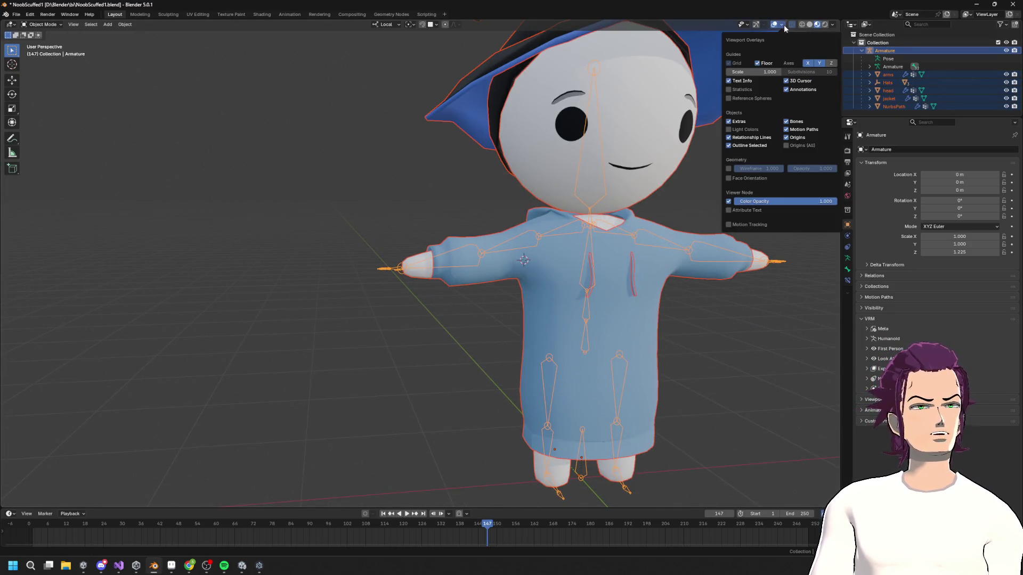
left_click(735, 179)
key("n")
mouse_move(583, 358)
middle_mouse_down()
mouse_move(520, 392)
mouse_move(381, 368)
middle_mouse_up()
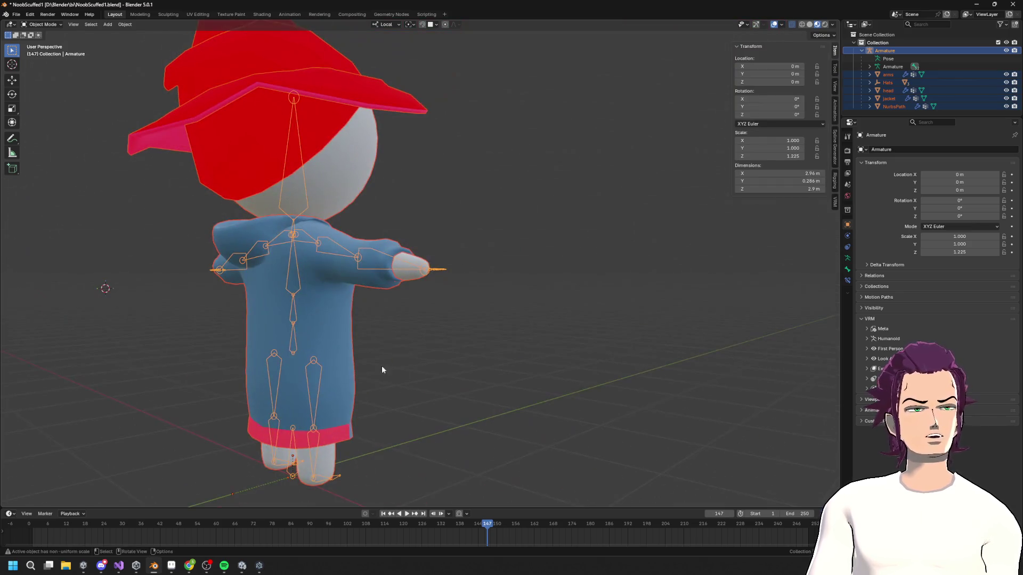
left_click(357, 369)
mouse_move(472, 338)
middle_mouse_down()
mouse_move(386, 314)
mouse_move(441, 451)
middle_mouse_up()
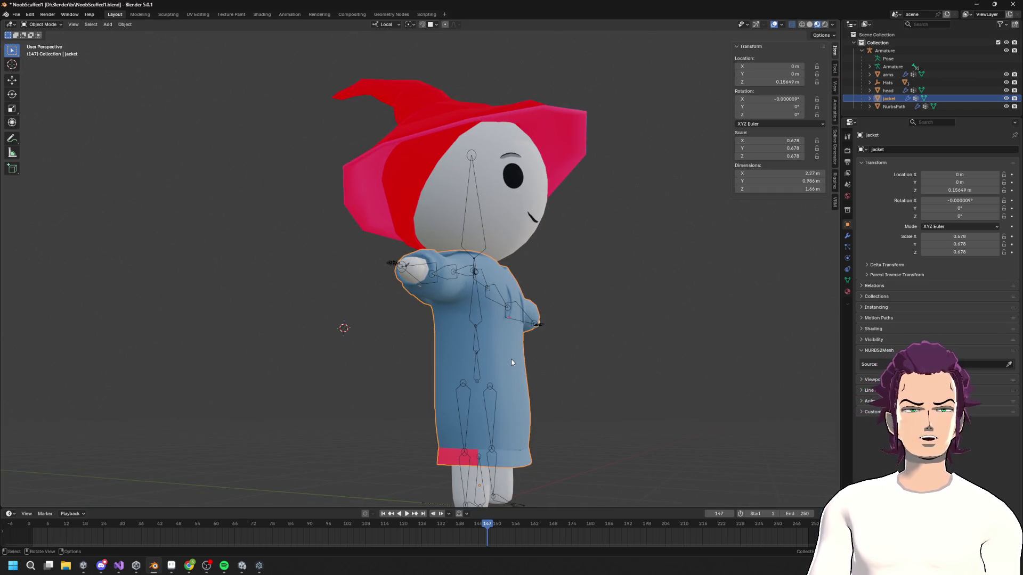
- Recalculate the jacket's normals outside in Edit Mode
key("F3")
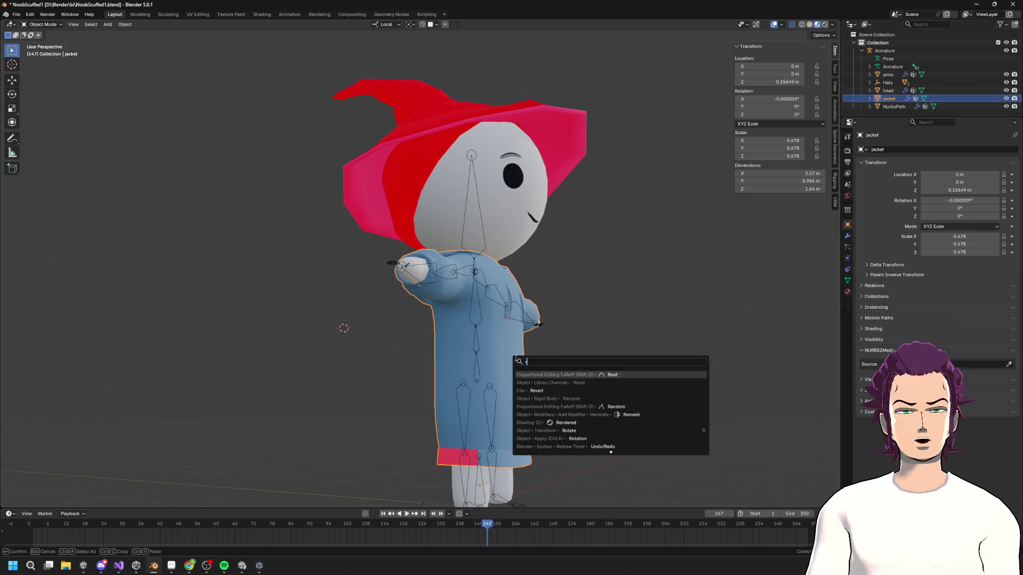
key("Escape")
key("Tab")
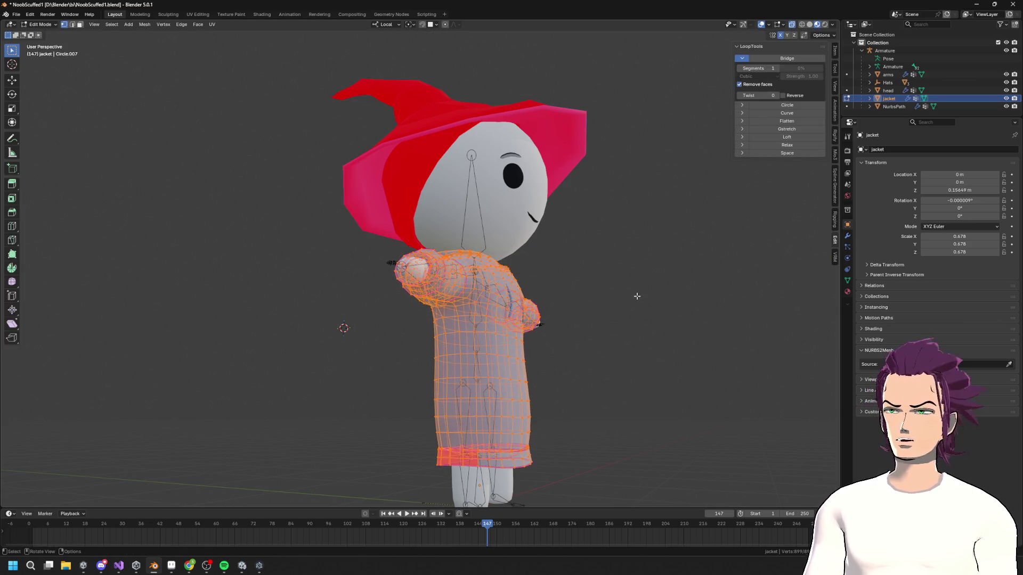
key("F3")
type("reca")
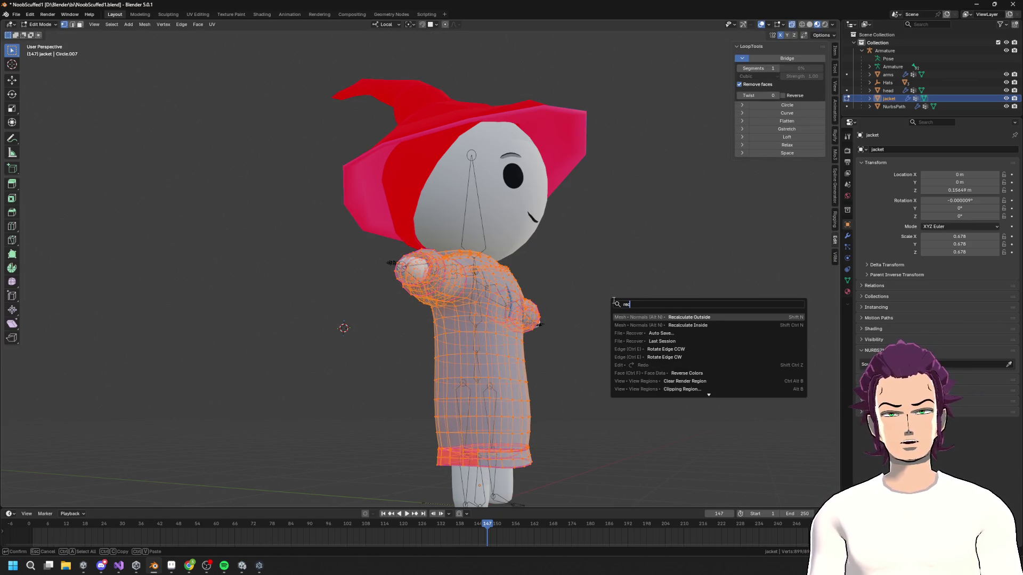
key("Return")
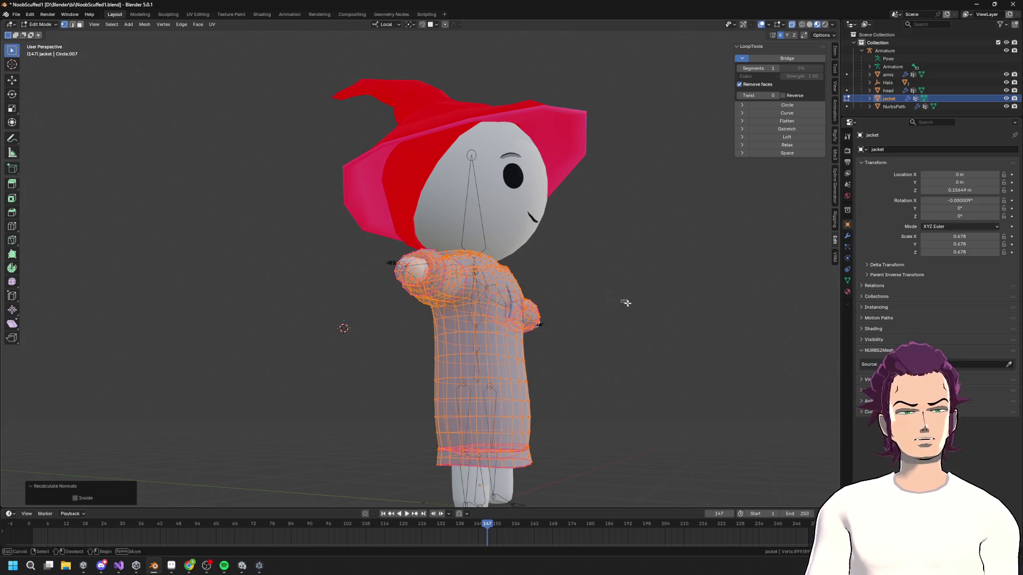
key("Tab")
- Select the beanie and recalculate its normals outside
left_click(884, 50)
right_click(885, 50)
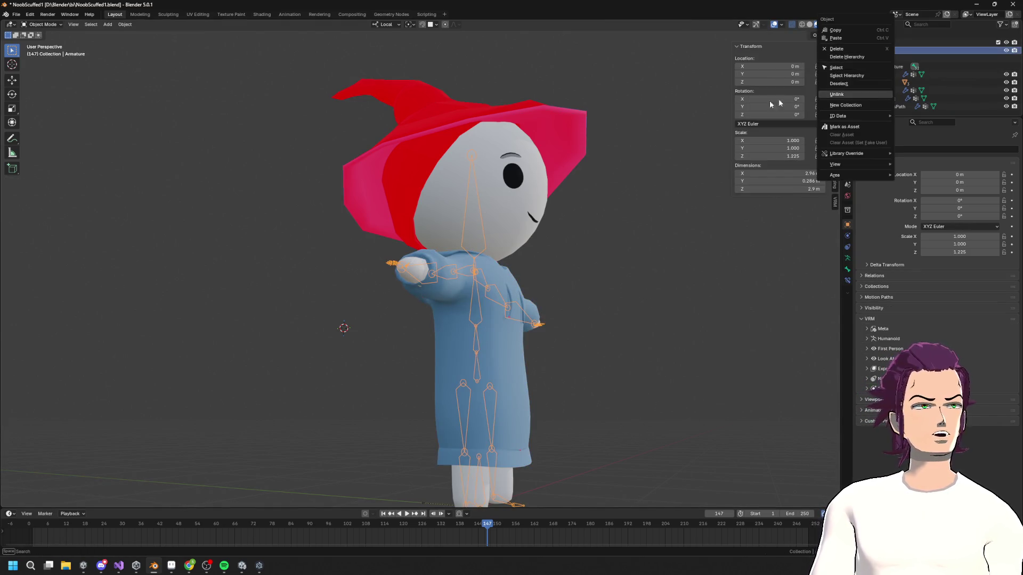
scroll(373, 204, "down", 5)
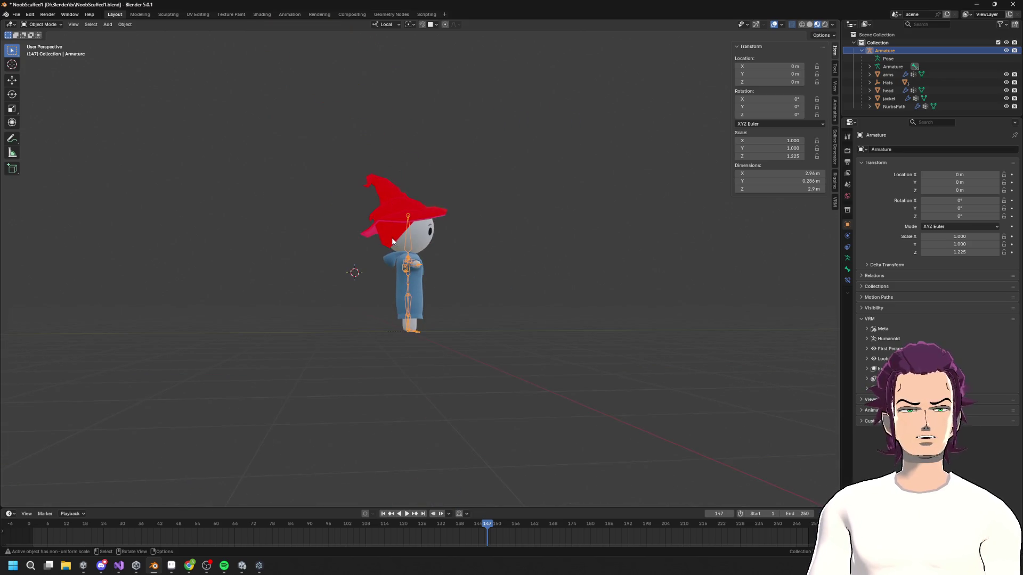
left_click(393, 241)
left_click(379, 214, "shift")
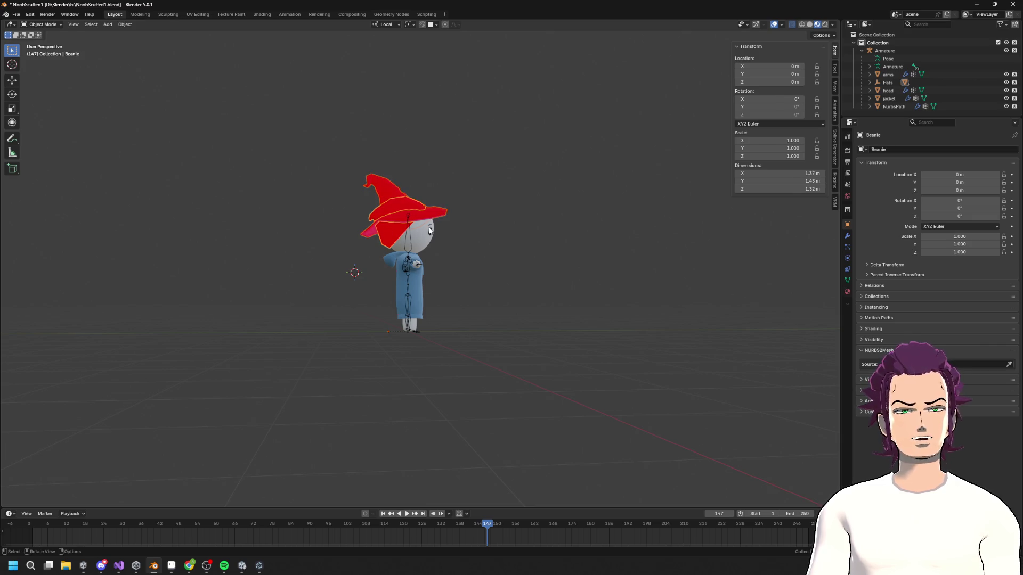
key("Tab")
key("F3")
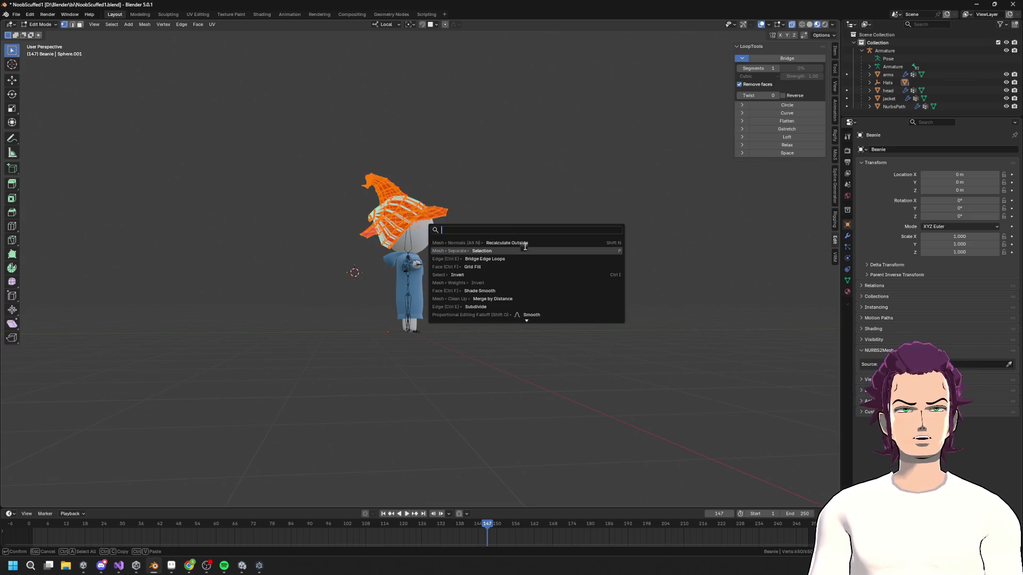
left_click(525, 248)
key("Tab")
- Delete the small red top hat's faces, then select the Armature's full hierarchy
mouse_move(509, 197)
middle_mouse_down()
mouse_move(589, 244)
mouse_move(527, 219)
mouse_move(552, 210)
middle_mouse_up()
scroll(551, 209, "up", 5)
key("Tab")
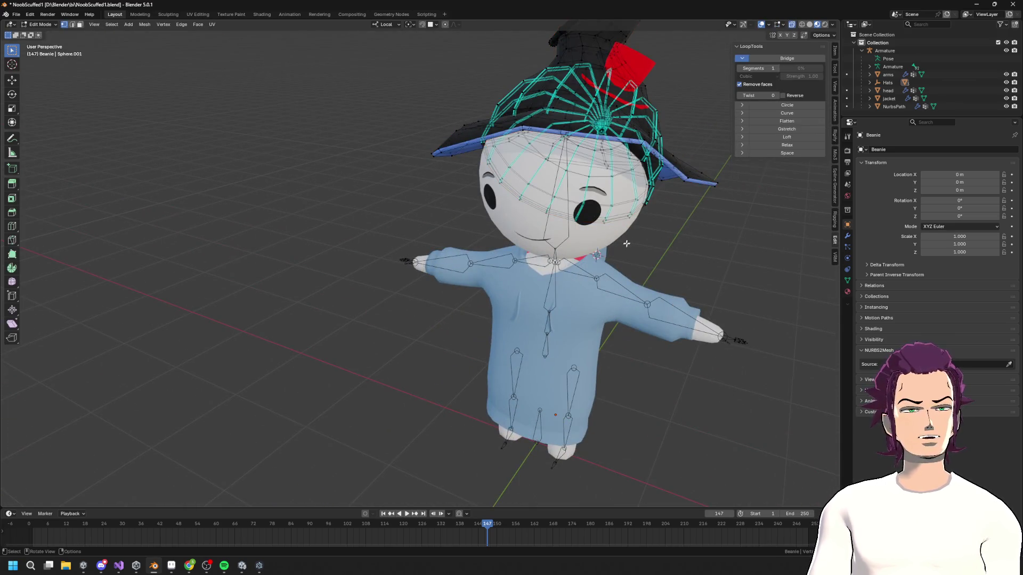
scroll(546, 290, "up", 3)
key("Tab")
left_click(506, 154)
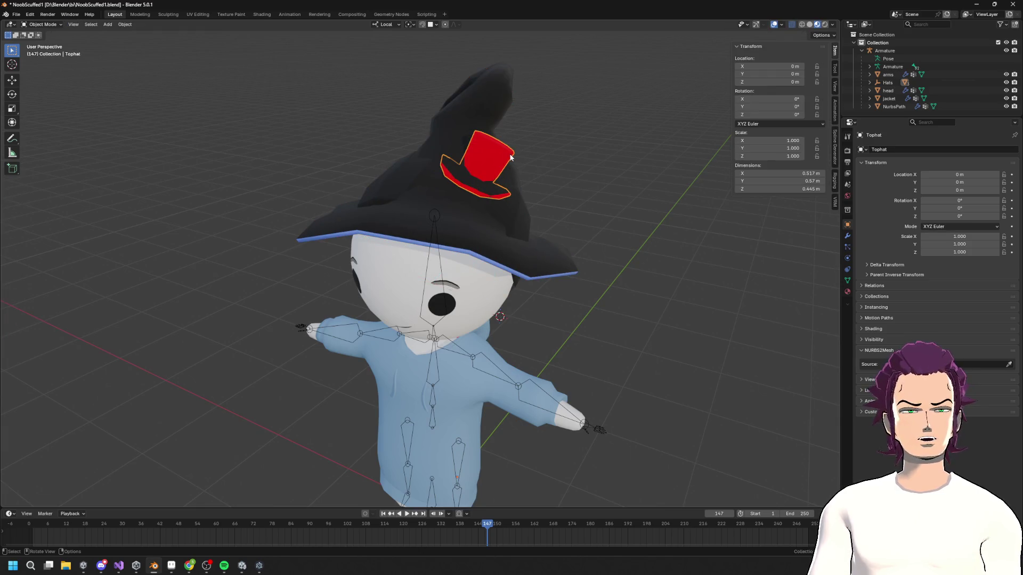
key("Tab")
key("x")
left_click(607, 168)
key("Tab")
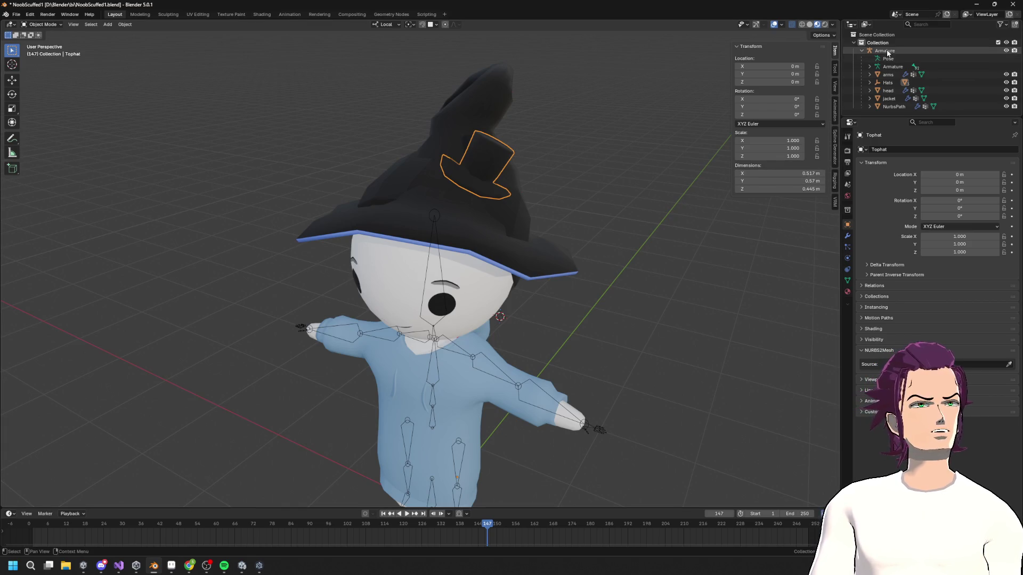
right_click(884, 51)
left_click(863, 76)
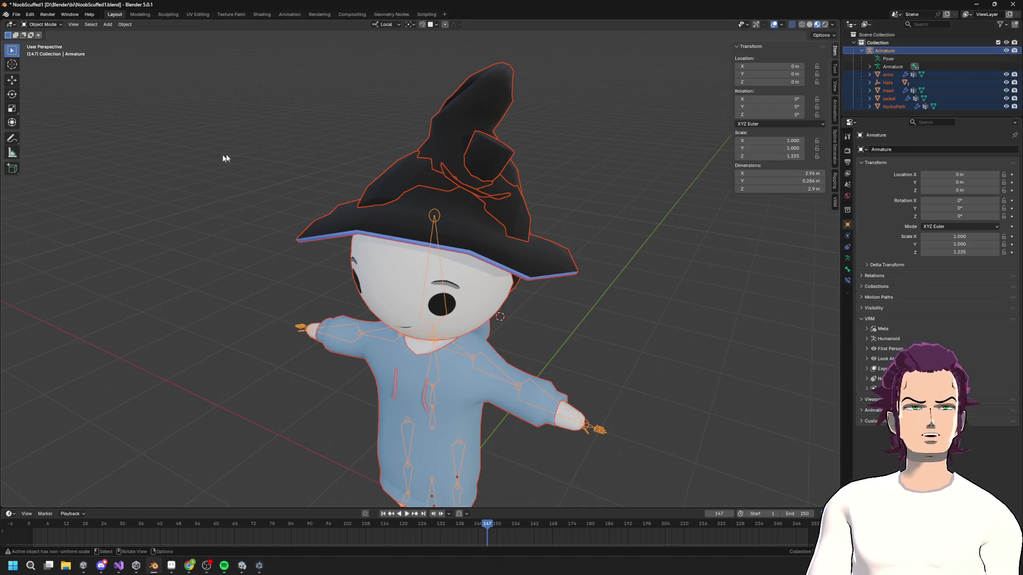
- Export the selected rig as VictoryNoob.fbx into Assets/FBXImports, then switch to Unity
left_click(14, 15)
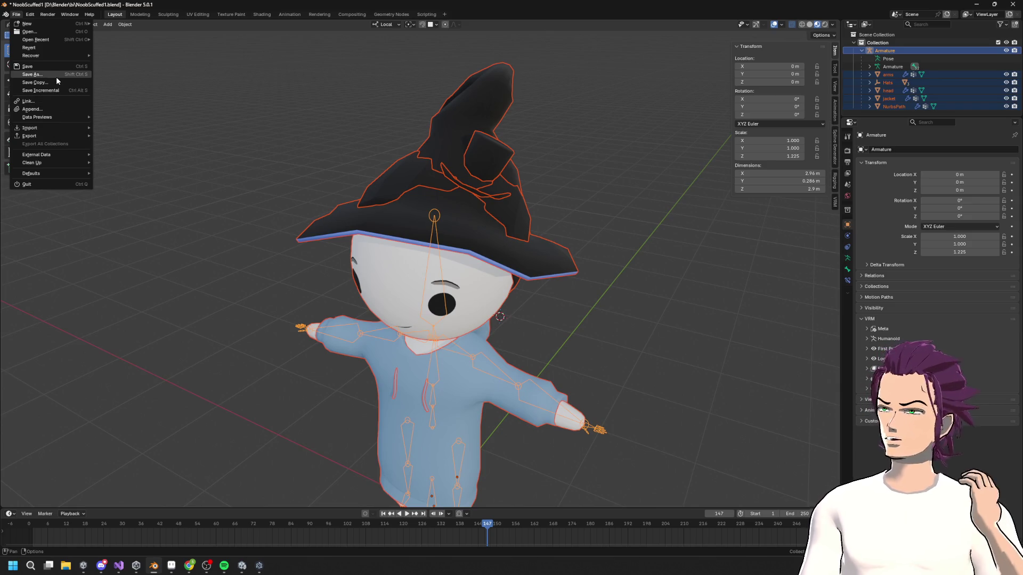
mouse_move(44, 136)
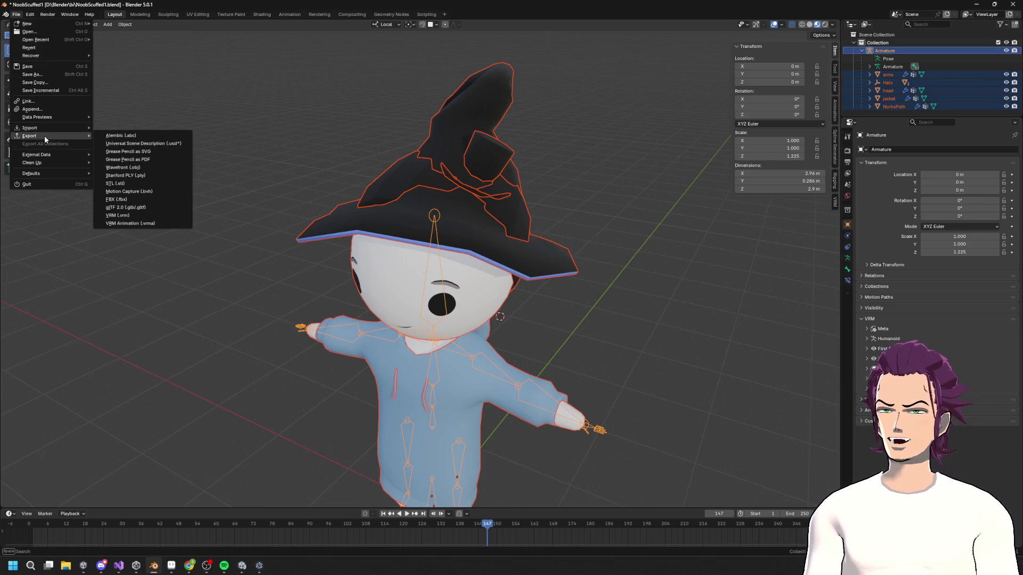
left_click(127, 201)
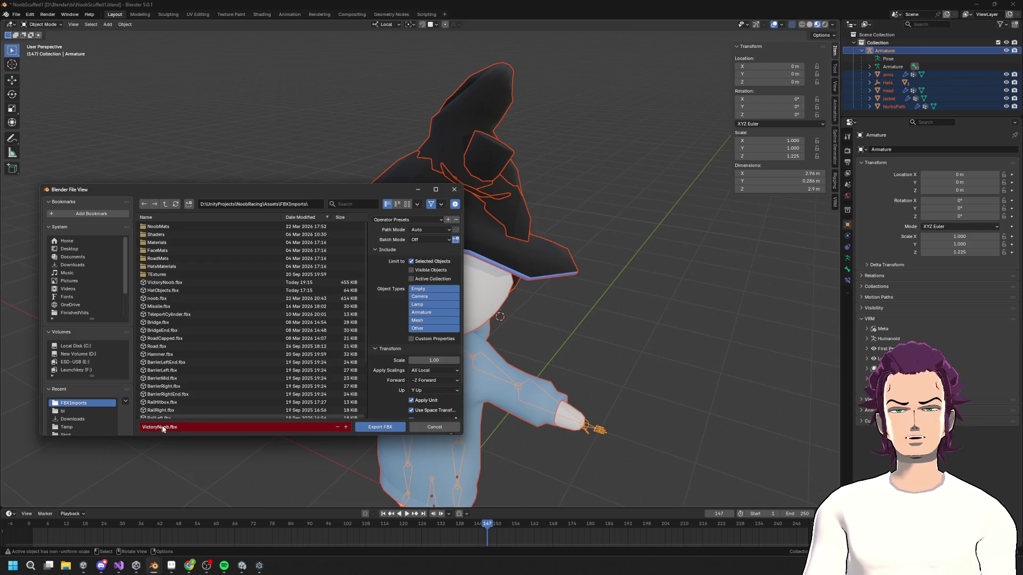
left_click(361, 429)
scroll(499, 340, "down", 5)
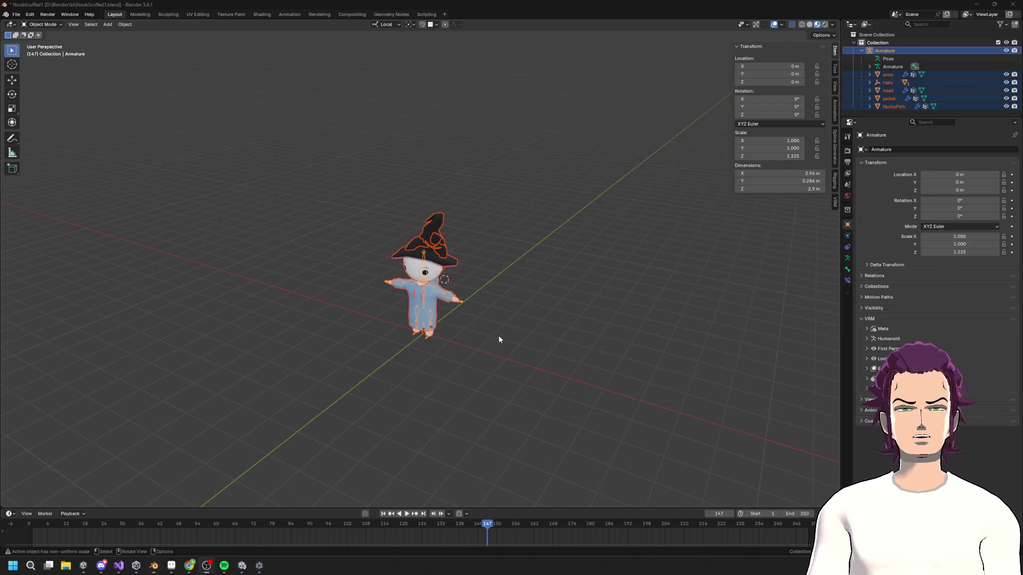
left_click(243, 566)
- Orbit and zoom the Scene view to inspect VictoryNoob's black wizard hat
mouse_move(471, 162)
left_mouse_down("alt")
mouse_move(543, 187)
mouse_move(458, 256)
mouse_move(533, 202)
mouse_move(515, 222)
mouse_move(527, 176)
mouse_move(520, 163)
mouse_move(532, 197)
mouse_move(521, 218)
left_mouse_up("alt")
scroll(455, 258, "up", 5)
scroll(456, 259, "down", 5)
scroll(506, 213, "down", 3)
scroll(539, 187, "up", 5)
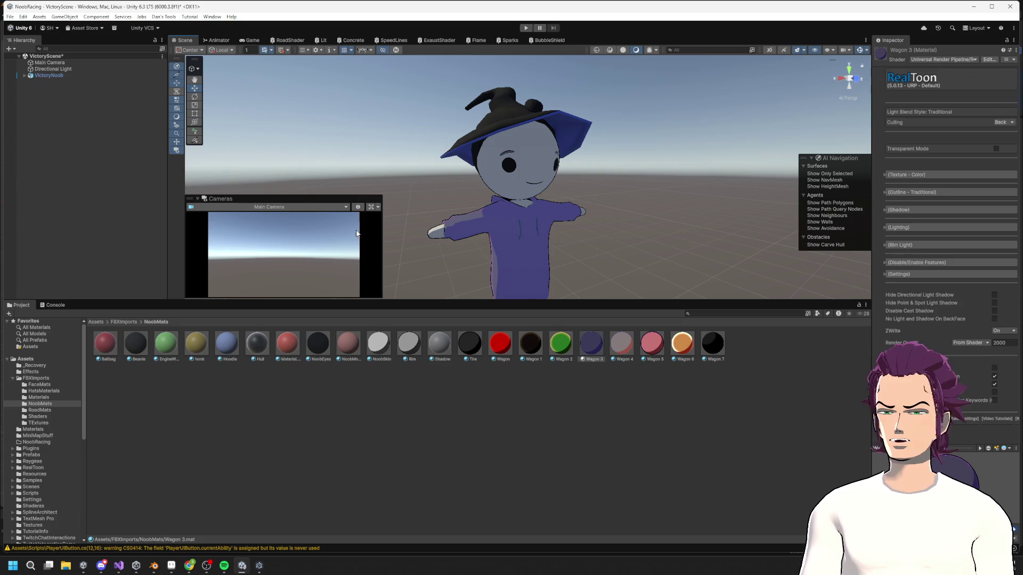
scroll(416, 258, "down", 3)
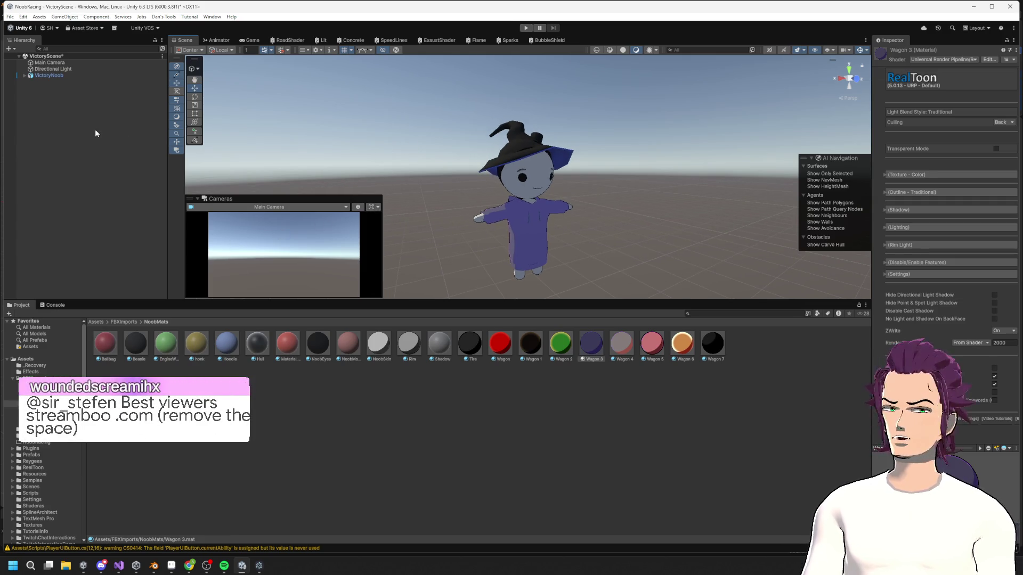
- Open the Hierarchy context menu, dismiss it unused, and return to Blender
left_click(81, 138)
right_click(80, 139)
mouse_move(124, 289)
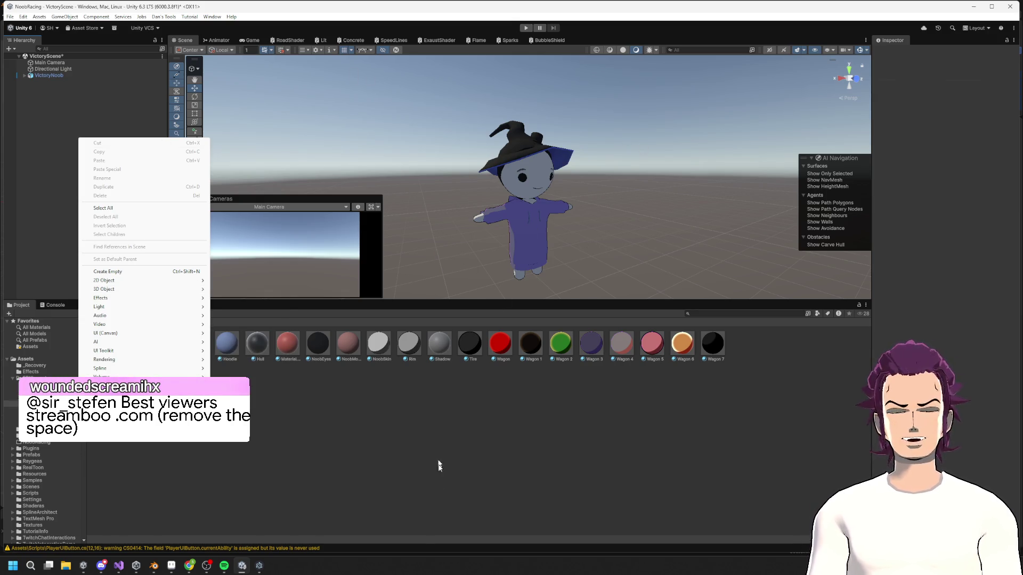
left_click(385, 486)
left_click(154, 566)
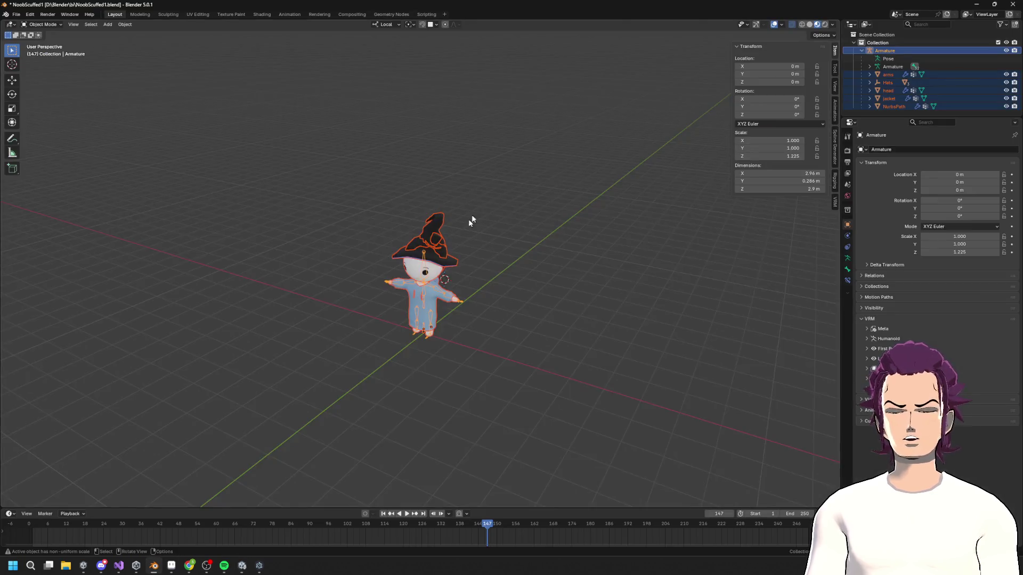
- Add a cube and try placing it along Y and Z, then undo the placement
scroll(450, 361, "up", 5)
key("shift+a")
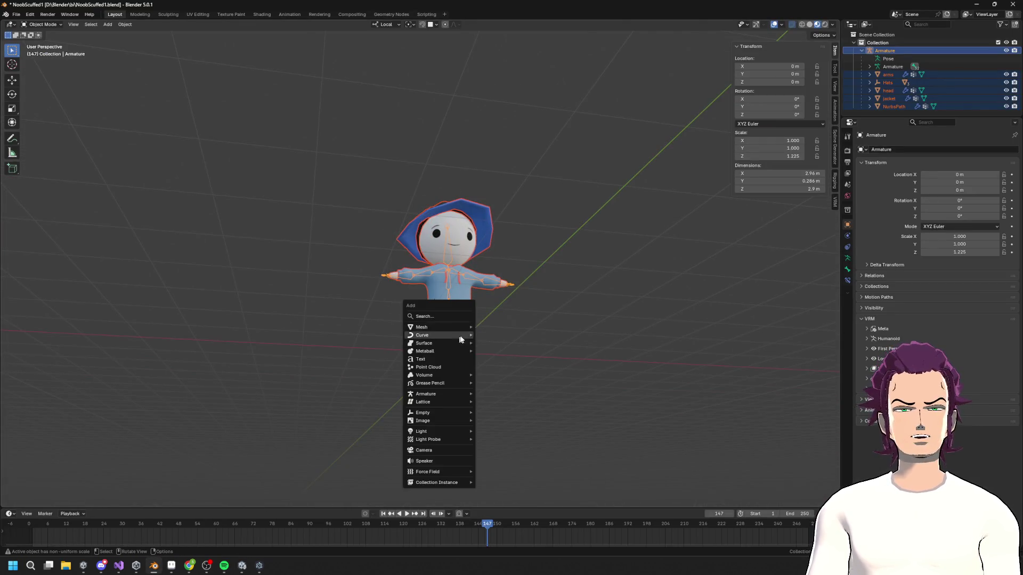
mouse_move(459, 328)
left_click(523, 335)
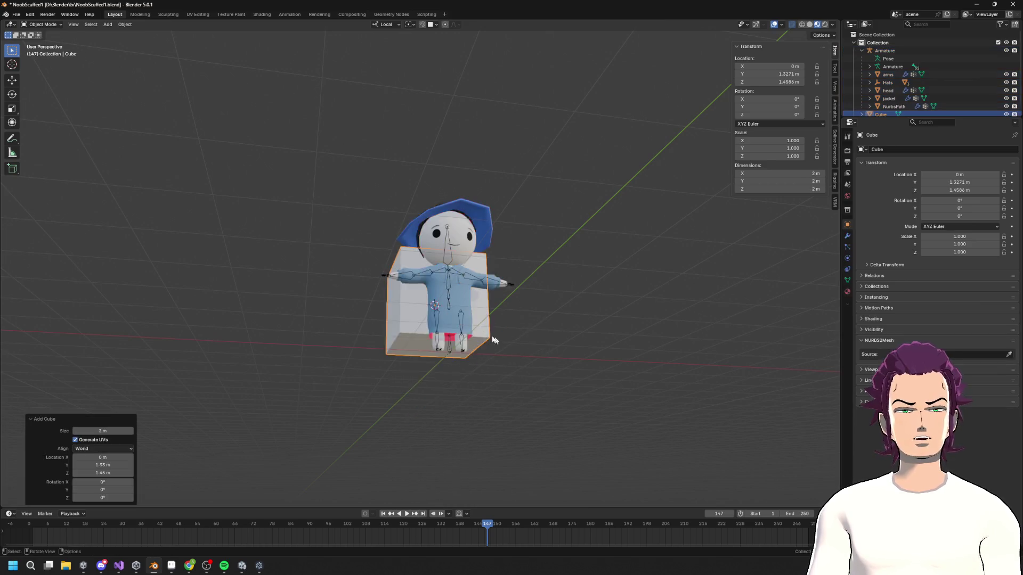
key("g")
key("y")
left_click(383, 342)
middle_click_drag(383, 343, 373, 239)
key("g")
key("z")
left_click(384, 284)
key("ctrl+z")
key("ctrl+z")
key("ctrl+z")
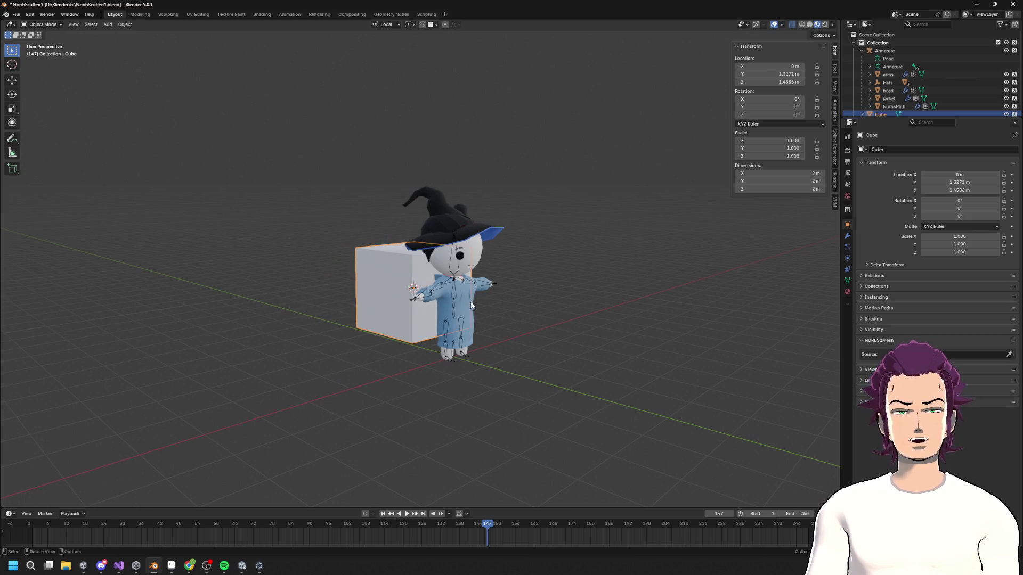
middle_click_drag(448, 303, 486, 313)
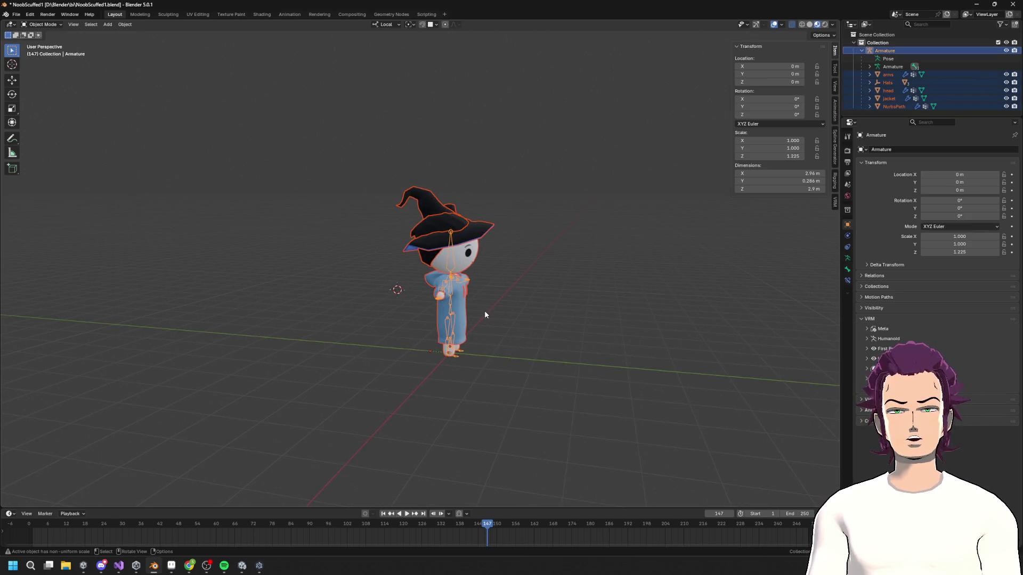
- Add a new cube at the character and position it along Y and Z
key("shift+a")
mouse_move(484, 311)
left_click(527, 323)
middle_click_drag(528, 323, 528, 311)
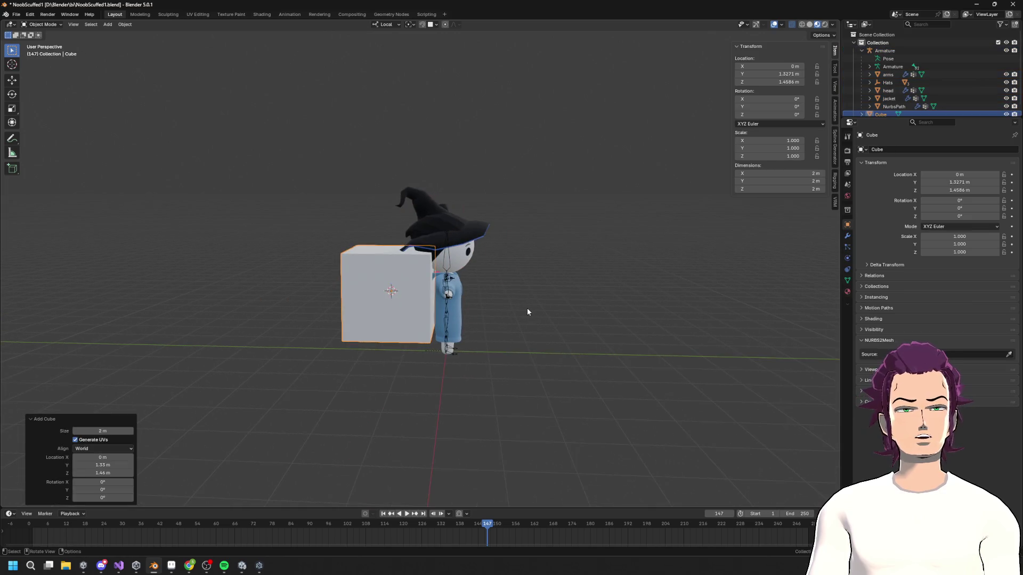
key("g")
key("y")
key("Return")
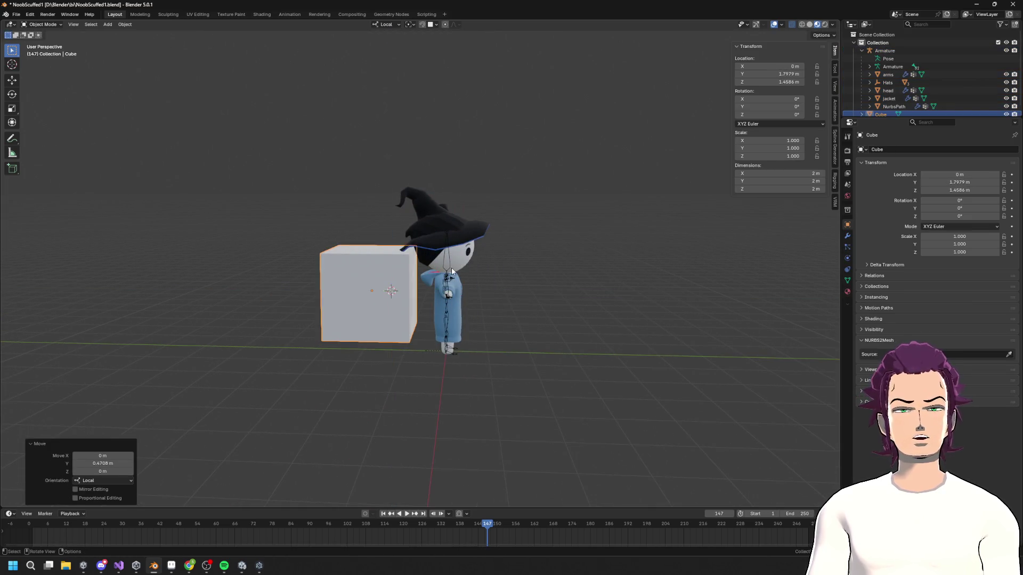
key("g")
key("z")
key("Return")
- Stretch the cube vertically into a tall box and lower it about 0.38 m
key("s")
key("z")
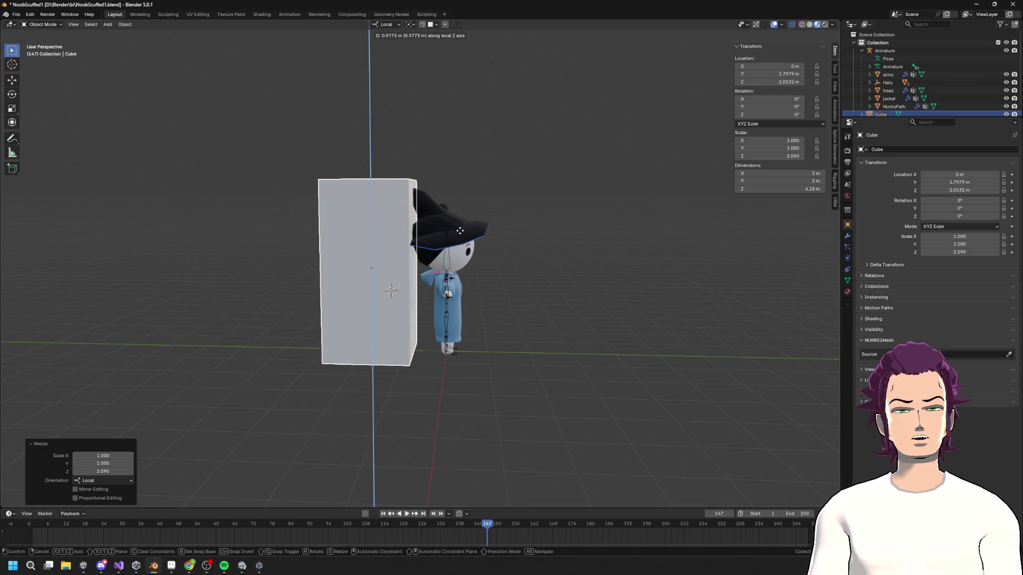
left_click(509, 266)
middle_click_drag(509, 266, 513, 281)
key("g")
key("z")
left_click(512, 287)
- Duplicate the tall box to the left as a shorter step resting on the ground
key("shift+d")
key("x")
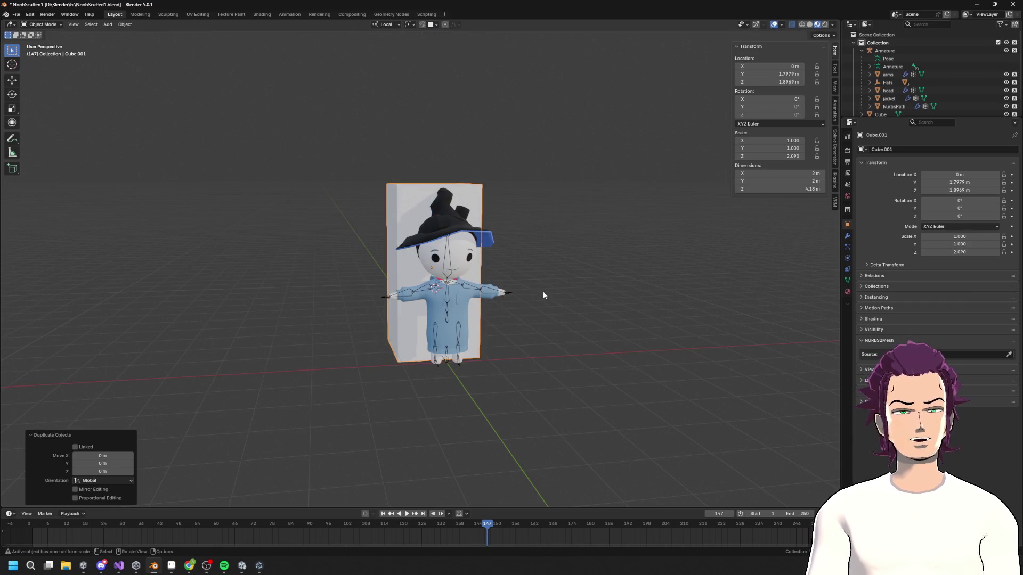
key("Return")
key("s")
key("x")
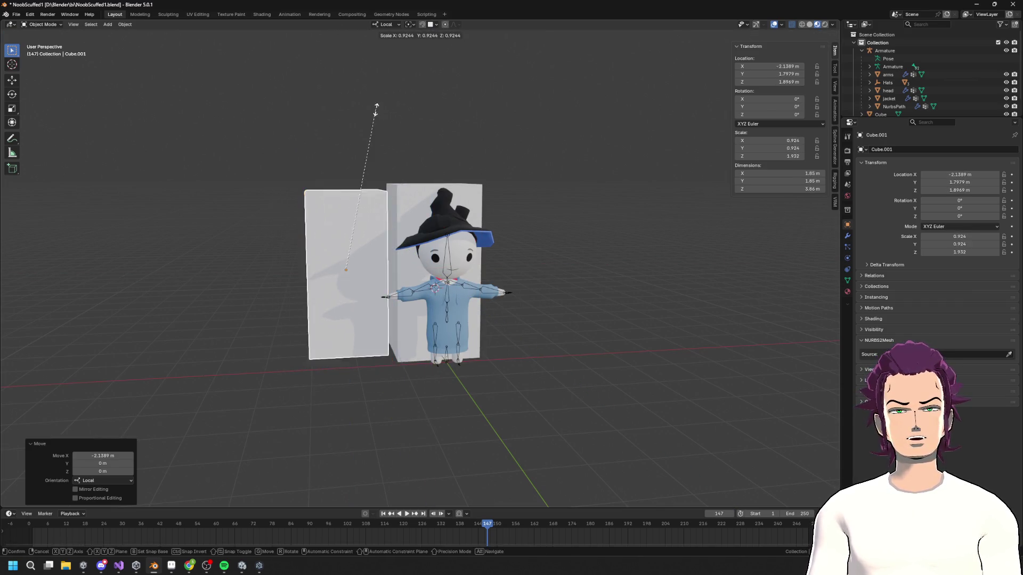
key("z")
key("Return")
key("g")
key("z")
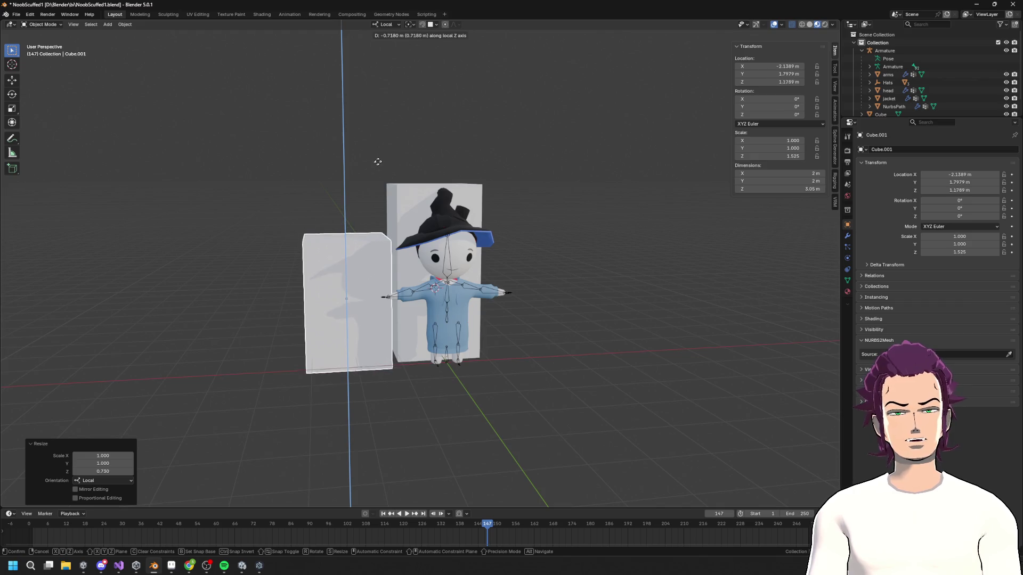
key("Return")
key("g")
key("x")
key("Return")
- Duplicate the left box to the right side, resize its height, and lower it
key("shift+d")
key("x")
key("Return")
key("s")
key("z")
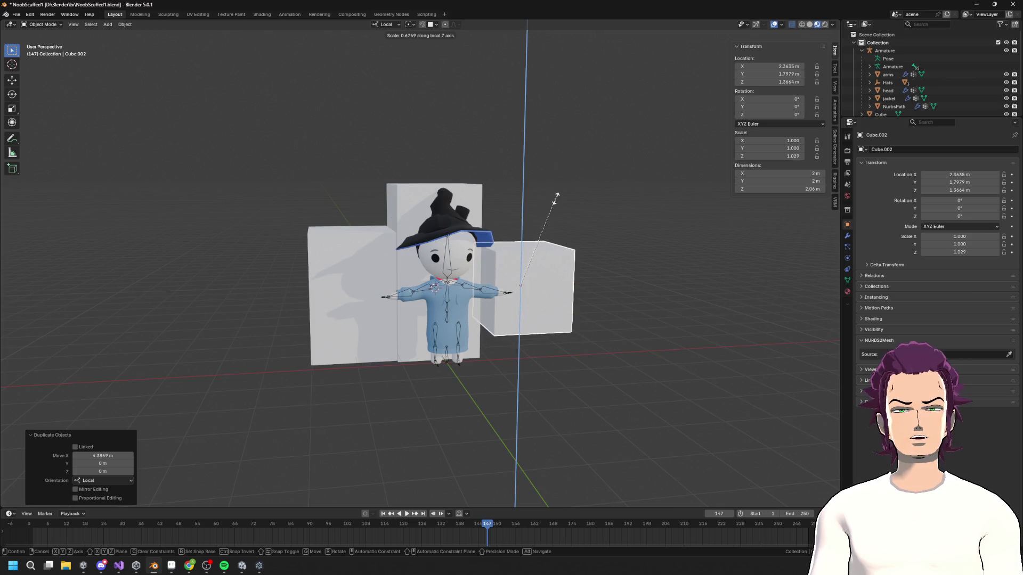
key("Return")
key("g")
key("z")
key("Return")
- Fine-tune the right box's sideways and vertical position, then deselect it
key("g")
key("x")
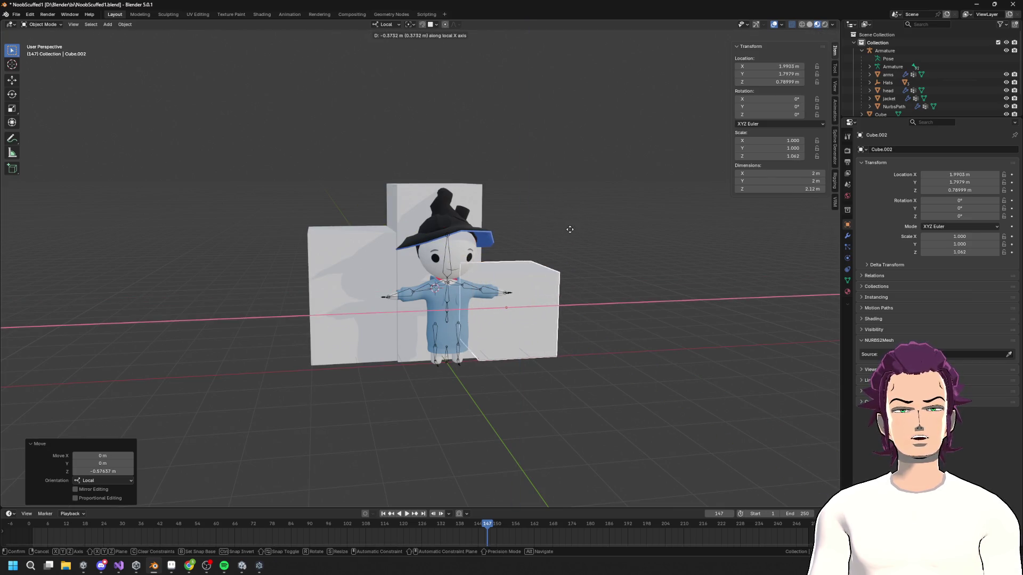
key("Return")
key("g")
key("z")
mouse_move(568, 222)
middle_mouse_down("alt")
mouse_move(561, 242)
mouse_move(562, 227)
middle_mouse_up("alt")
key("Return")
left_click(360, 145)
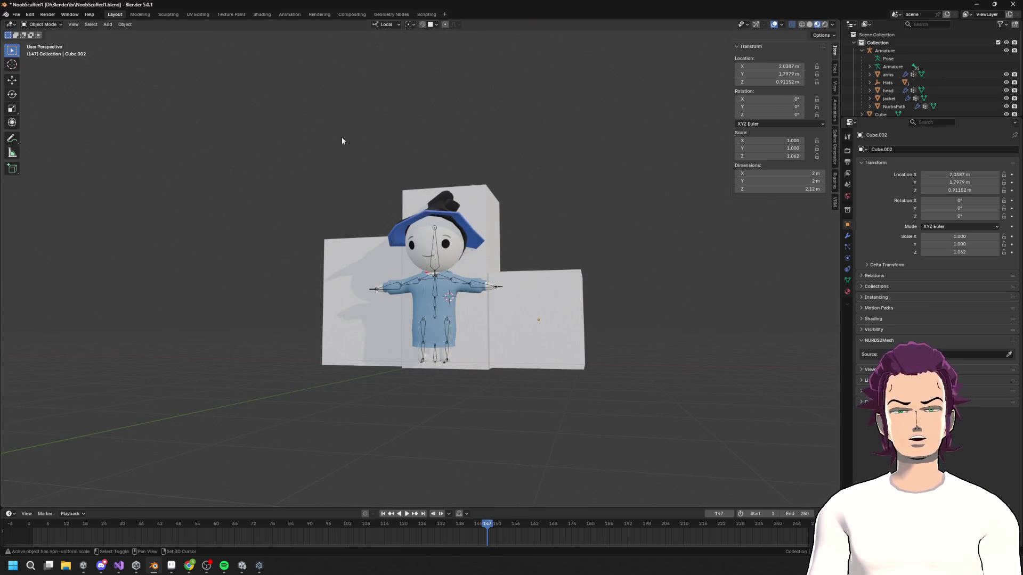
- Add a 2 m plane mesh to the scene
key("shift+a")
mouse_move(424, 196)
left_click(481, 189)
mouse_move(481, 189)
middle_mouse_down()
mouse_move(494, 227)
mouse_move(564, 217)
mouse_move(723, 140)
middle_mouse_up()
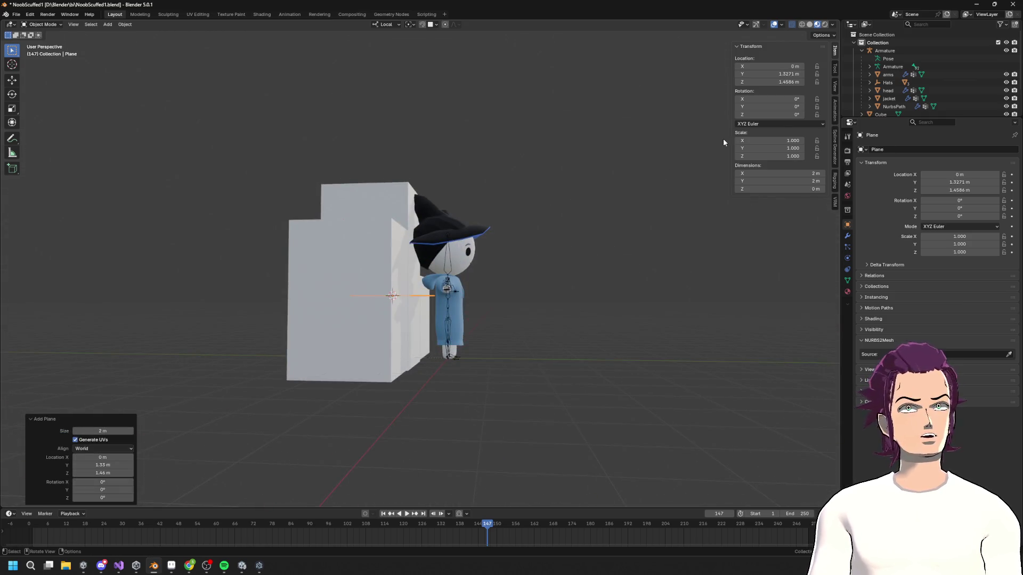
- Set the plane's Y location to 0 and scale it up into a wide floor
left_click(130, 26)
left_click_drag(777, 74, 777, 74)
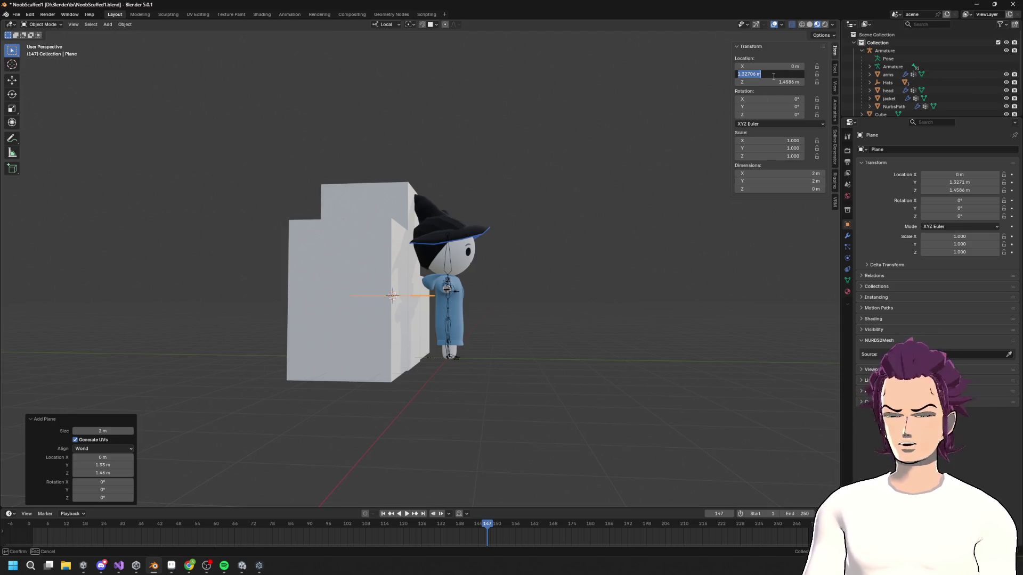
type("0")
key("Tab")
key("s")
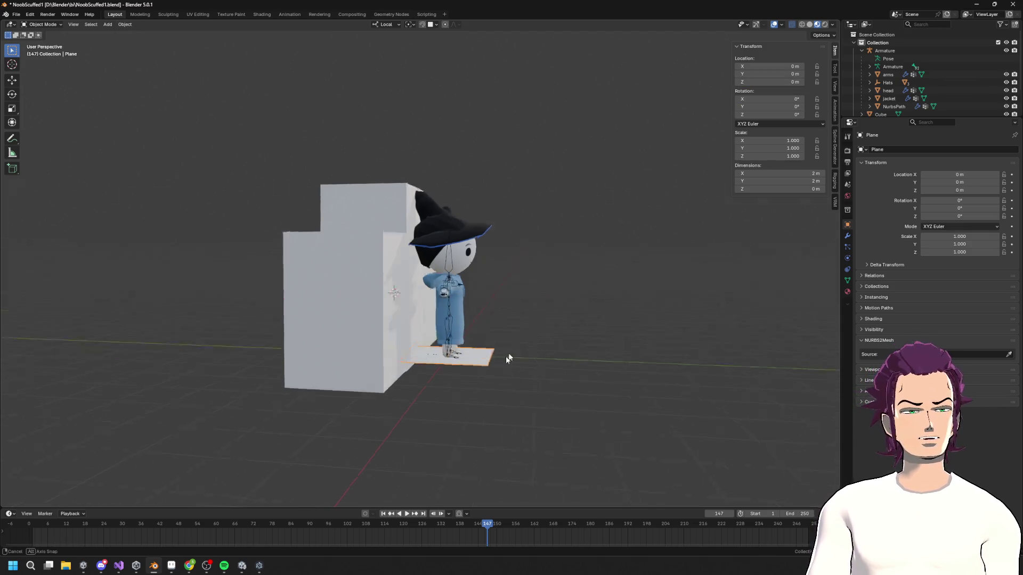
left_click(765, 217)
- Move the left box and the tall middle box closer together
middle_click_drag(765, 216, 489, 301)
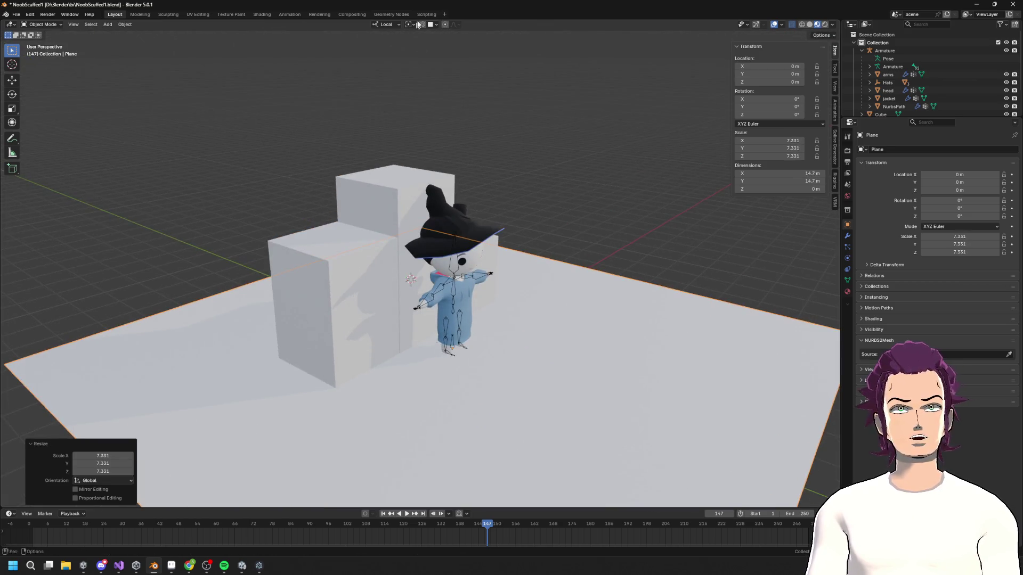
mouse_move(373, 263)
middle_mouse_down()
mouse_move(372, 224)
mouse_move(320, 299)
middle_mouse_up()
left_click(319, 299)
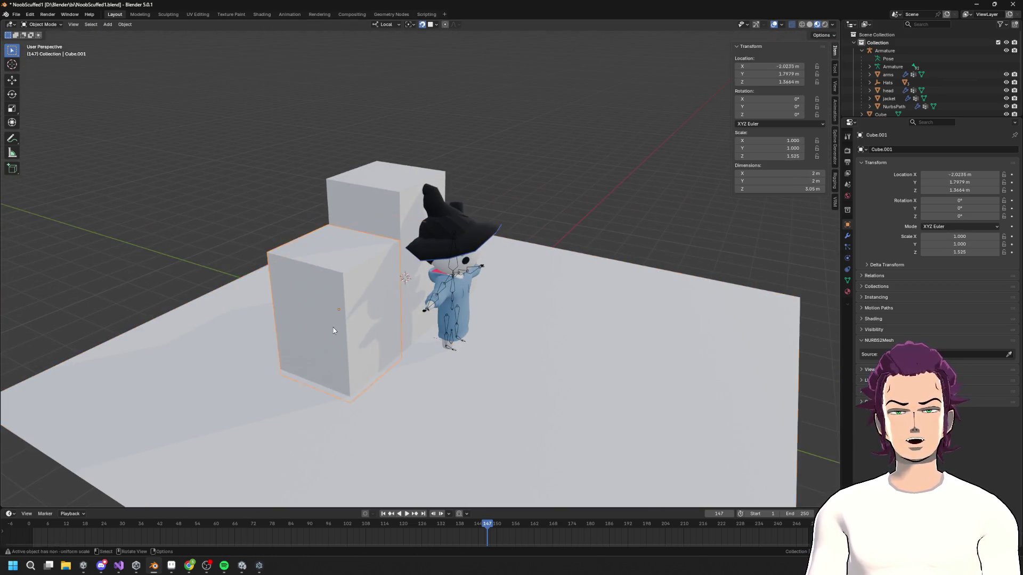
key("g")
left_click(251, 383)
mouse_move(251, 383)
middle_mouse_down()
mouse_move(395, 329)
mouse_move(585, 326)
mouse_move(374, 385)
middle_mouse_up()
left_click(396, 328)
key("g")
left_click(383, 349)
- Bring the right box in beside the others, adjusting it along X and Y
left_click(374, 384)
key("g")
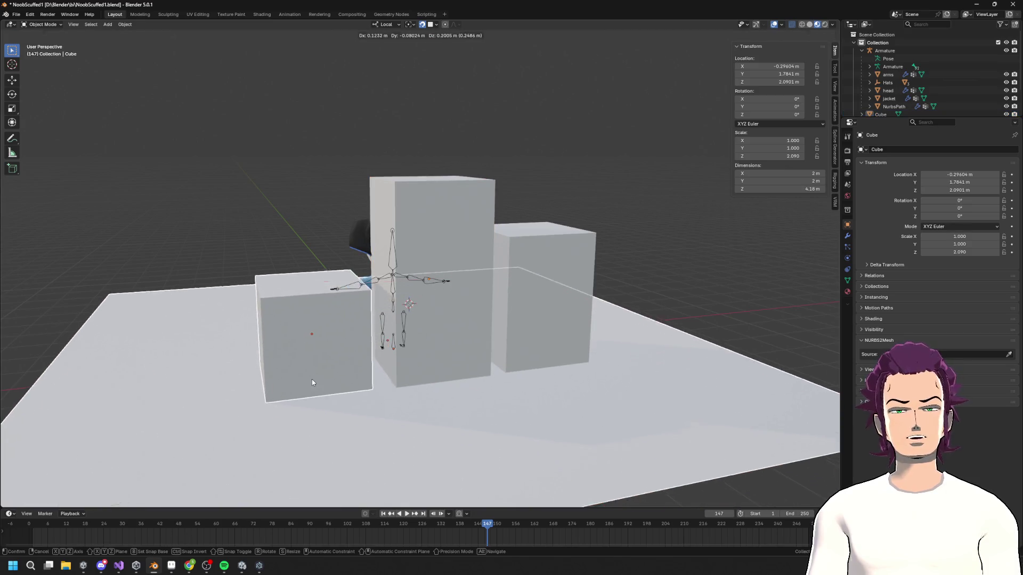
right_click(309, 381)
key("g")
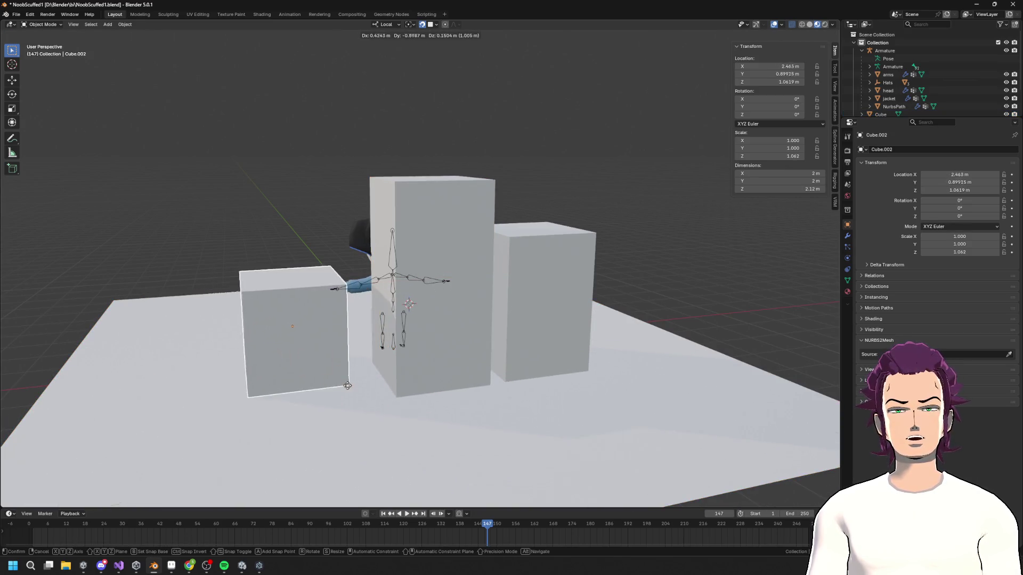
left_click(272, 351)
middle_click_drag(272, 352, 497, 391)
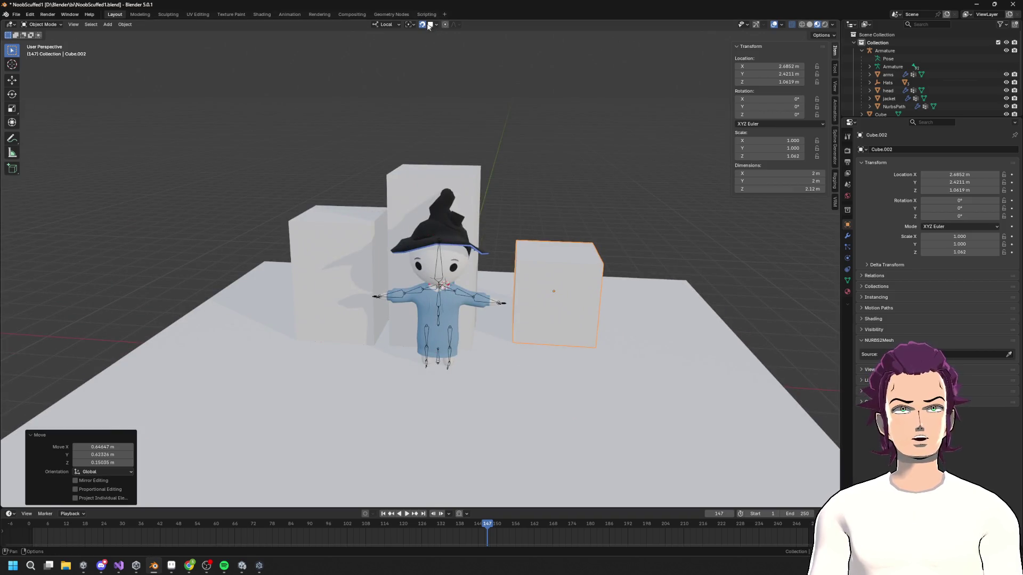
middle_click_drag(507, 171, 552, 377)
key("g")
key("x")
key("x")
left_click(577, 338)
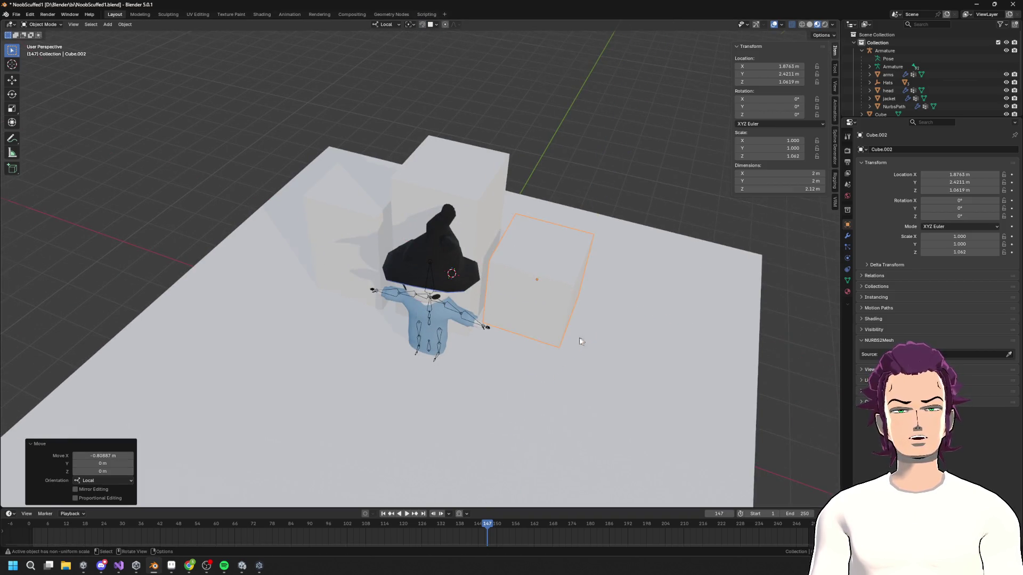
key("g")
key("y")
key("y")
left_click(539, 346)
- Shift the left box along Y and X to line it up with the tall box
middle_click_drag(539, 346, 527, 301)
left_click(420, 354)
middle_click_drag(420, 353, 463, 298)
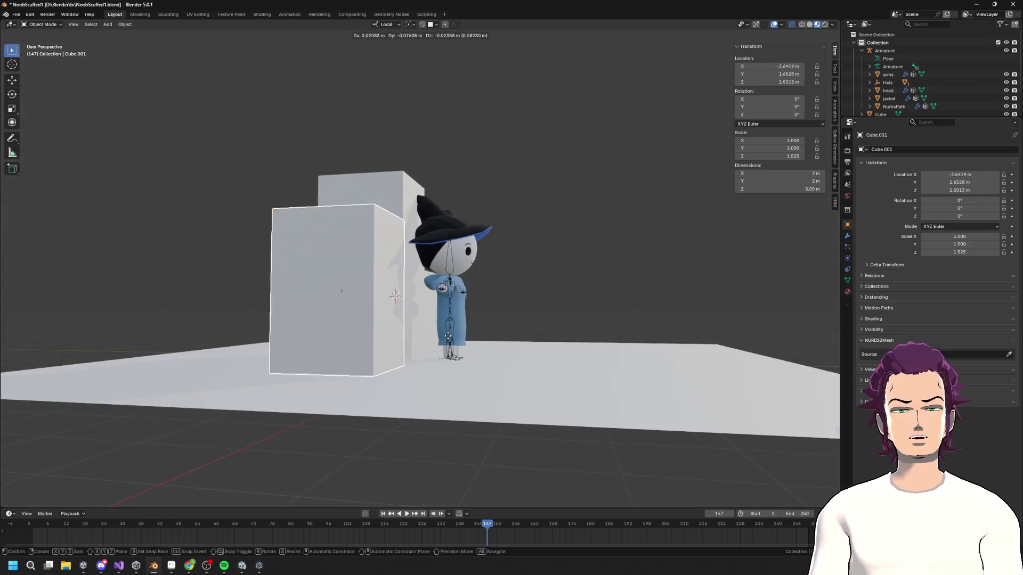
key("g")
key("y")
key("y")
left_click(463, 298)
right_click(417, 346)
mouse_move(389, 269)
middle_mouse_down()
mouse_move(391, 335)
mouse_move(458, 329)
mouse_move(398, 332)
middle_mouse_up()
key("g")
key("x")
key("x")
left_click(391, 314)
key("g")
key("y")
key("y")
left_click(461, 327)
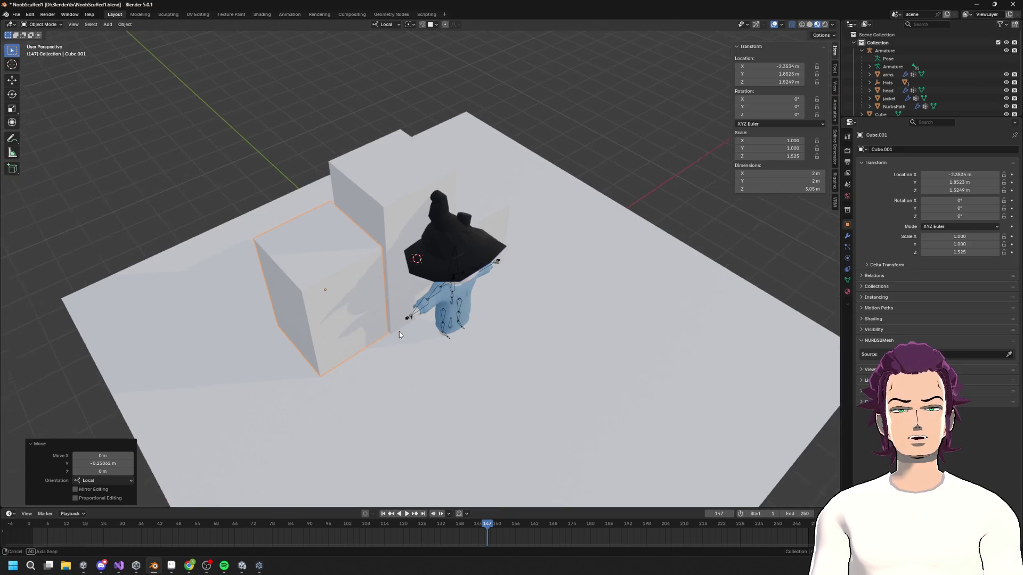
- Set snapping to vertices and slide the left box's vertices along their edges
left_click(434, 26)
left_click(441, 83)
key("Tab")
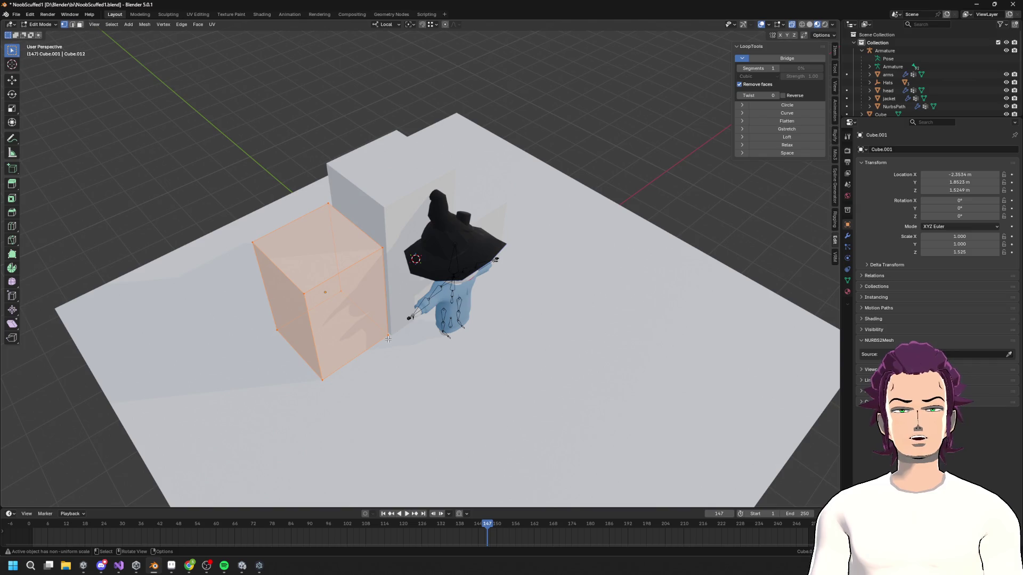
key("g")
key("x")
key("g")
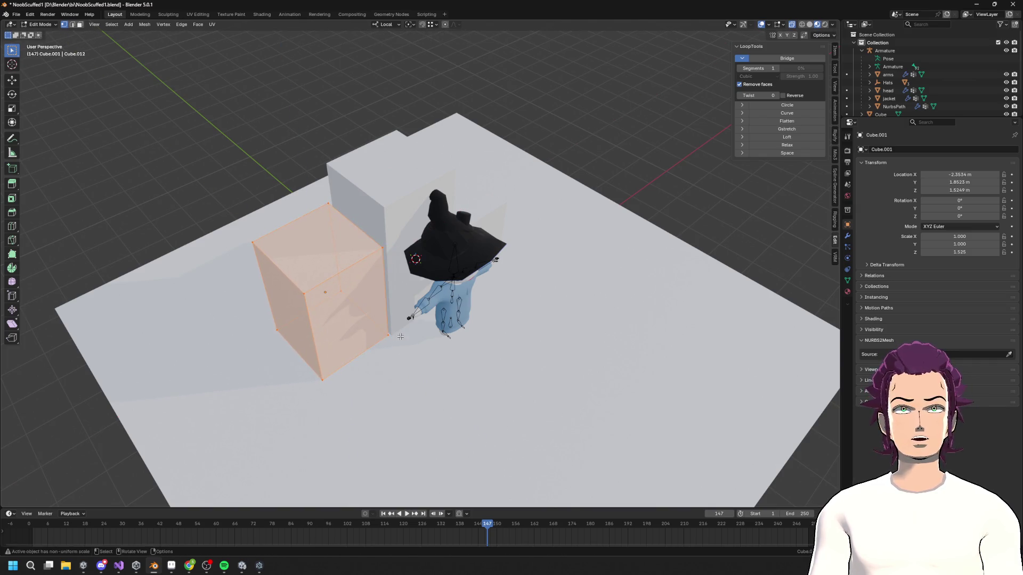
left_click(397, 335)
mouse_move(397, 334)
middle_mouse_down()
mouse_move(479, 320)
mouse_move(524, 377)
mouse_move(507, 363)
mouse_move(463, 266)
mouse_move(449, 200)
mouse_move(407, 198)
mouse_move(485, 290)
mouse_move(376, 273)
mouse_move(367, 249)
middle_mouse_up()
key("Tab")
- Reposition the right box and lower the left box's top face slightly
key("g")
left_click(474, 340)
scroll(407, 194, "down", 3)
key("Tab")
left_click(377, 276)
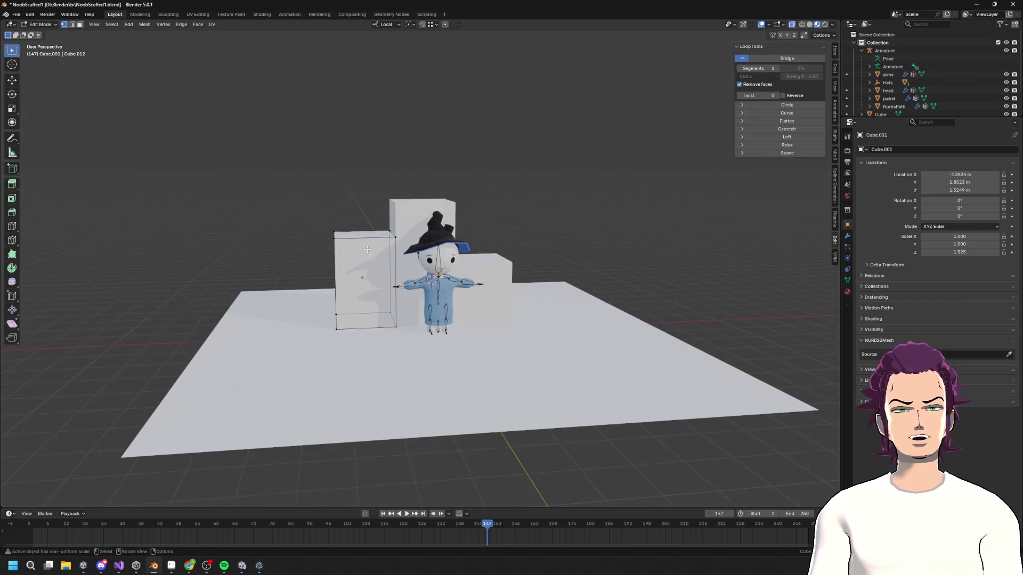
left_click_drag(384, 258, 385, 259)
key("g")
key("z")
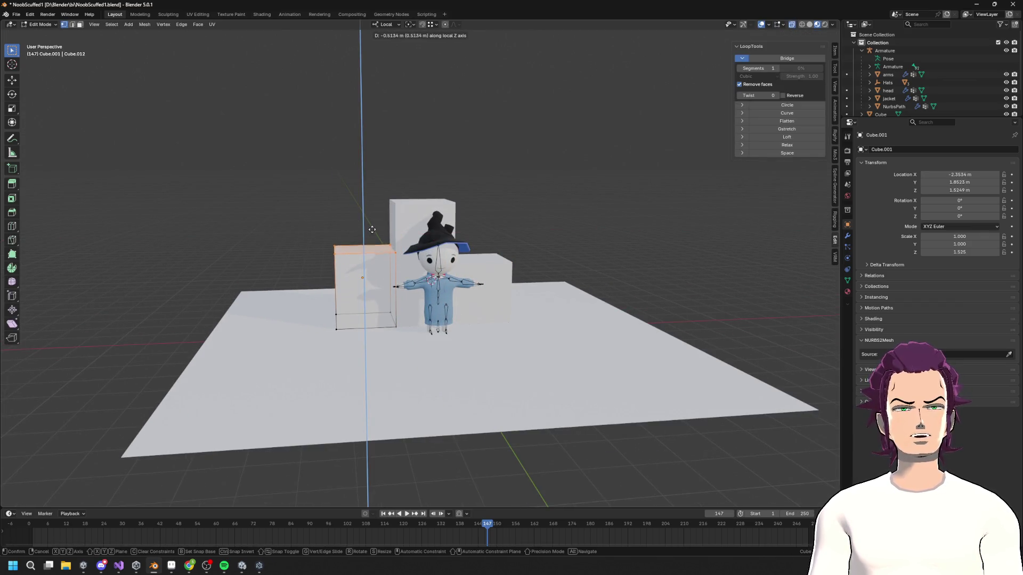
left_click(372, 230)
mouse_move(372, 230)
middle_mouse_down()
mouse_move(459, 284)
mouse_move(456, 302)
middle_mouse_up()
key("Tab")
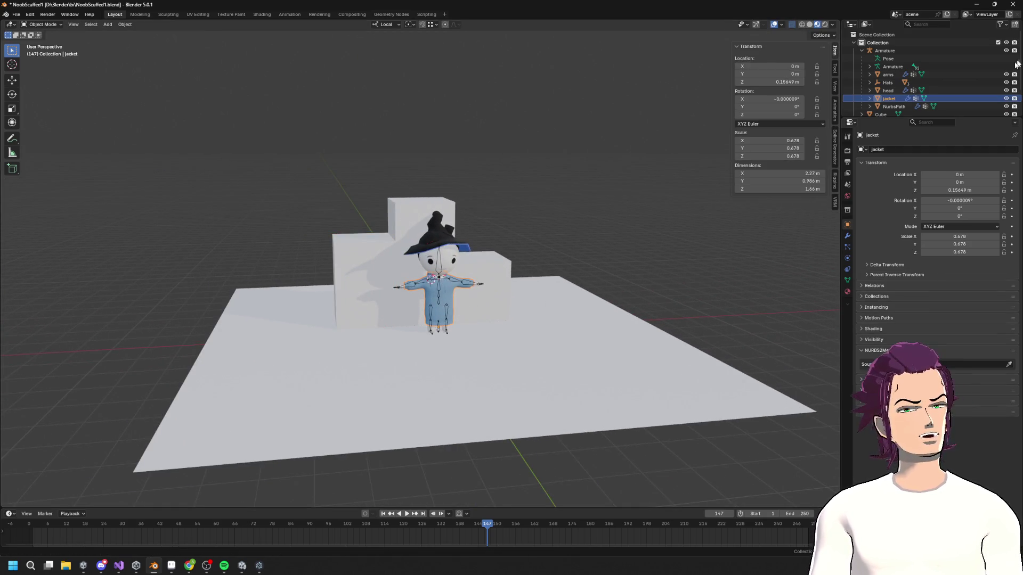
- Move the character's Armature along Y, raise it onto the tall top step, and fine-tune it
left_click(915, 58)
middle_click_drag(652, 214, 560, 338)
key("g")
key("y")
left_click(474, 327)
key("g")
key("z")
left_click(462, 203)
mouse_move(462, 203)
middle_mouse_down()
mouse_move(373, 229)
mouse_move(355, 258)
mouse_move(490, 262)
mouse_move(543, 244)
mouse_move(546, 225)
mouse_move(613, 202)
middle_mouse_up()
key("g")
key("x")
key("y")
left_click(510, 263)
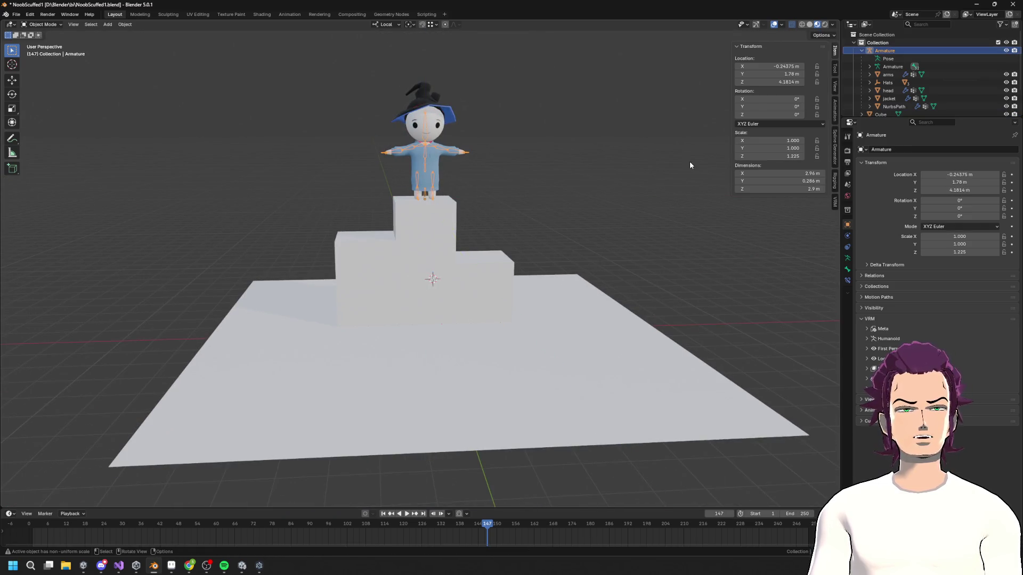
- Duplicate the Armature with its full hierarchy and lower the copy onto the left step
right_click(899, 51)
left_click(873, 74)
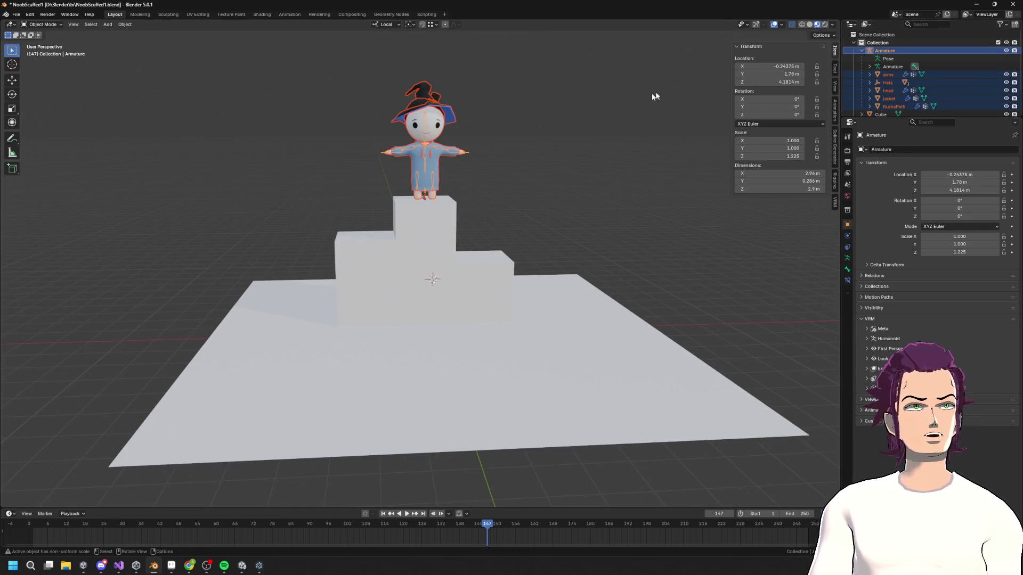
key("shift+d")
key("x")
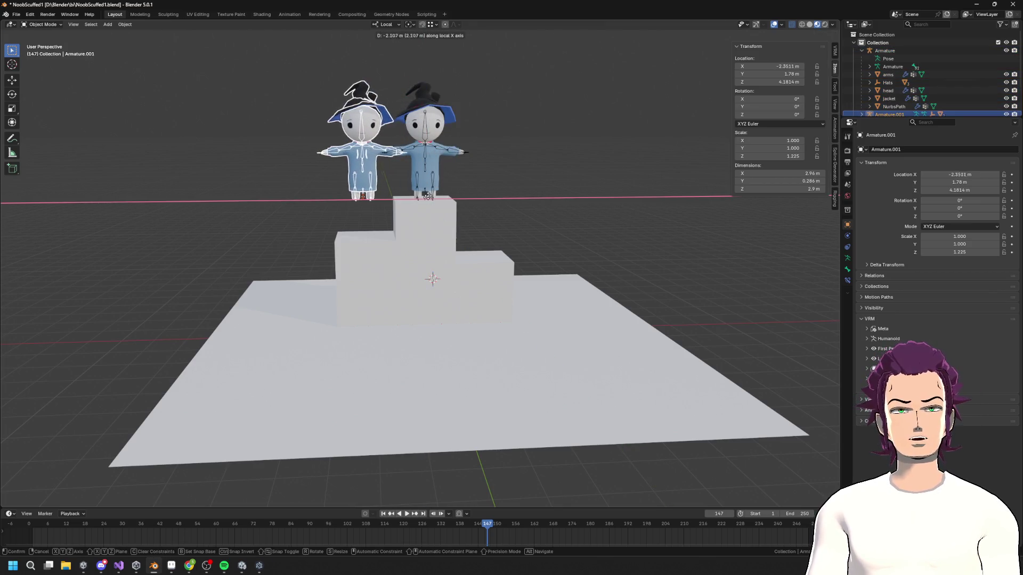
left_click(436, 189)
mouse_move(436, 189)
middle_mouse_down()
mouse_move(469, 181)
mouse_move(454, 215)
middle_mouse_up()
key("g")
key("z")
left_click(475, 183)
- Duplicate that character again and lower the third copy onto the right step
key("shift+d")
key("x")
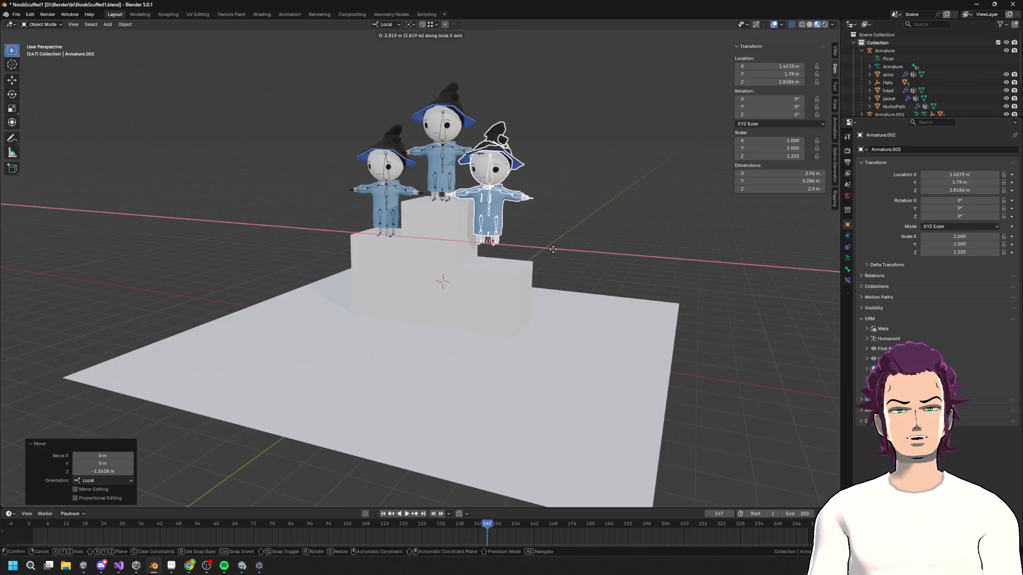
left_click(573, 184)
key("g")
key("z")
left_click(566, 218)
mouse_move(566, 218)
middle_mouse_down()
mouse_move(574, 277)
mouse_move(593, 236)
mouse_move(546, 236)
middle_mouse_up()
key("g")
key("z")
left_click(585, 236)
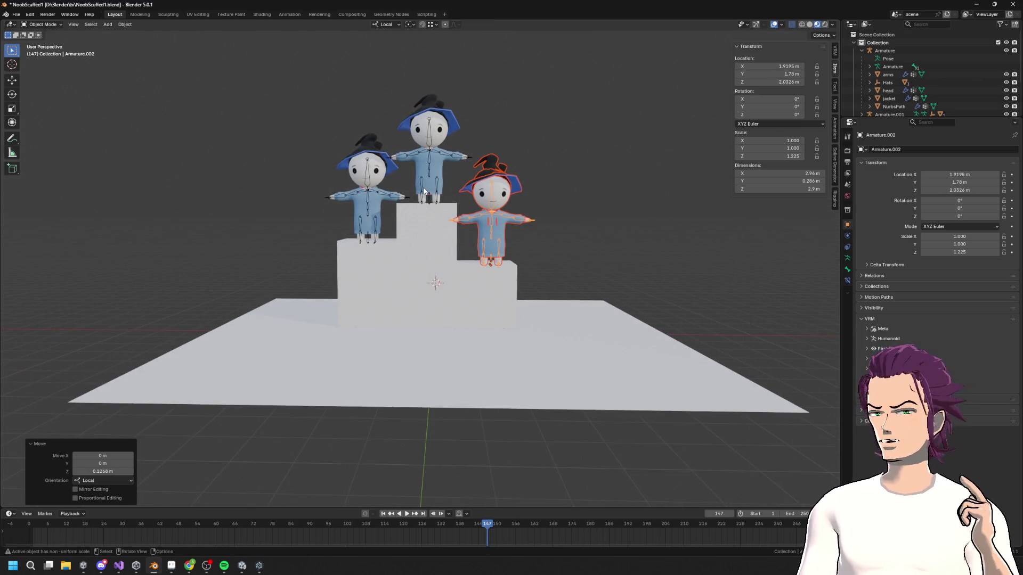
middle_click_drag(452, 197, 490, 207)
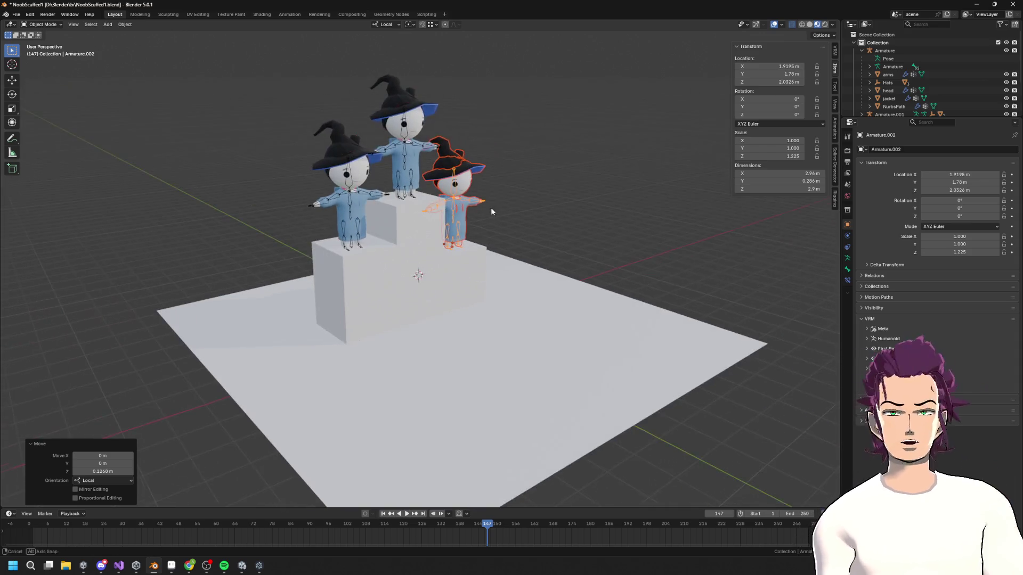
left_click(471, 253)
mouse_move(397, 221)
middle_mouse_down()
mouse_move(410, 160)
mouse_move(429, 311)
mouse_move(502, 286)
mouse_move(518, 296)
middle_mouse_up()
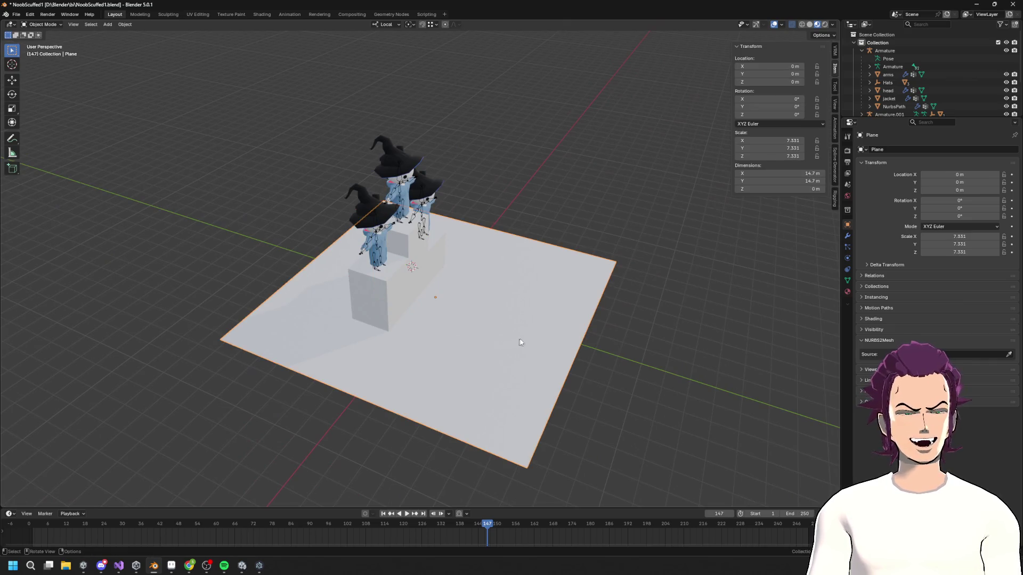
- Enlarge the floor plane further; a move of the left pedestal box gets cancelled
key("s")
left_click(686, 329)
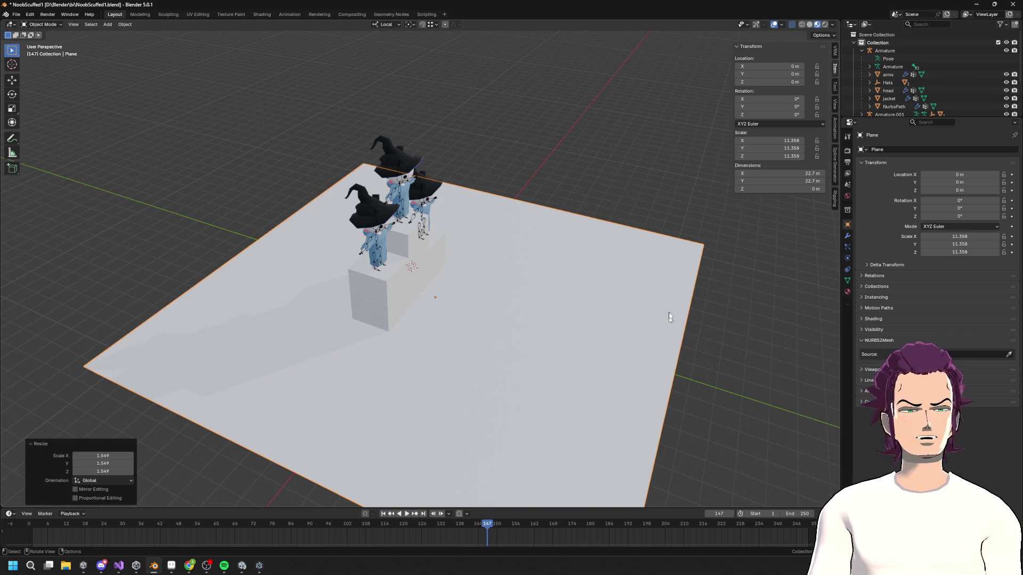
mouse_move(567, 321)
middle_mouse_down()
mouse_move(532, 308)
mouse_move(510, 259)
mouse_move(392, 199)
mouse_move(427, 187)
mouse_move(555, 222)
mouse_move(448, 264)
mouse_move(491, 321)
mouse_move(381, 276)
mouse_move(401, 292)
mouse_move(453, 282)
mouse_move(606, 308)
mouse_move(418, 274)
mouse_move(413, 296)
mouse_move(427, 266)
mouse_move(482, 303)
mouse_move(433, 274)
mouse_move(434, 286)
mouse_move(388, 308)
mouse_move(494, 306)
mouse_move(561, 283)
mouse_move(464, 299)
mouse_move(452, 266)
mouse_move(452, 389)
mouse_move(584, 362)
mouse_move(470, 321)
mouse_move(517, 388)
mouse_move(457, 372)
mouse_move(480, 354)
middle_mouse_up()
left_click(380, 276)
key("g")
key("x")
right_click(397, 279)
scroll(453, 282, "up", 5)
scroll(427, 267, "down", 2)
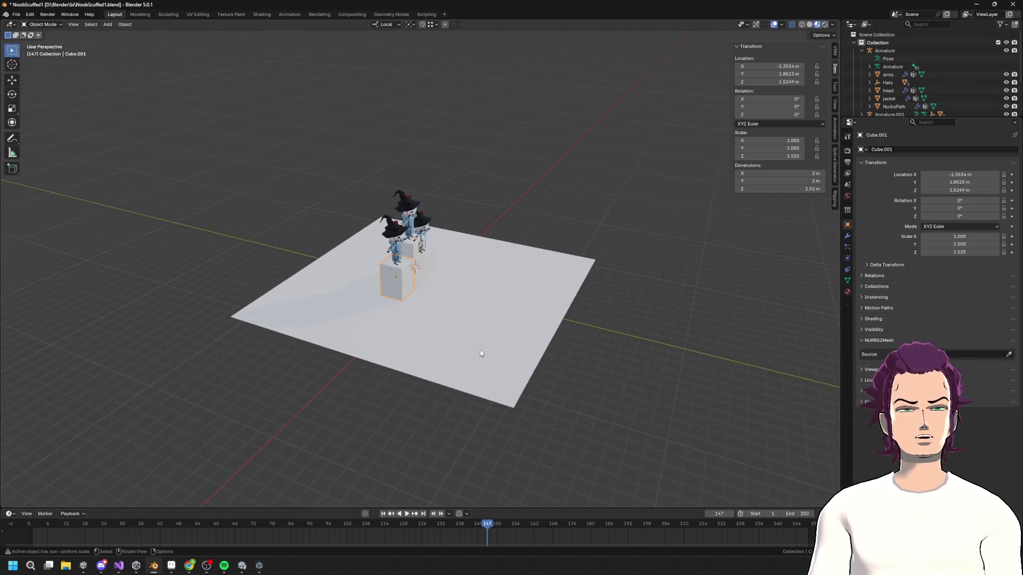
- Shrink the ground plane along Y, then X, to about 13.6 × 9.12 m
left_click(481, 354)
key("s")
key("y")
left_click(538, 256)
mouse_move(538, 256)
middle_mouse_down()
mouse_move(388, 267)
mouse_move(559, 279)
mouse_move(586, 251)
mouse_move(486, 316)
mouse_move(489, 325)
middle_mouse_up()
key("s")
key("y")
key("Escape")
key("s")
key("x")
left_click(541, 247)
- Try a first extrusion of the ground plane, then undo it and leave Edit Mode
key("Tab")
key("e")
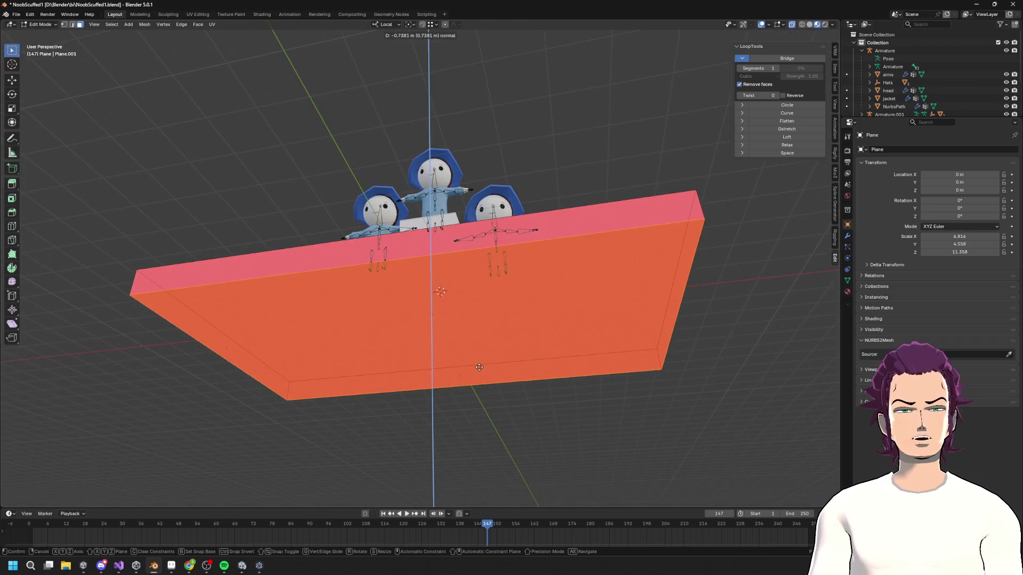
left_click(466, 361)
mouse_move(467, 361)
middle_mouse_down()
mouse_move(550, 416)
mouse_move(502, 411)
mouse_move(468, 359)
mouse_move(600, 388)
middle_mouse_up()
key("g")
key("y")
key("Escape")
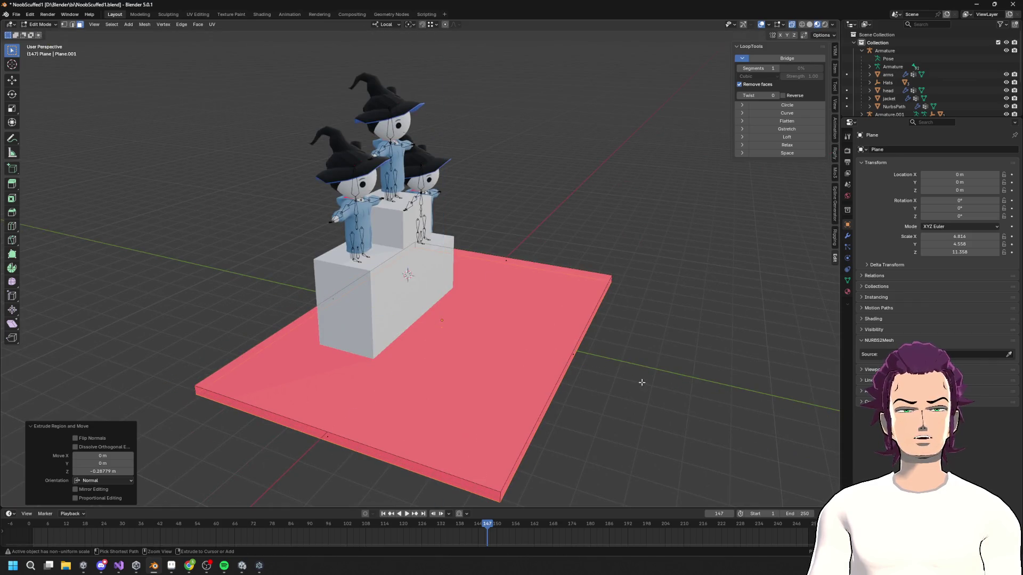
key("ctrl+z")
middle_click_drag(678, 366, 555, 373)
key("Tab")
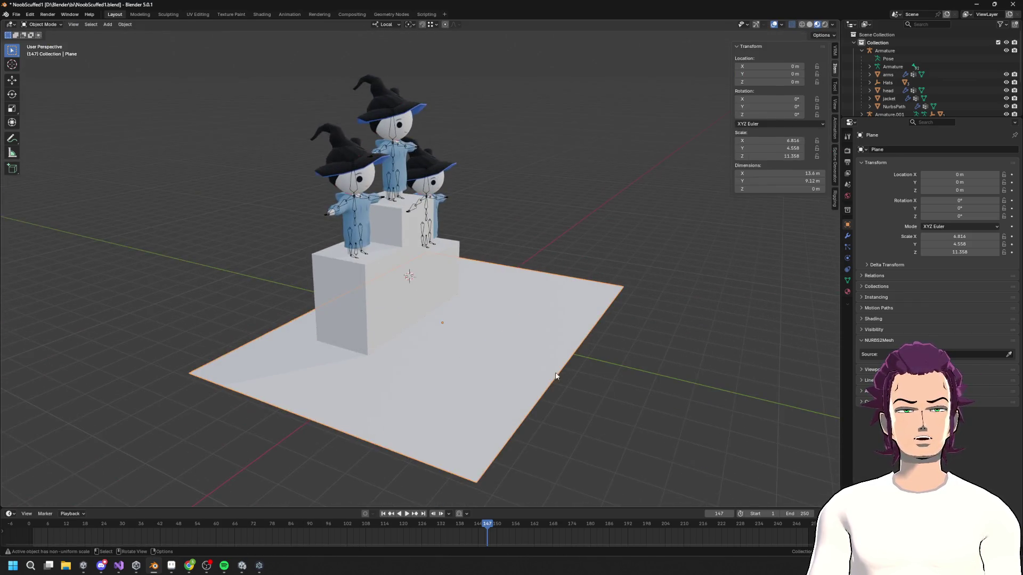
- Extrude the plane downward into a slab, recalculate its normals outward, and hide the selection
key("Tab")
key("e")
left_click(561, 360)
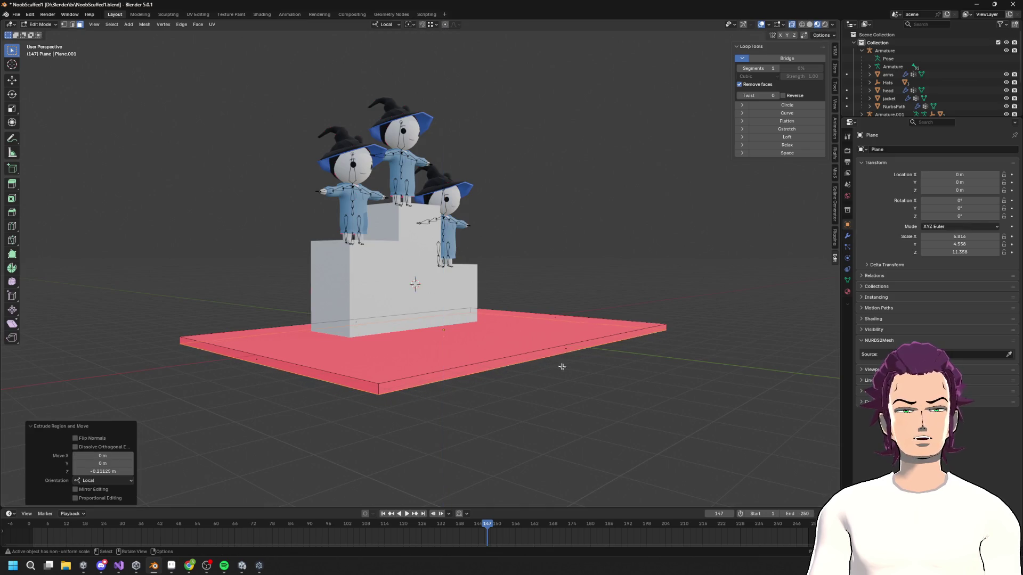
key("a")
key("F3")
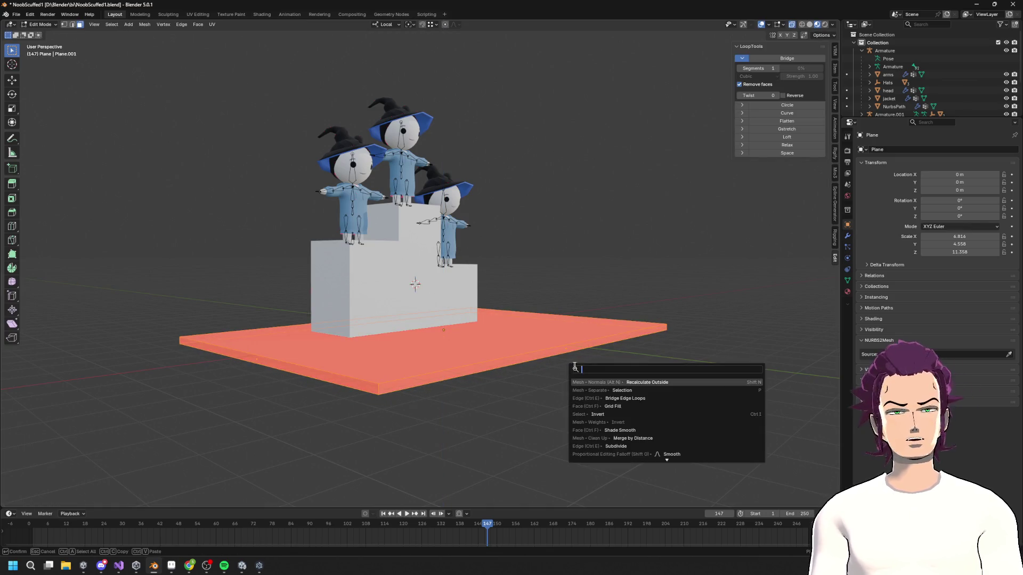
left_click(639, 382)
mouse_move(630, 381)
middle_mouse_down()
mouse_move(575, 359)
mouse_move(577, 377)
mouse_move(506, 368)
mouse_move(447, 400)
middle_mouse_up()
key("h")
- Shorten the slab by moving its end face along local Y, then extrude that face again
key("g")
key("y")
key("y")
left_click(527, 359)
scroll(443, 402, "up", 4)
scroll(443, 402, "down", 4)
mouse_move(495, 425)
middle_mouse_down()
mouse_move(487, 423)
mouse_move(532, 397)
mouse_move(550, 403)
mouse_move(418, 357)
mouse_move(458, 368)
mouse_move(447, 319)
mouse_move(430, 347)
mouse_move(471, 403)
mouse_move(448, 397)
mouse_move(496, 354)
mouse_move(532, 421)
middle_mouse_up()
key("e")
left_click(432, 357)
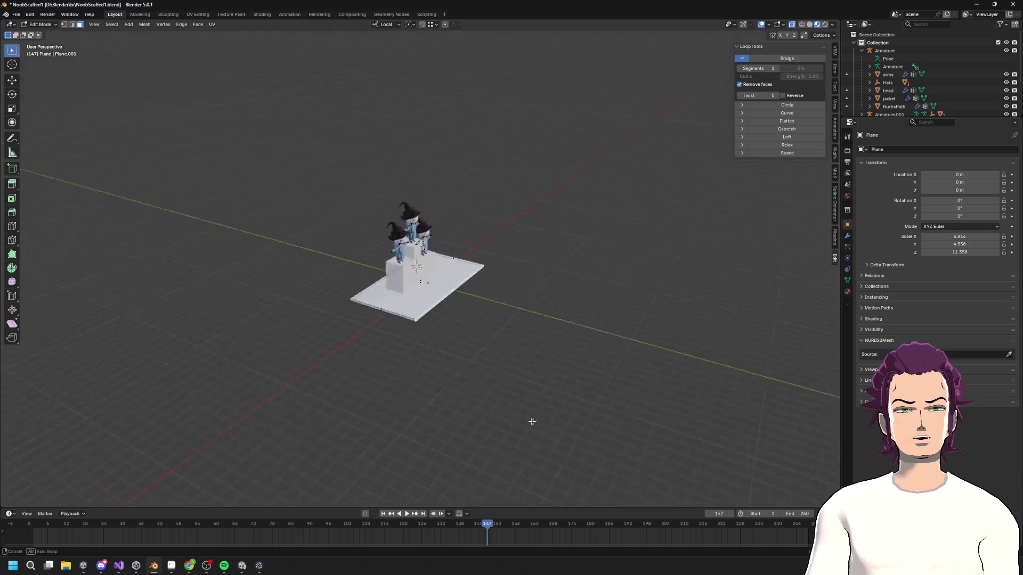
mouse_move(465, 400)
middle_mouse_down()
mouse_move(415, 402)
mouse_move(361, 382)
middle_mouse_up()
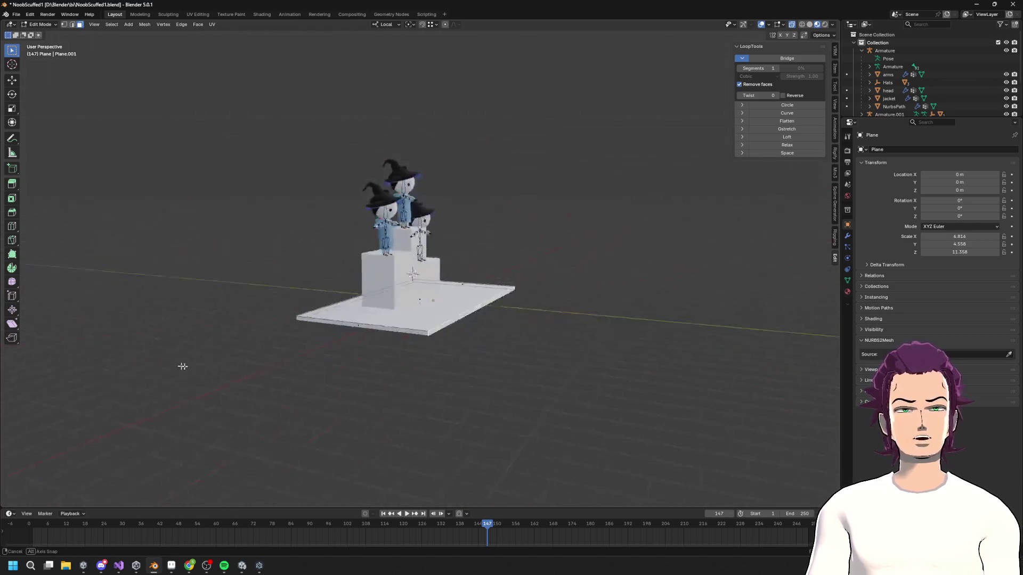
middle_click_drag(456, 387, 470, 419)
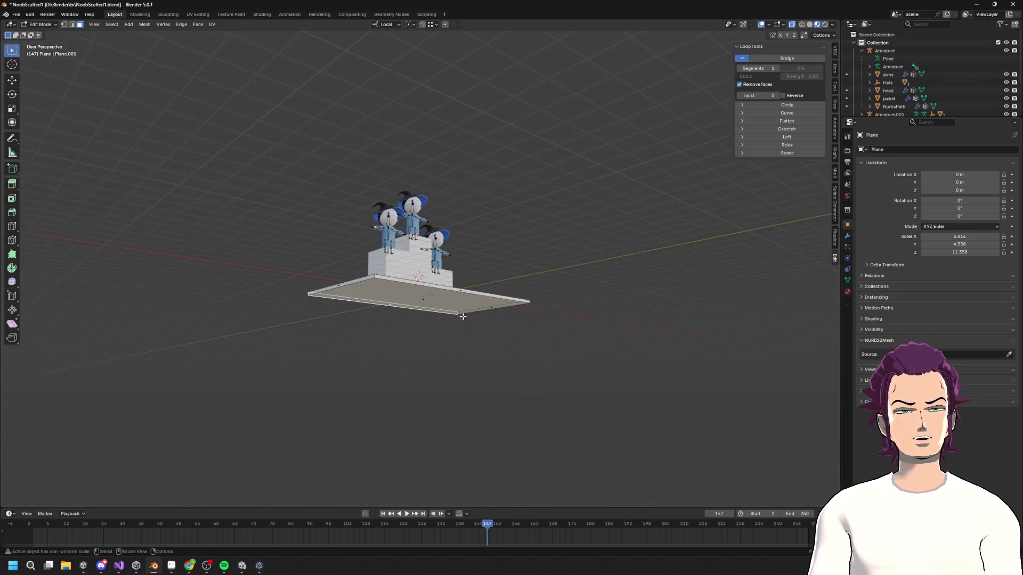
- Lower the slab's bottom and shorten its length along the local Y axis
left_click(443, 328)
middle_click_drag(443, 328, 471, 371)
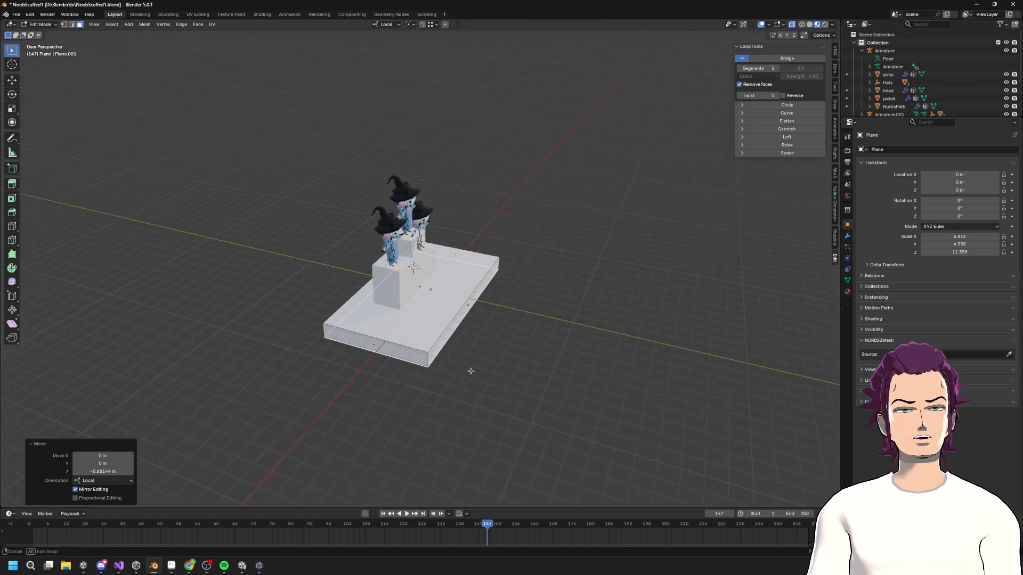
mouse_move(539, 333)
middle_mouse_down()
mouse_move(512, 325)
mouse_move(544, 334)
middle_mouse_up()
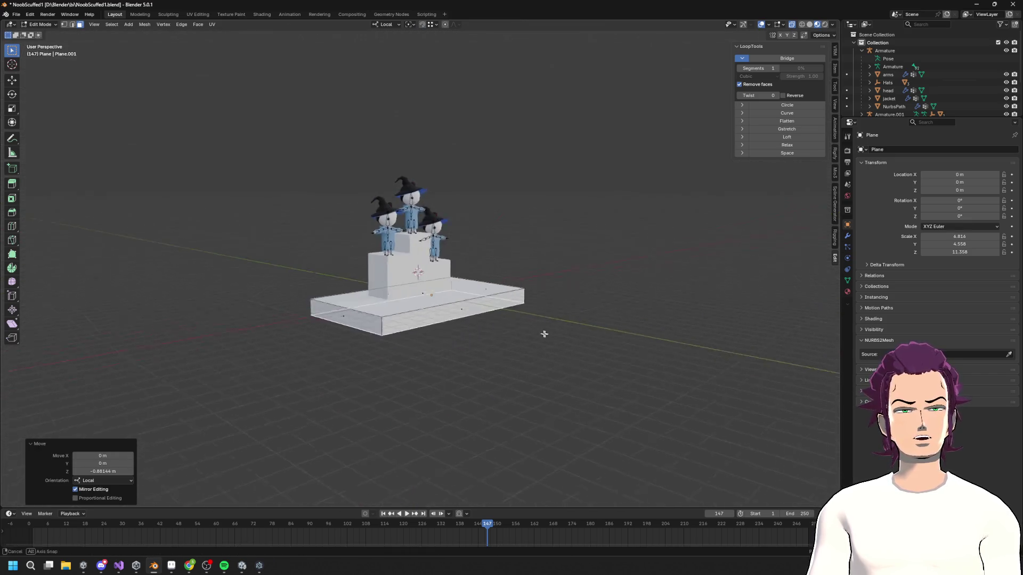
key("g")
key("y")
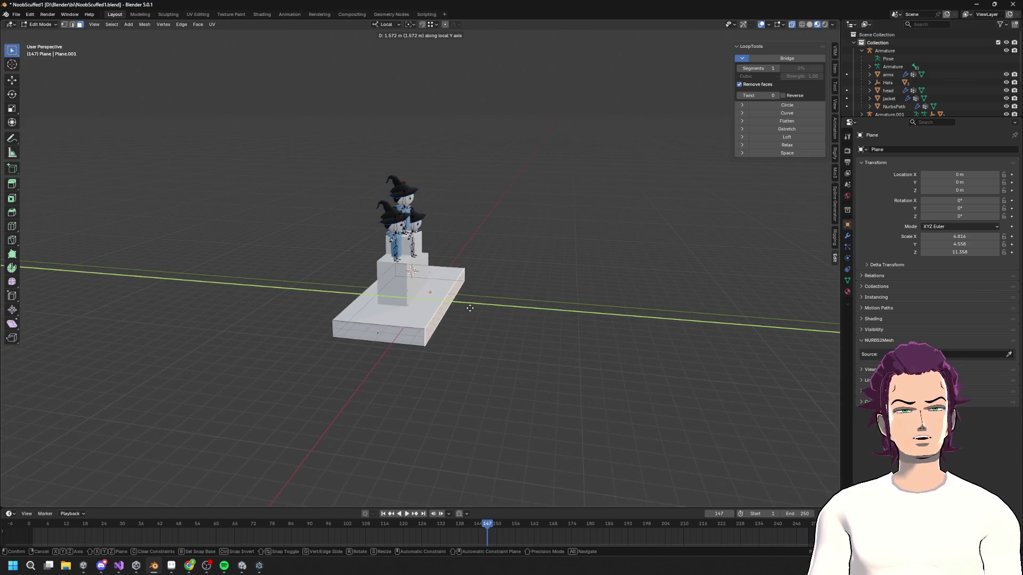
left_click(494, 312)
middle_click_drag(494, 312, 460, 329)
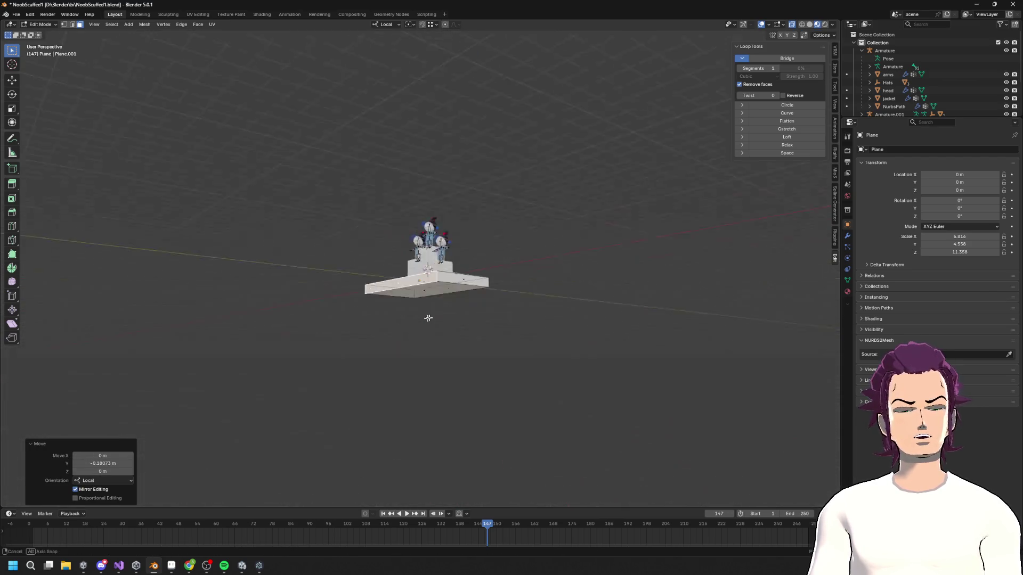
mouse_move(498, 365)
middle_mouse_down()
mouse_move(469, 380)
mouse_move(476, 396)
middle_mouse_up()
scroll(490, 367, "up", 6)
mouse_move(500, 318)
middle_mouse_down()
mouse_move(519, 316)
mouse_move(429, 326)
mouse_move(454, 333)
mouse_move(479, 315)
mouse_move(454, 323)
middle_mouse_up()
- Fine-tune the slab's end faces with three more local-Y moves to set its final length
key("g")
key("y")
key("y")
left_click(504, 312)
key("g")
key("y")
key("y")
left_click(436, 322)
key("g")
key("y")
key("y")
left_click(496, 320)
scroll(895, 80, "down", 4)
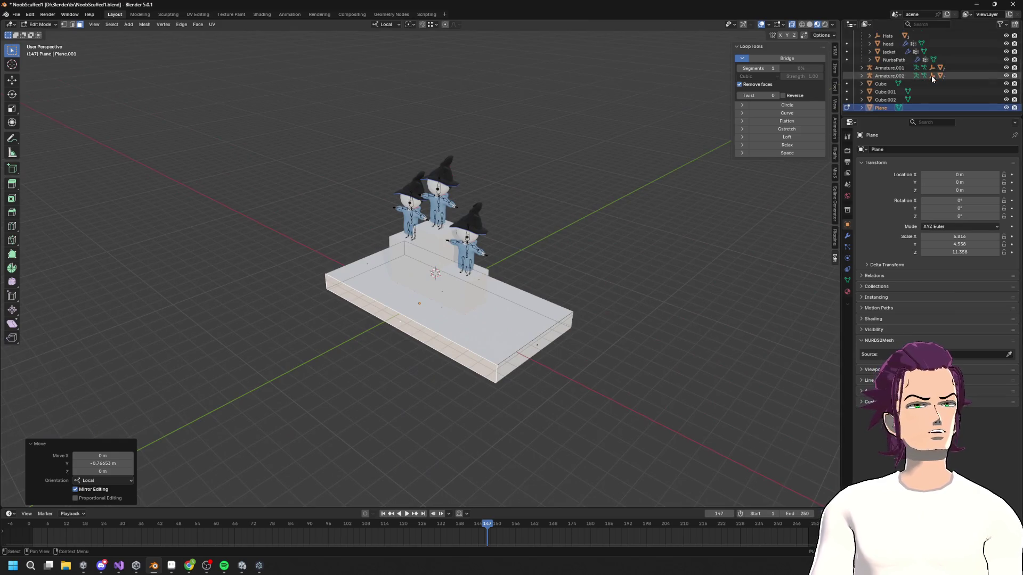
- Select the three podium cubes with the Plane and join them into one object
left_click(880, 84, "shift")
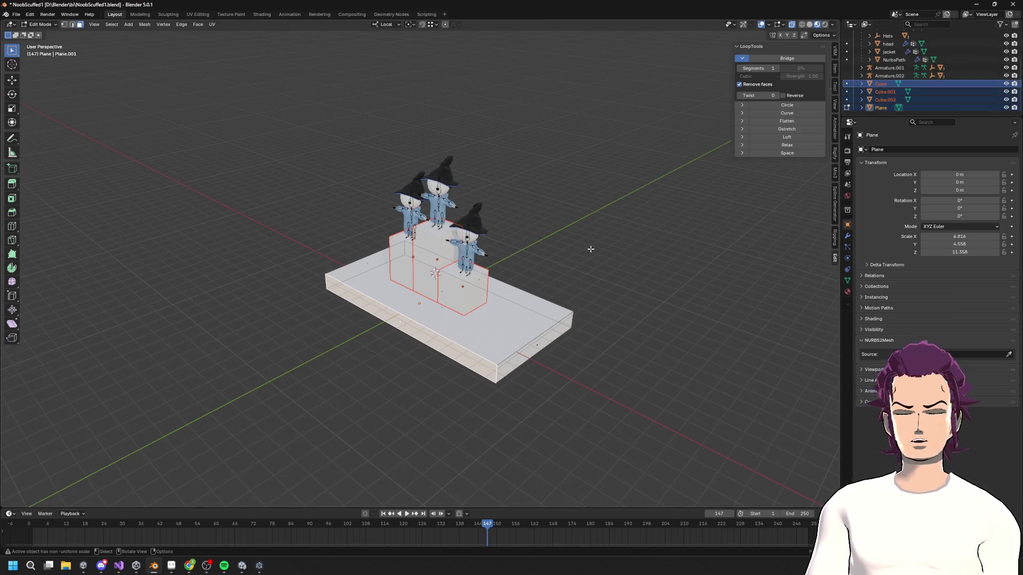
key("F3")
type("join")
key("BackSpace")
key("BackSpace")
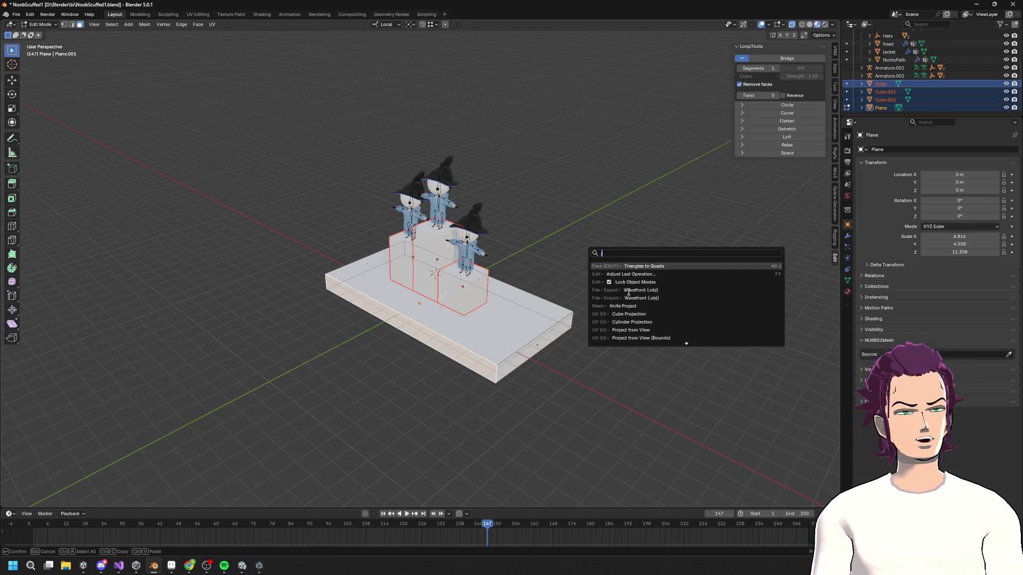
key("BackSpace")
key("Escape")
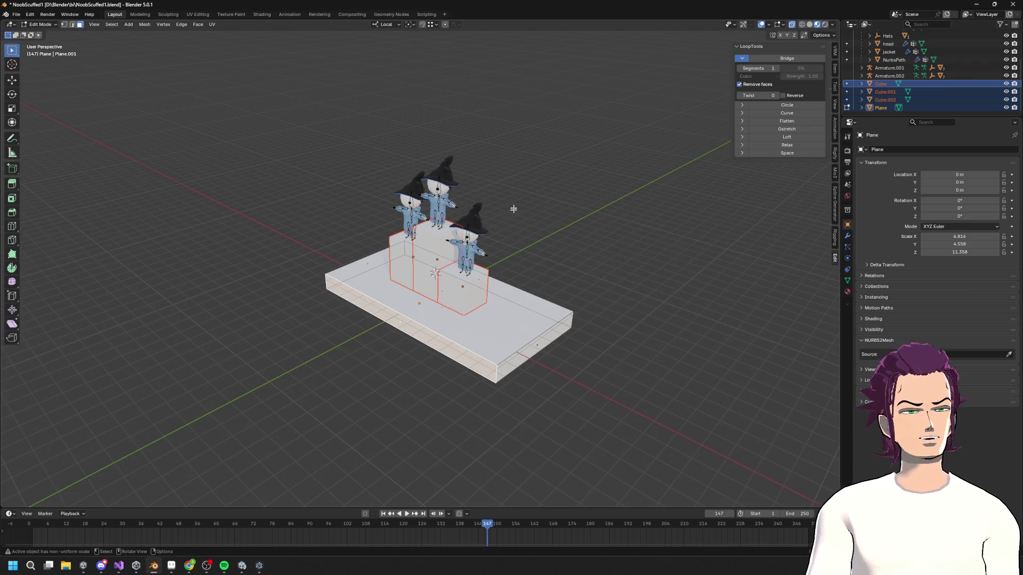
key("Tab")
key("F3")
type("jo")
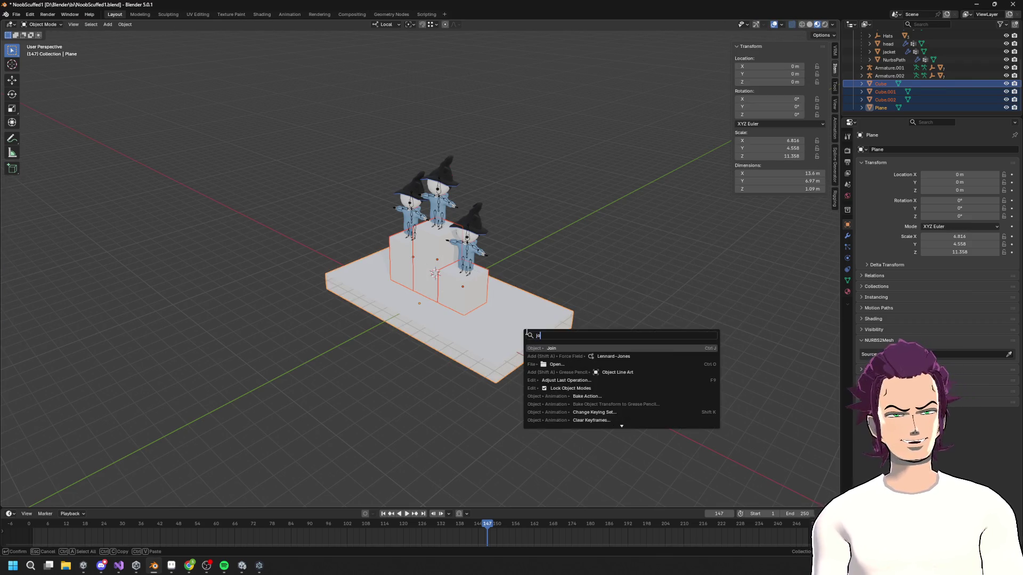
key("Return")
key("alt+Tab")
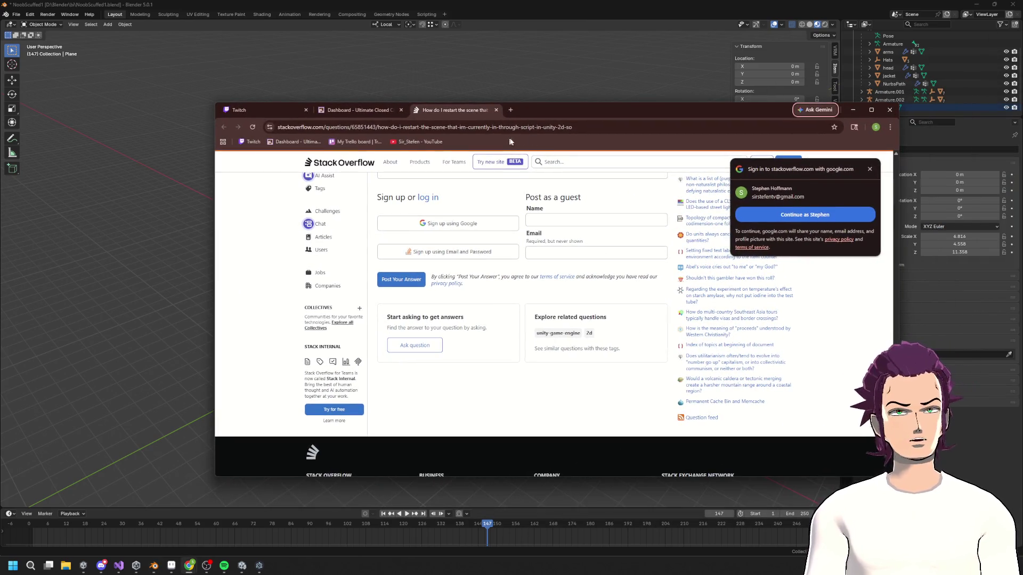
- Search Google for 'victory stage' from the address bar, fixing the typos before running it
left_click(531, 133)
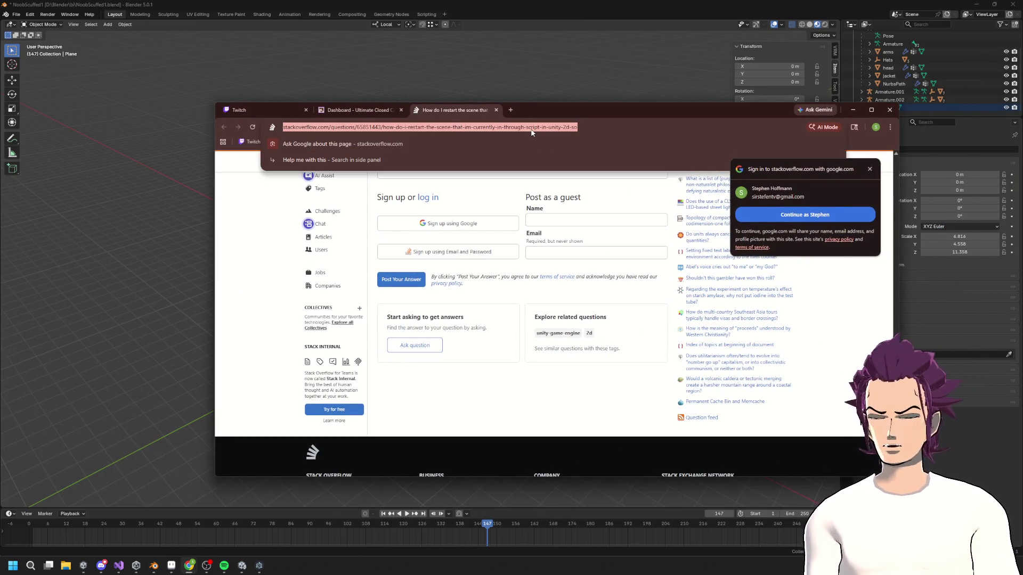
type("victor podemu")
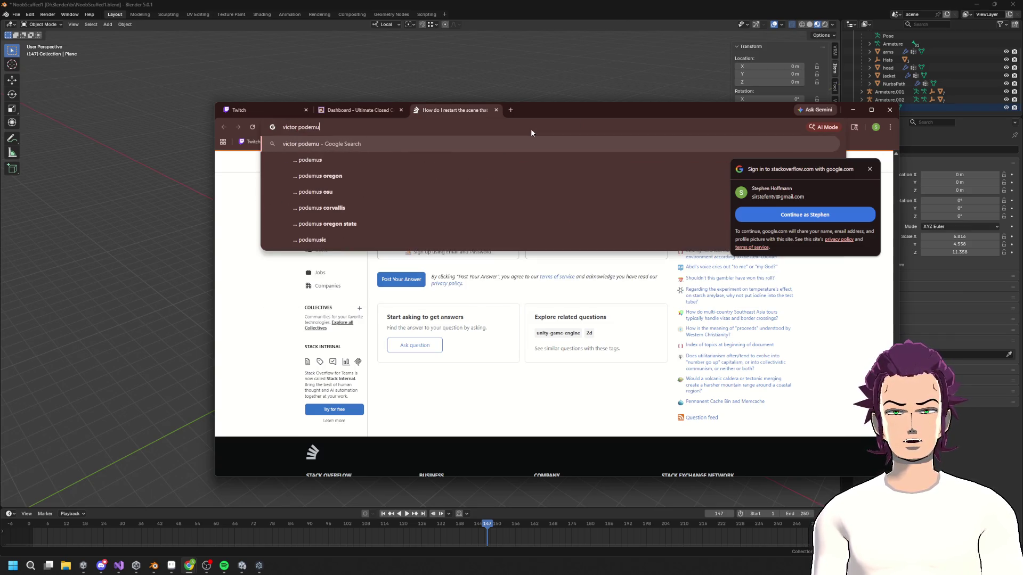
key("BackSpace")
key("BackSpace")
key("BackSpace")
type("ums")
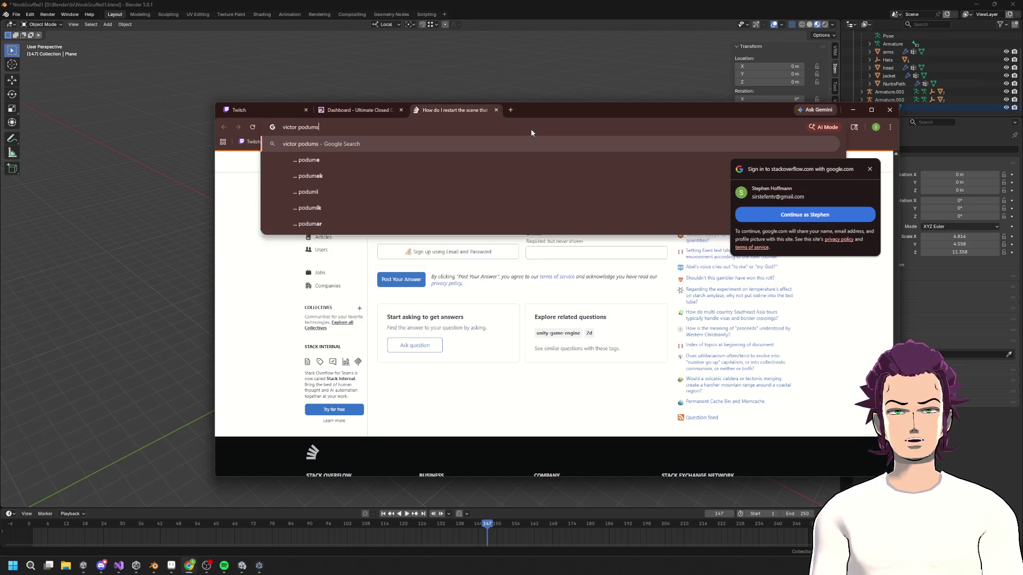
key("BackSpace")
key("BackSpace")
key("BackSpace")
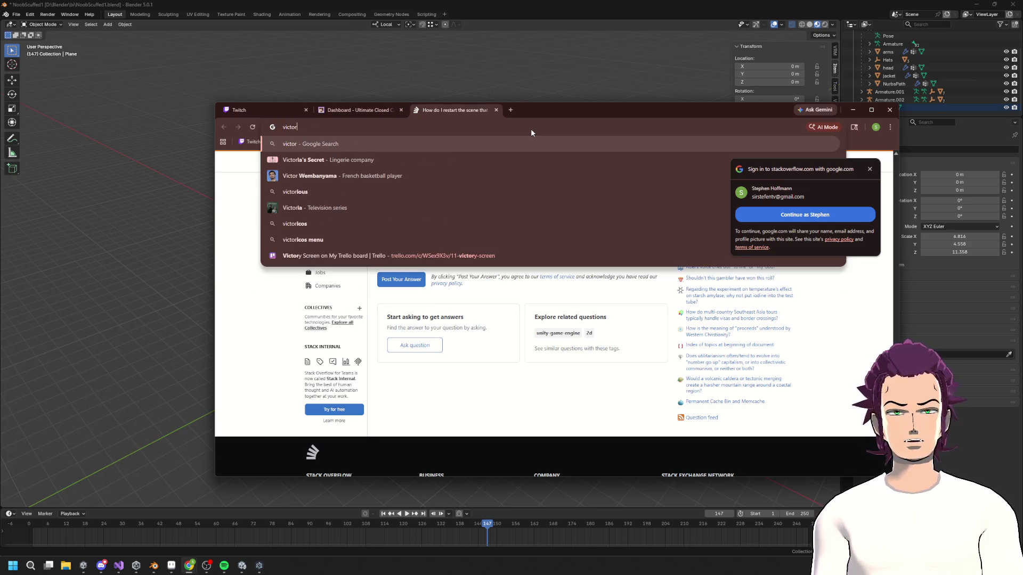
type("c")
key("BackSpace")
type("t")
key("BackSpace")
type("ry ")
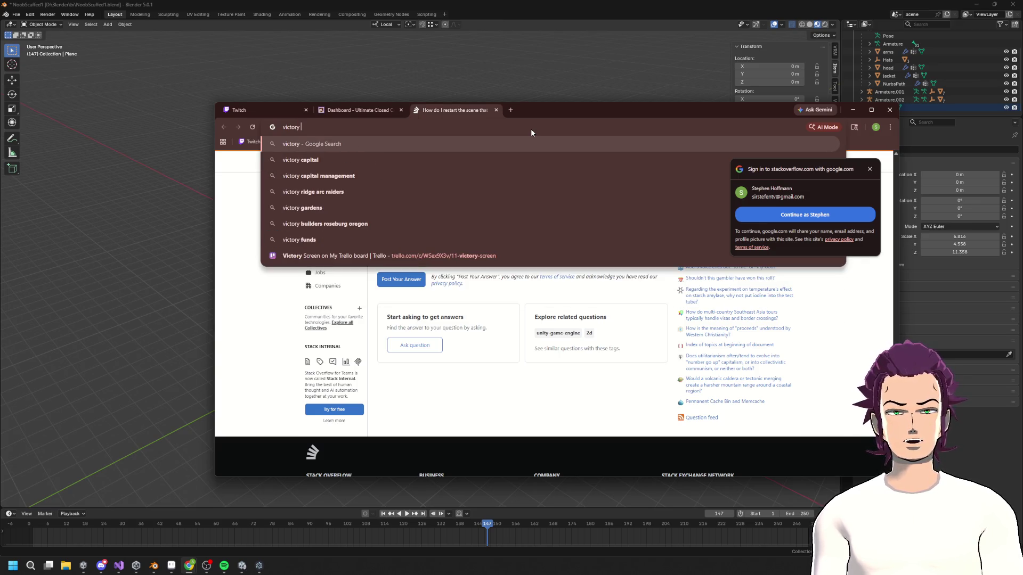
type("stage")
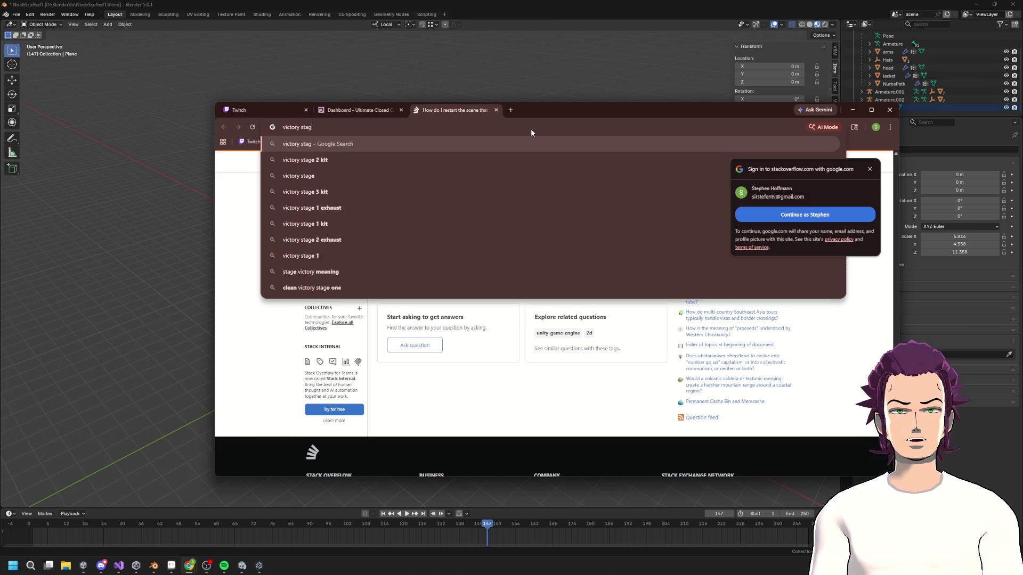
key("BackSpace")
key("Return")
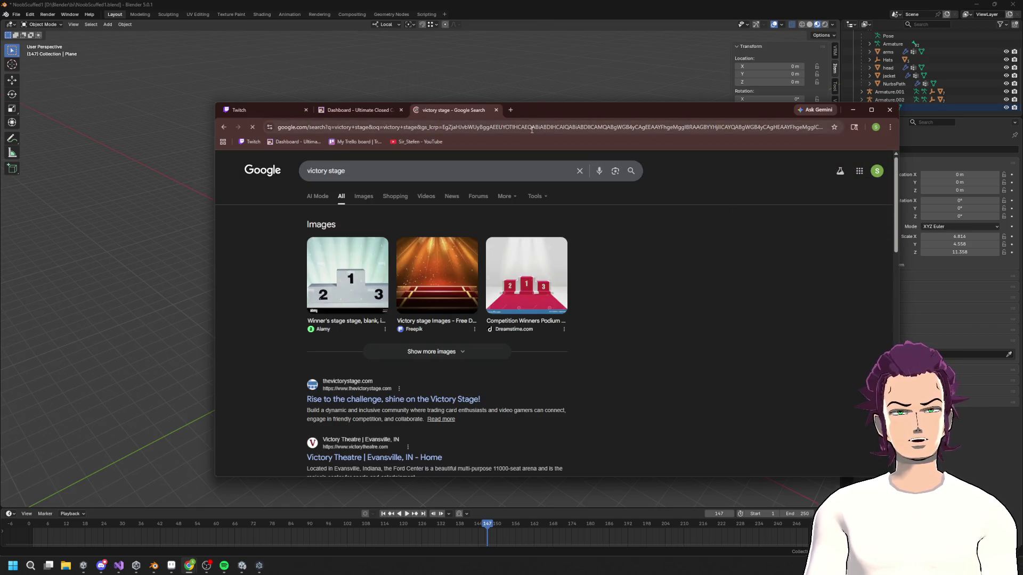
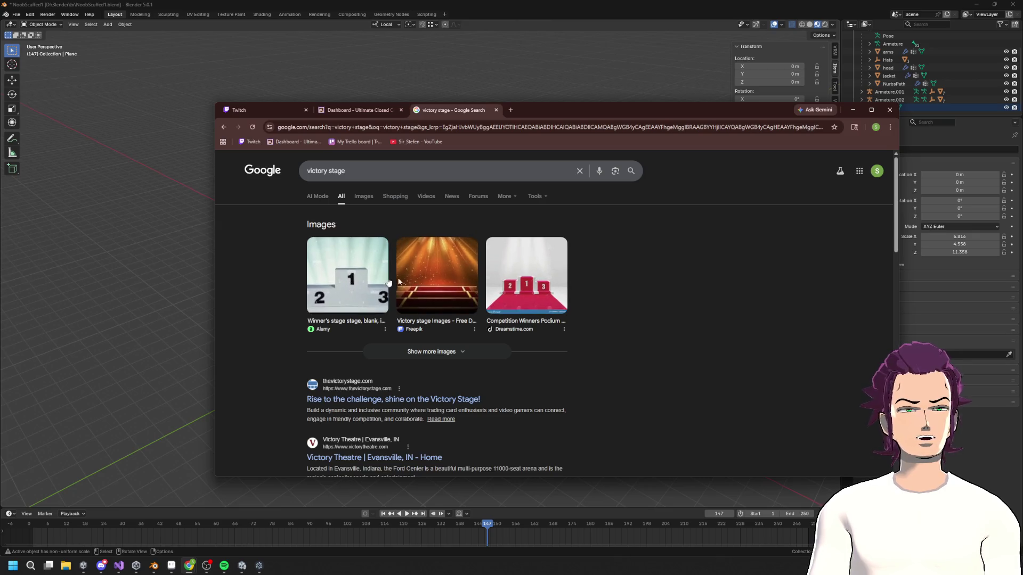
- Browse the Google image results for 'victory stage' as podium reference, then return to Blender's podium mesh
left_click(365, 201)
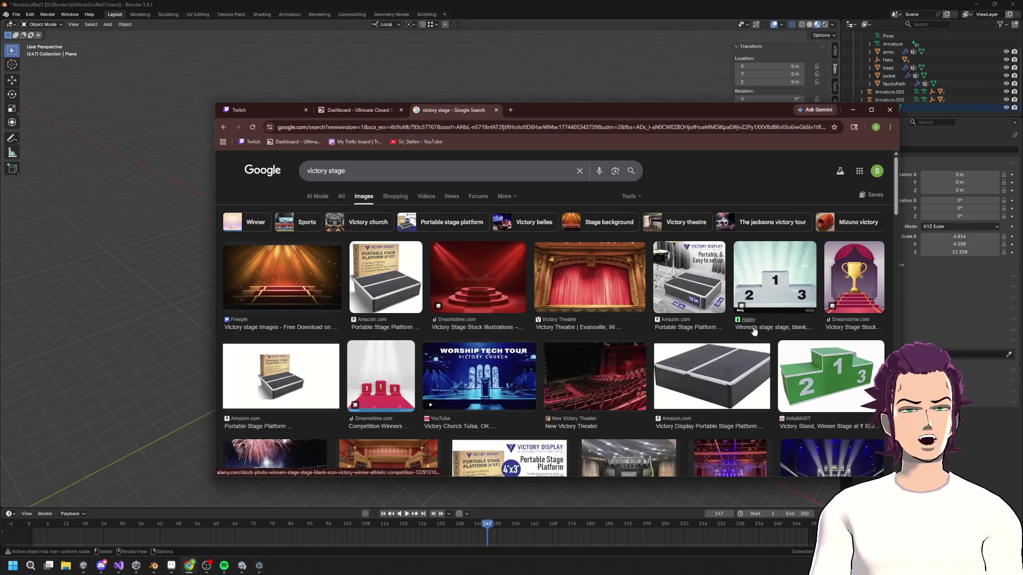
scroll(754, 330, "down", 2)
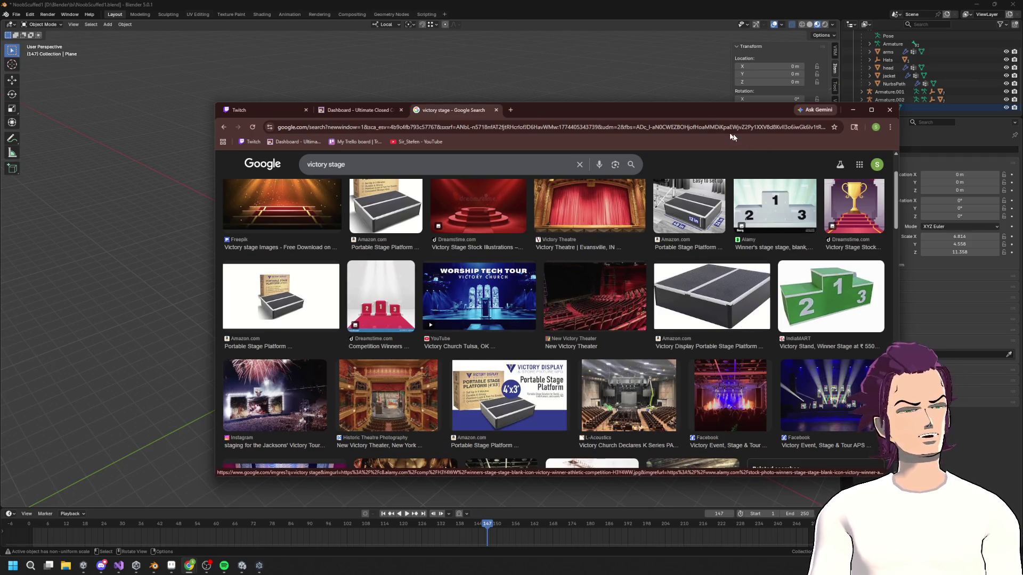
scroll(682, 319, "down", 3)
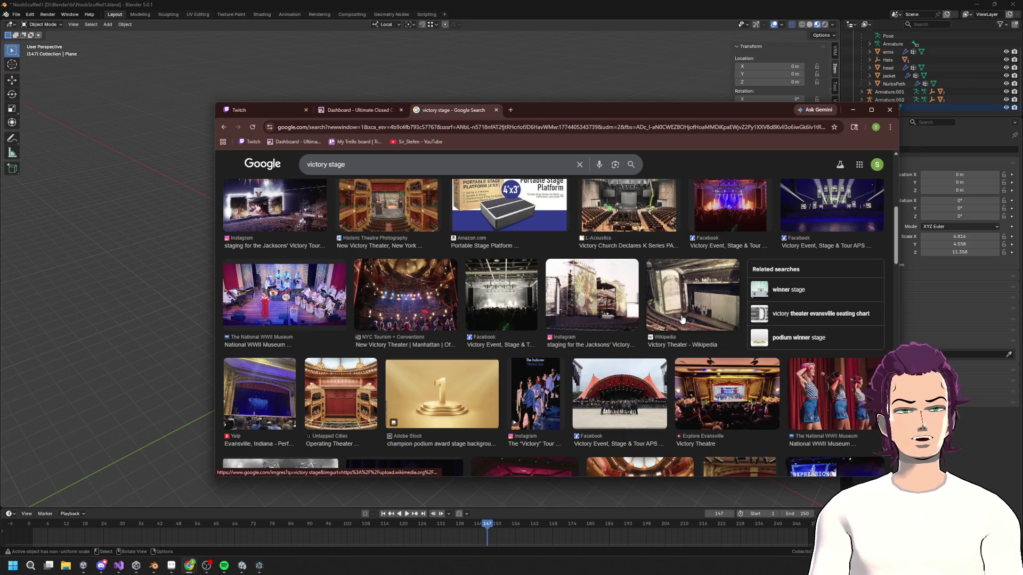
scroll(682, 318, "down", 3)
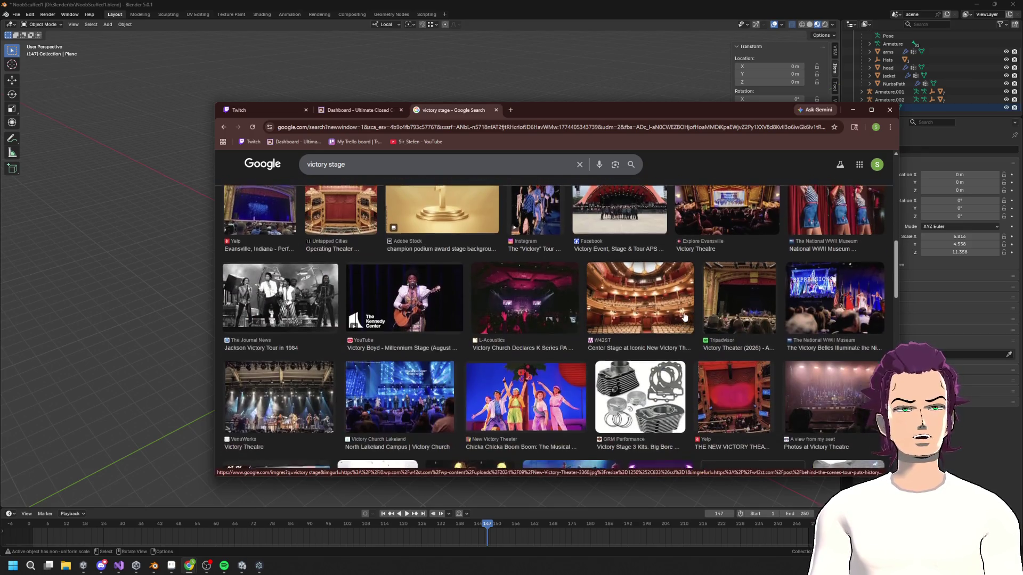
scroll(685, 316, "up", 1)
scroll(685, 316, "down", 4)
scroll(685, 316, "up", 7)
left_click_drag(614, 112, 1022, 117)
scroll(491, 250, "up", 3)
left_click(491, 250)
key("Tab")
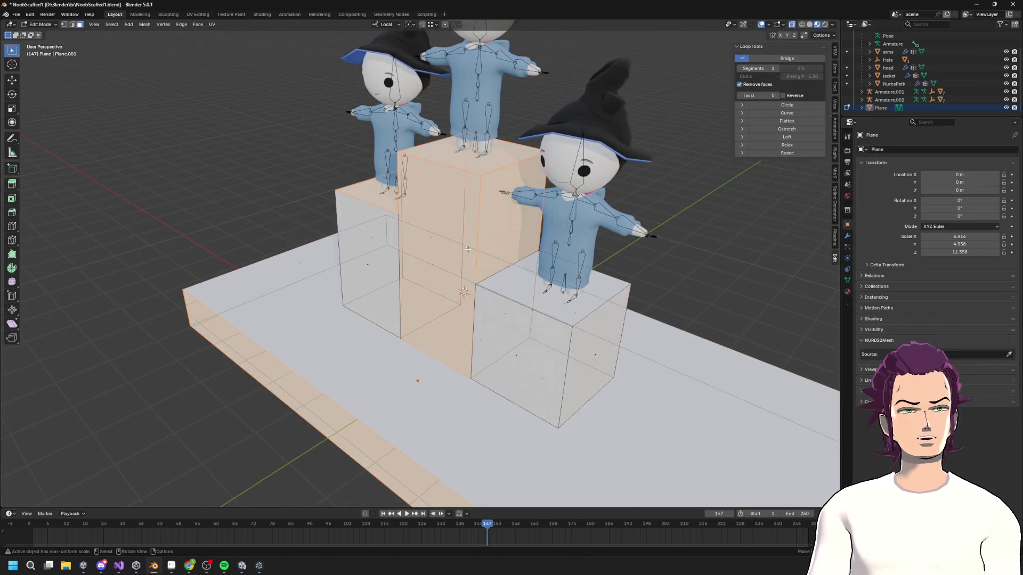
- Select the podium boxes' top faces and extrude them slightly upward into thin caps
scroll(526, 215, "up", 3)
scroll(525, 215, "down", 5)
key("alt+a")
middle_click_drag(526, 215, 429, 269)
middle_click_drag(313, 234, 392, 213)
left_click(404, 162, "shift")
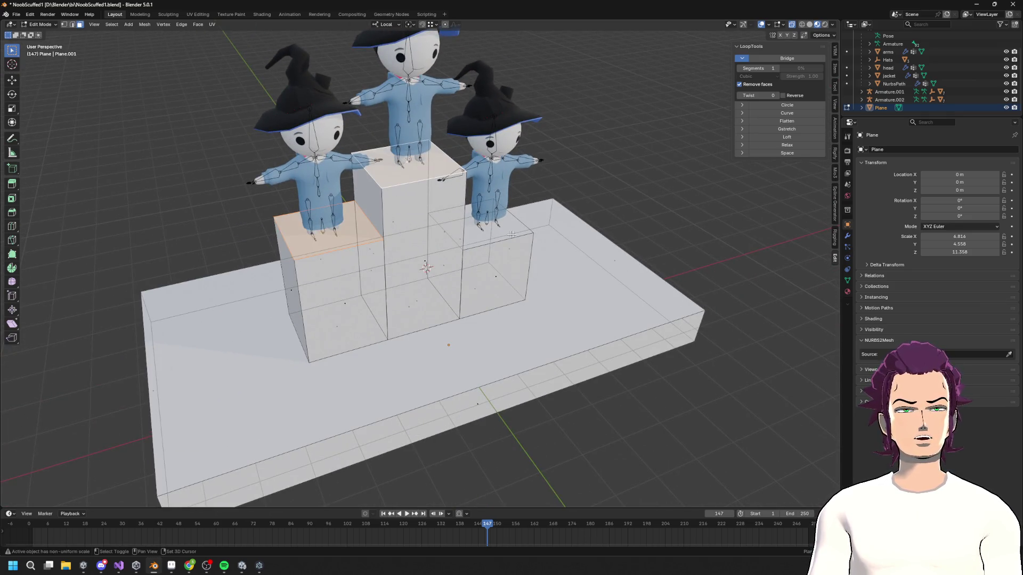
left_click(478, 221, "shift")
middle_click_drag(477, 221, 514, 235)
key("e")
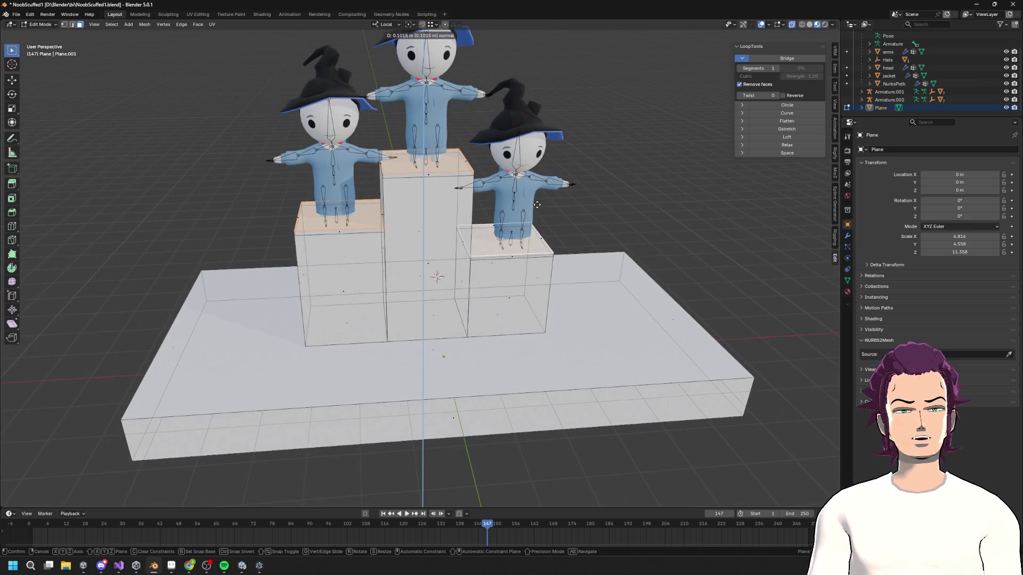
left_click(510, 259)
- Select the cap edge loops and widen them along the Y axis
key("2")
left_click(474, 217, "alt")
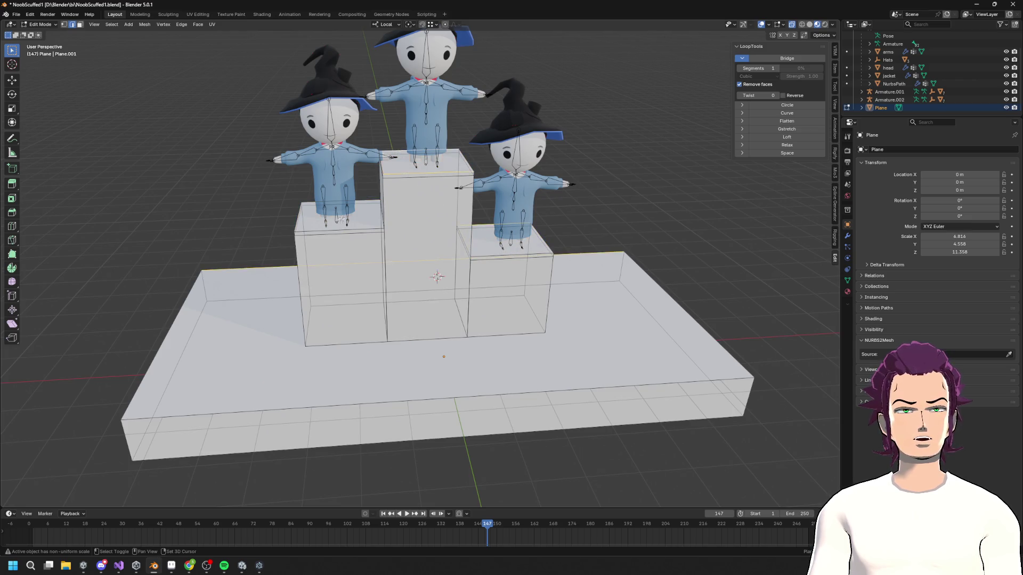
middle_click_drag(341, 203, 380, 312)
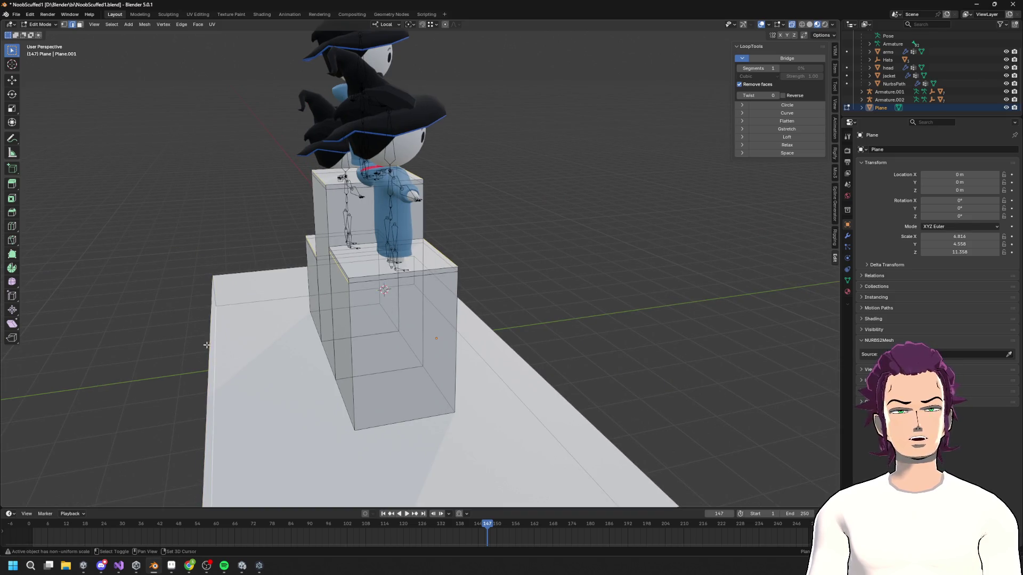
middle_click_drag(245, 343, 320, 319)
key("s")
key("y")
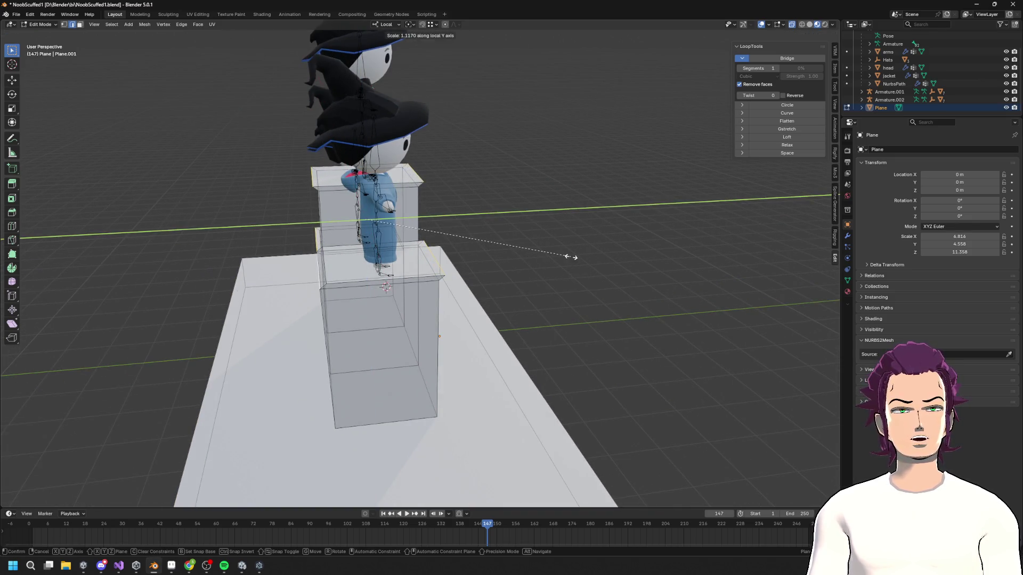
left_click(588, 261)
mouse_move(589, 260)
middle_mouse_down()
mouse_move(510, 245)
mouse_move(539, 242)
mouse_move(555, 245)
mouse_move(356, 277)
mouse_move(575, 277)
mouse_move(561, 258)
mouse_move(480, 270)
mouse_move(566, 255)
mouse_move(586, 258)
mouse_move(356, 262)
mouse_move(605, 274)
middle_mouse_up()
left_click(480, 270, "shift")
key("s")
key("y")
key("y")
left_click(589, 251)
- Scale the cap edges along the X axis so the caps overhang the box sides
left_click(580, 287)
key("s")
key("x")
key("x")
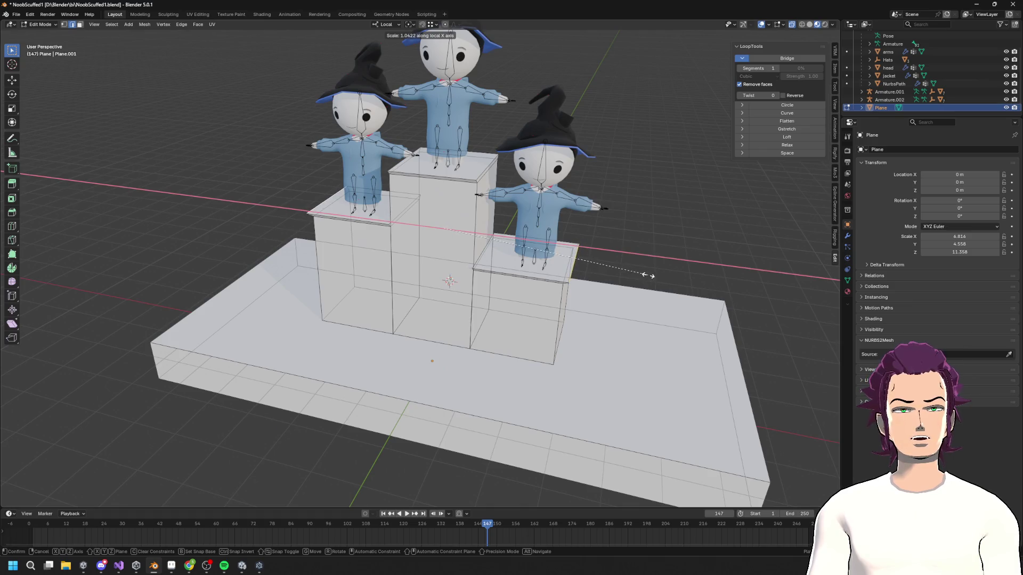
left_click(649, 275)
mouse_move(479, 161)
middle_mouse_down()
mouse_move(386, 214)
mouse_move(602, 251)
mouse_move(641, 197)
mouse_move(613, 176)
middle_mouse_up()
key("s")
key("x")
key("x")
left_click(639, 257)
key("s")
key("x")
key("x")
left_click(631, 179)
left_click(587, 122)
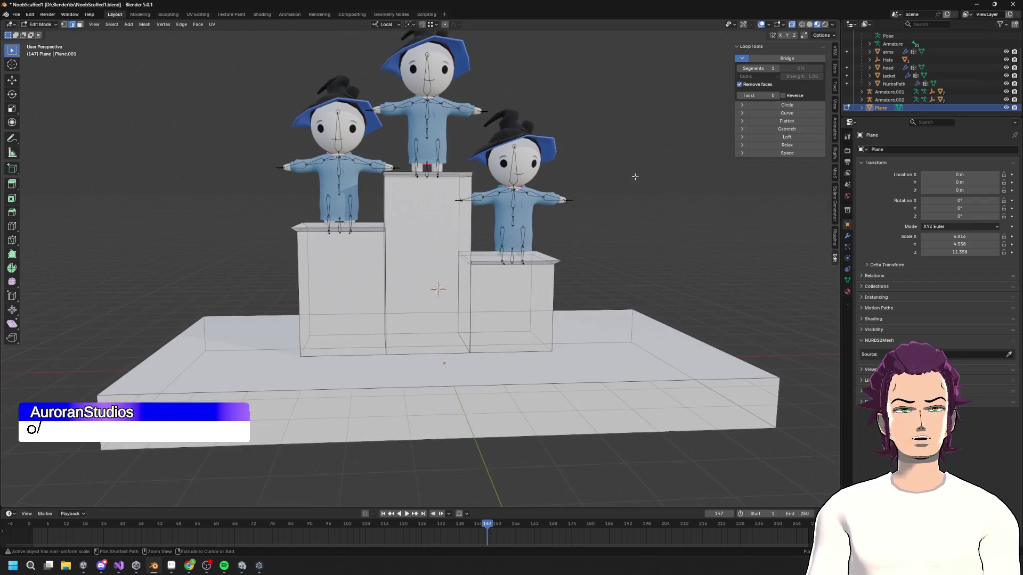
scroll(587, 122, "down", 3)
mouse_move(588, 122)
middle_mouse_down()
mouse_move(527, 237)
mouse_move(495, 229)
mouse_move(481, 296)
mouse_move(444, 243)
middle_mouse_up()
scroll(528, 237, "up", 2)
scroll(491, 245, "up", 3)
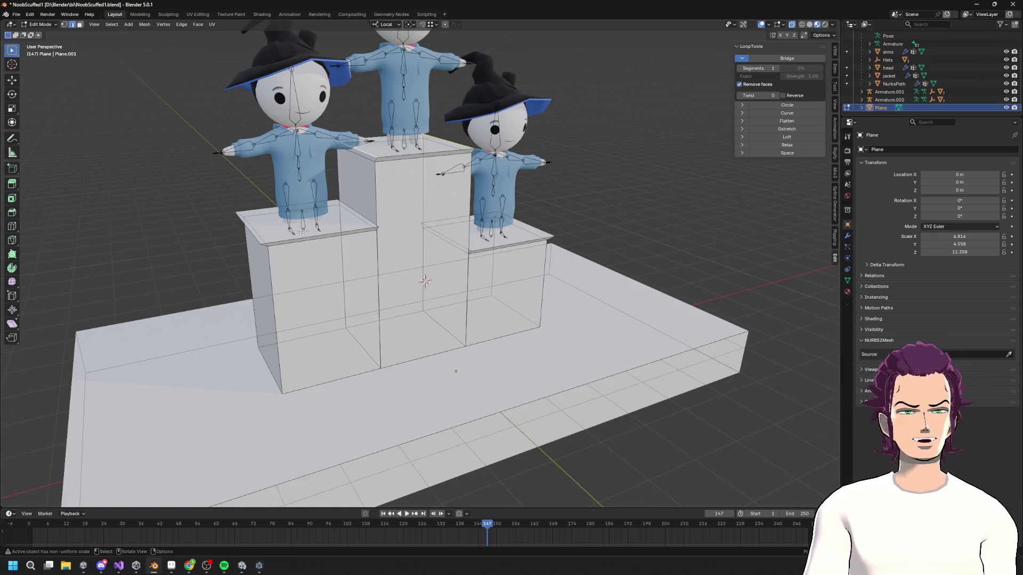
scroll(411, 322, "down", 3)
middle_click_drag(411, 323, 395, 330)
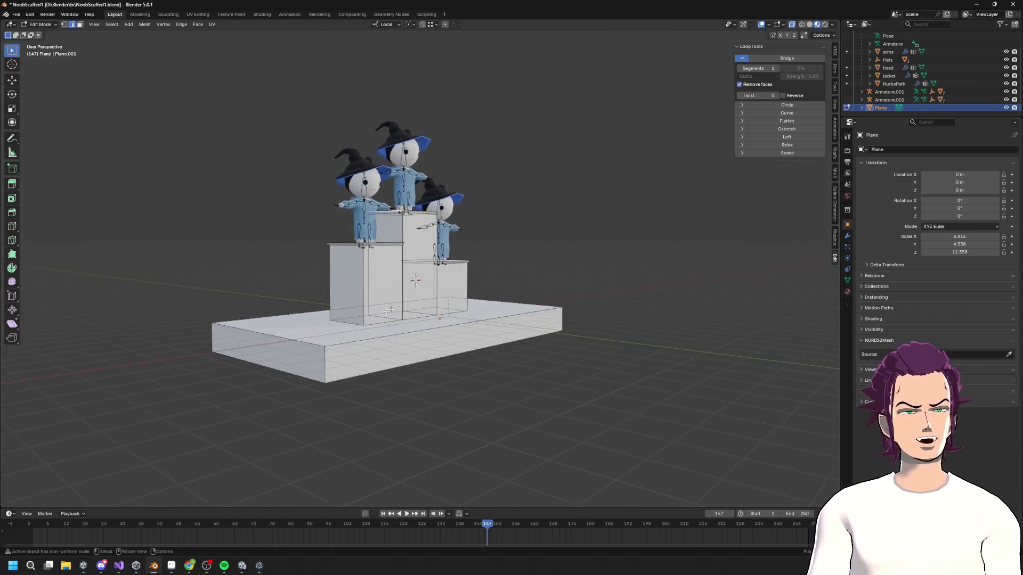
scroll(395, 331, "up", 5)
mouse_move(319, 373)
middle_mouse_down()
mouse_move(302, 388)
mouse_move(373, 362)
middle_mouse_up()
scroll(464, 373, "down", 4)
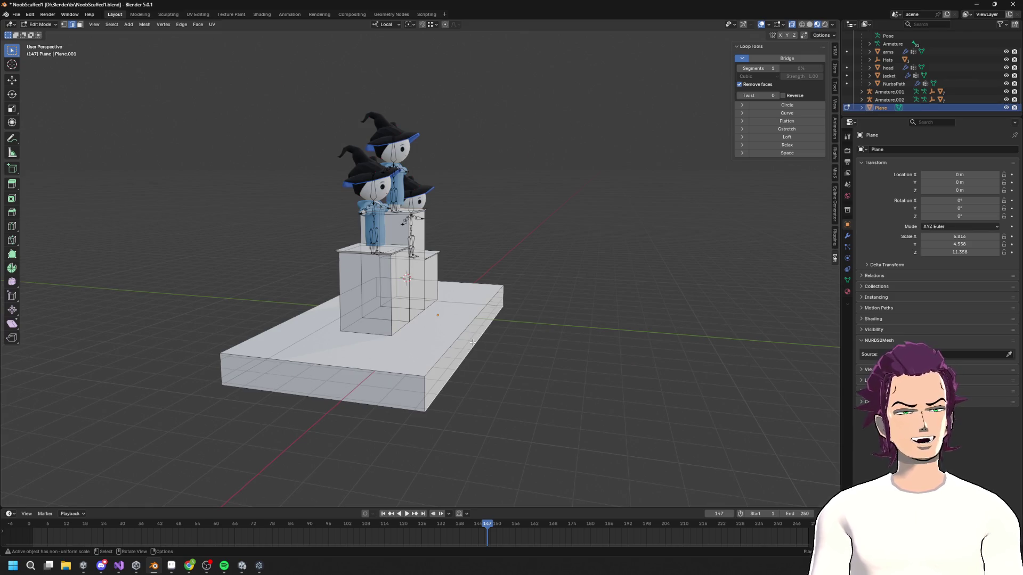
mouse_move(459, 347)
middle_mouse_down()
mouse_move(367, 351)
mouse_move(426, 347)
mouse_move(496, 411)
middle_mouse_up()
key("g")
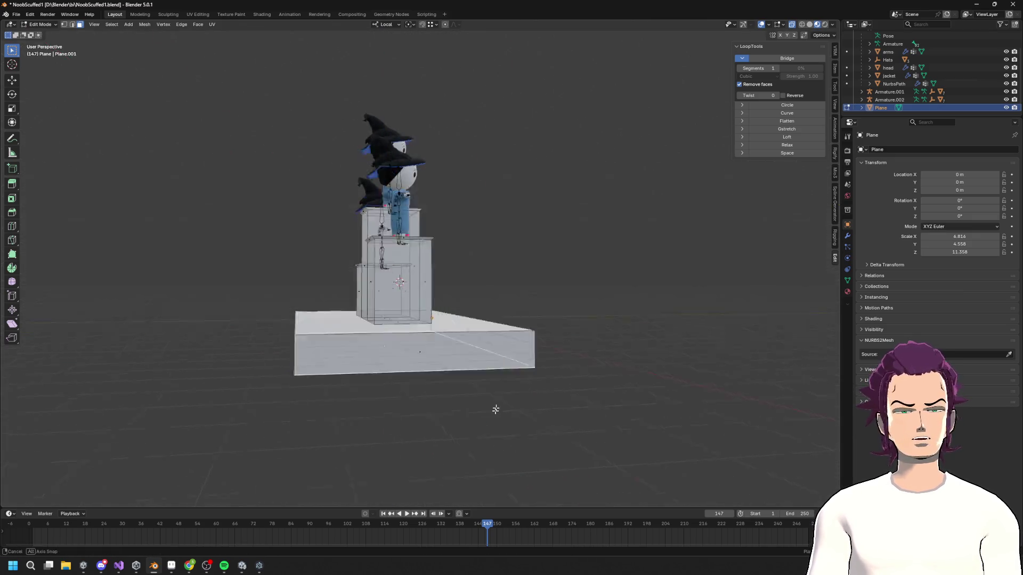
key("x")
key("x")
left_click(495, 369)
mouse_move(495, 369)
middle_mouse_down()
mouse_move(469, 406)
mouse_move(454, 381)
mouse_move(416, 372)
middle_mouse_up()
scroll(415, 372, "up", 6)
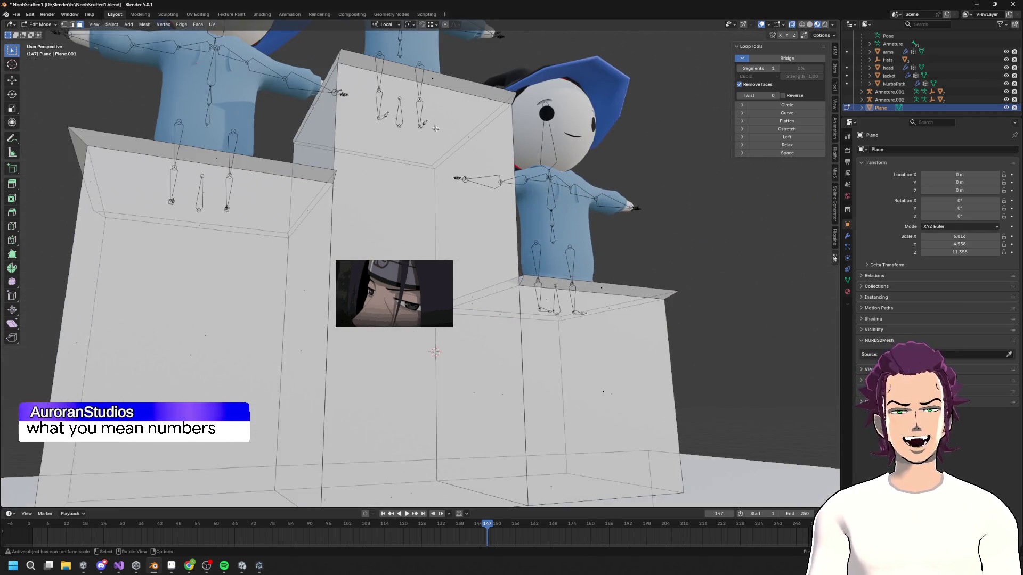
scroll(459, 197, "down", 5)
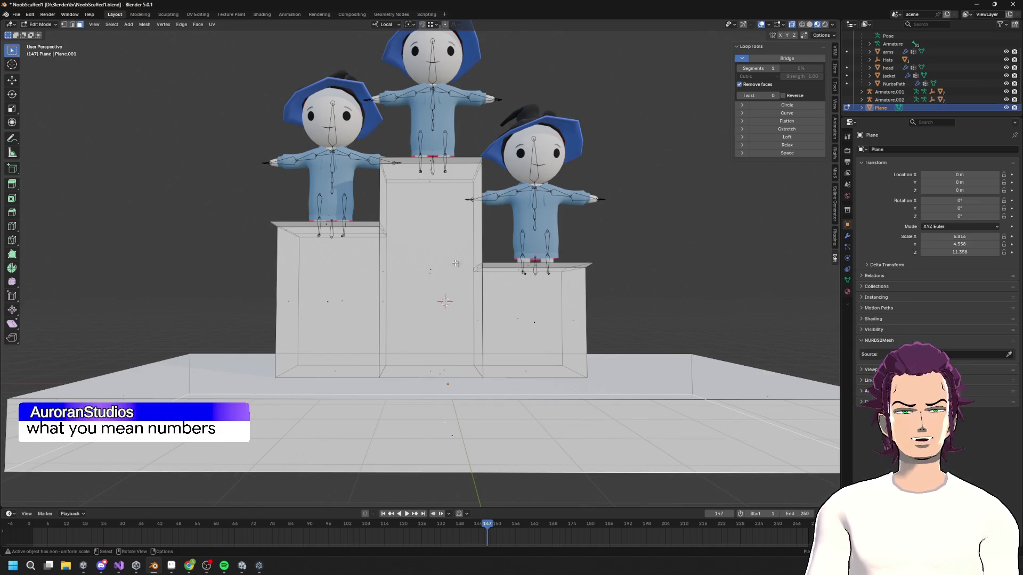
right_click(409, 250)
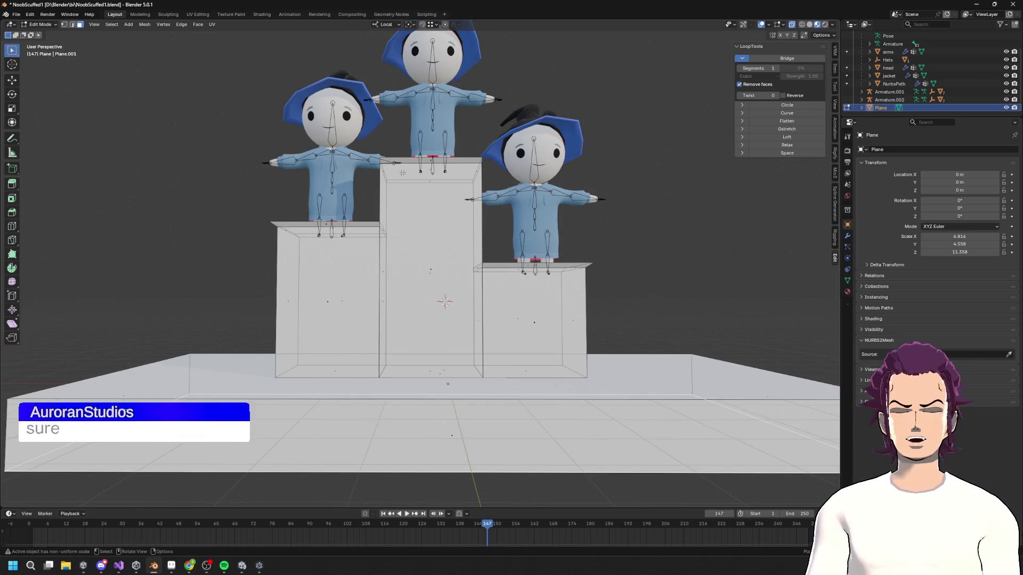
mouse_move(359, 185)
middle_mouse_down()
mouse_move(324, 224)
mouse_move(123, 147)
middle_mouse_up()
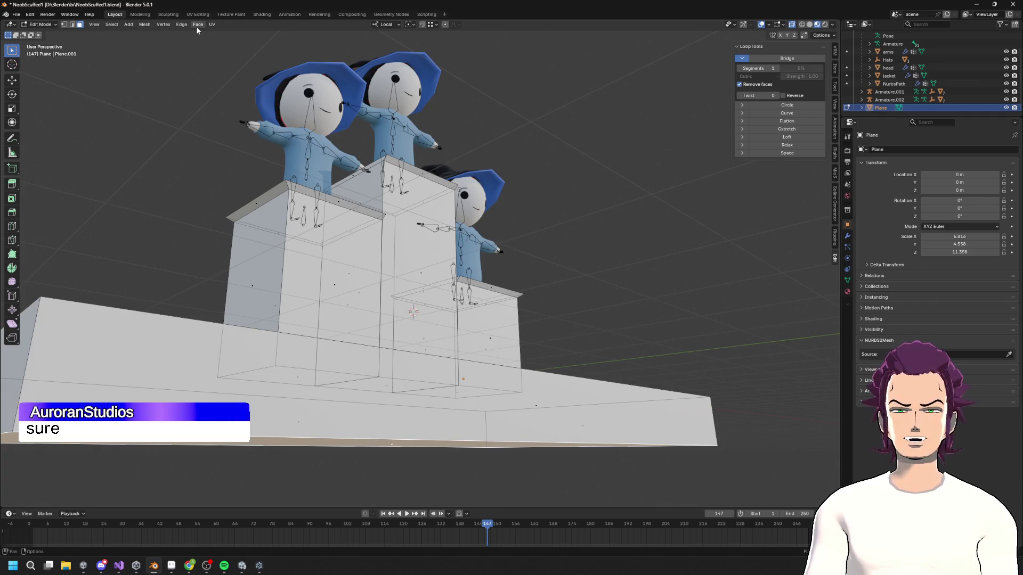
left_click(131, 24)
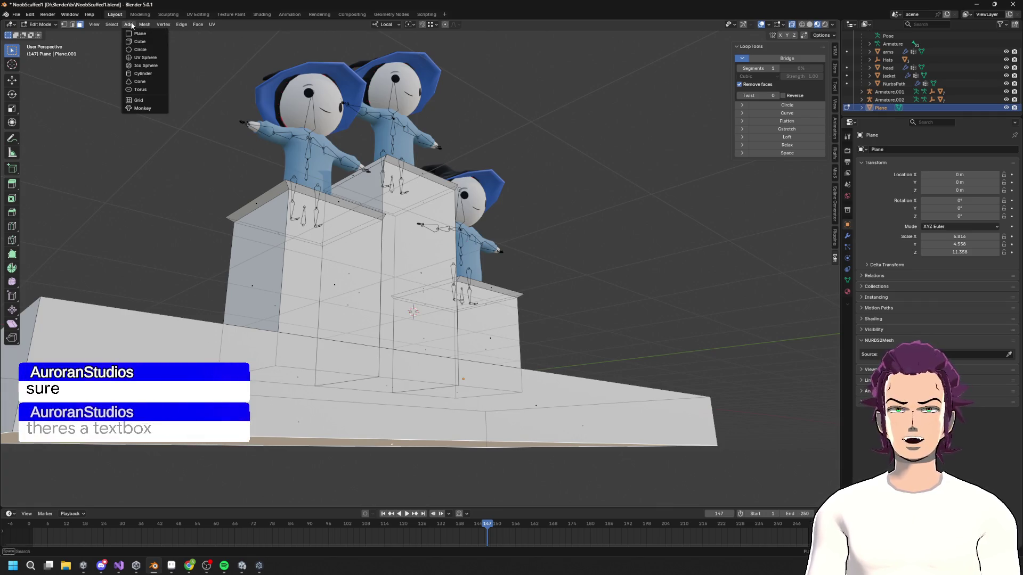
- Leave mesh editing for Object Mode and deselect the podium
middle_click_drag(373, 266, 420, 212)
key("shift+a")
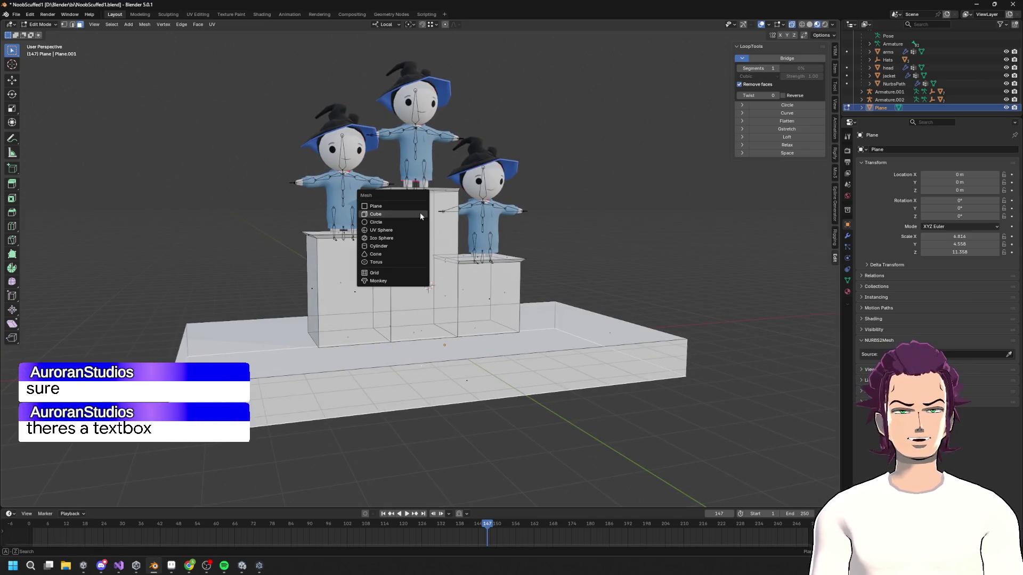
key("shift+a")
key("Tab")
middle_click_drag(439, 94, 531, 135)
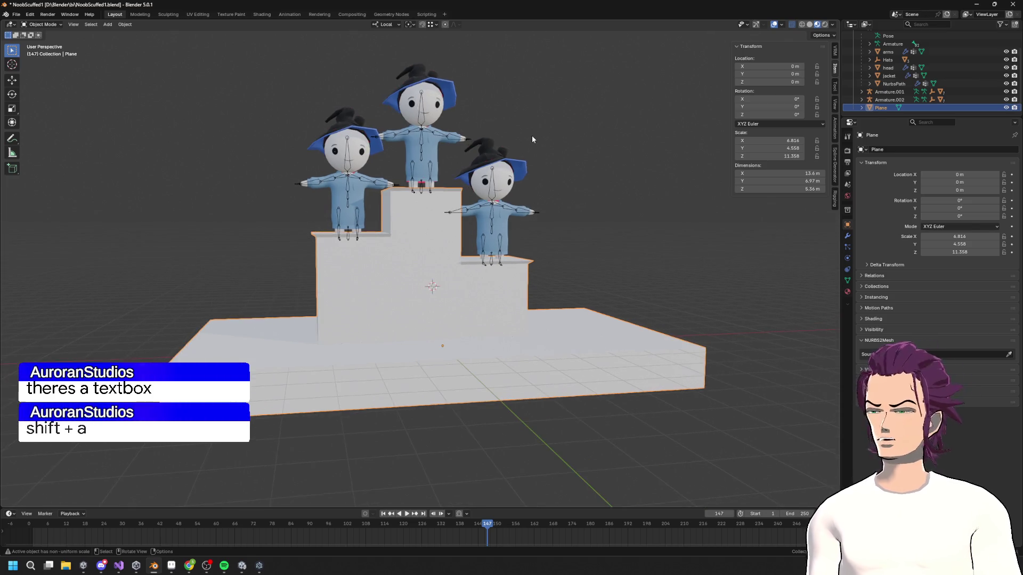
left_click(532, 135)
- Add a Text object and move it along Y to the podium's front
key("shift+a")
mouse_move(541, 145)
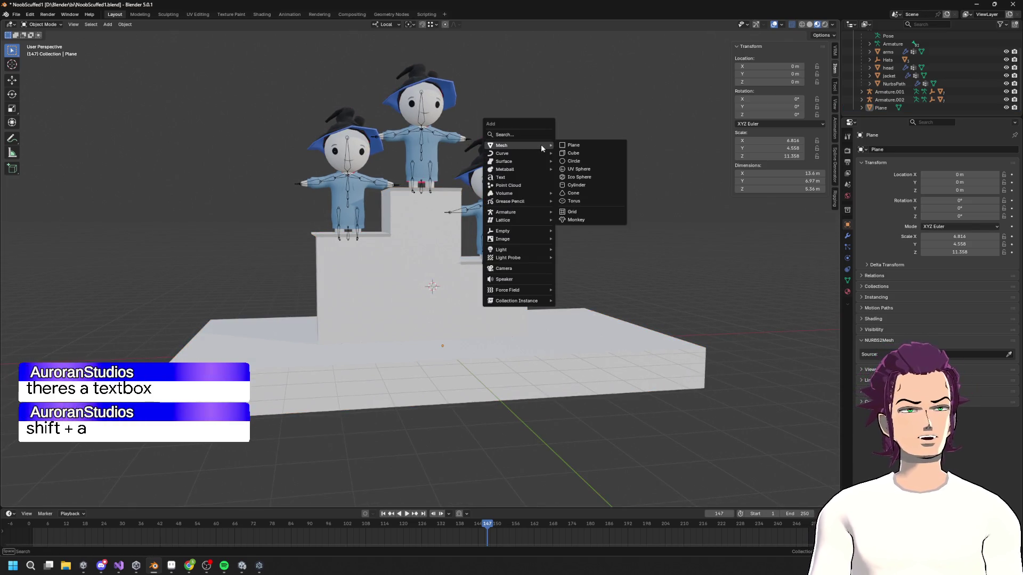
left_click(525, 182)
middle_click_drag(524, 182, 519, 292)
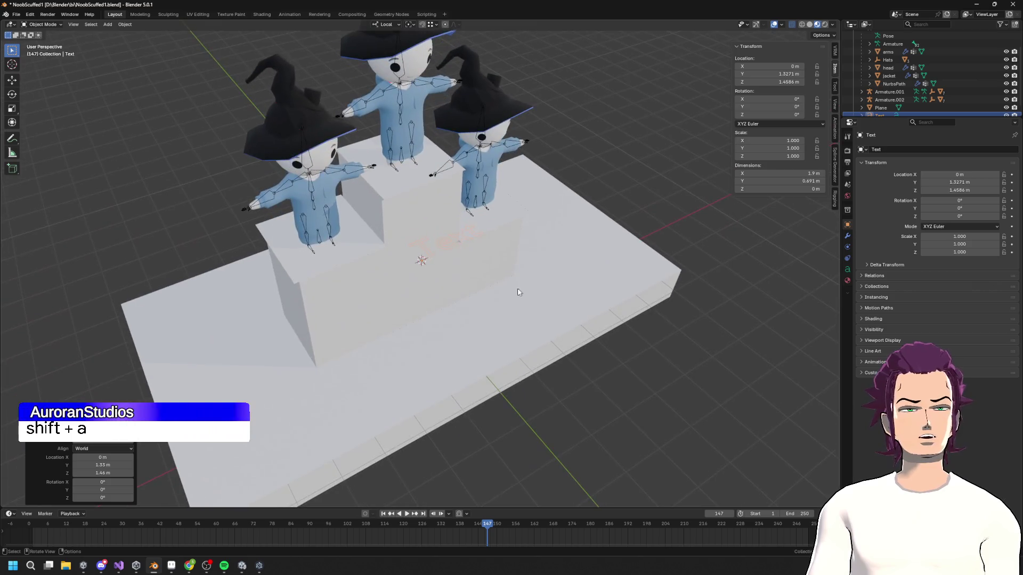
key("g")
key("y")
left_click(549, 333)
- Orbit to a near-front view of the podium and text
middle_click_drag(549, 334, 519, 305)
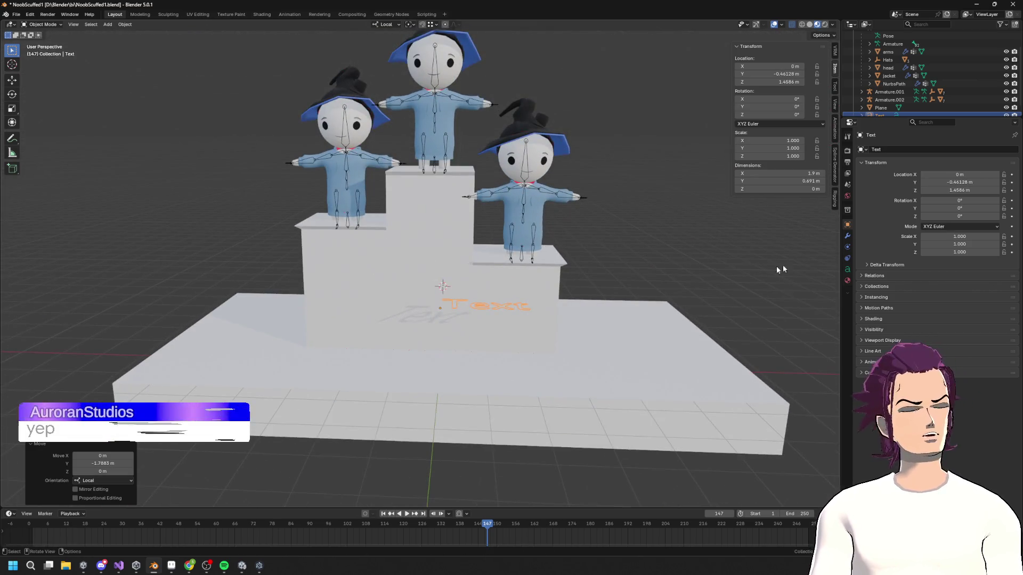
- Rename the text object's data block from 'Text' to 'a' and expand its font settings
left_click(847, 269)
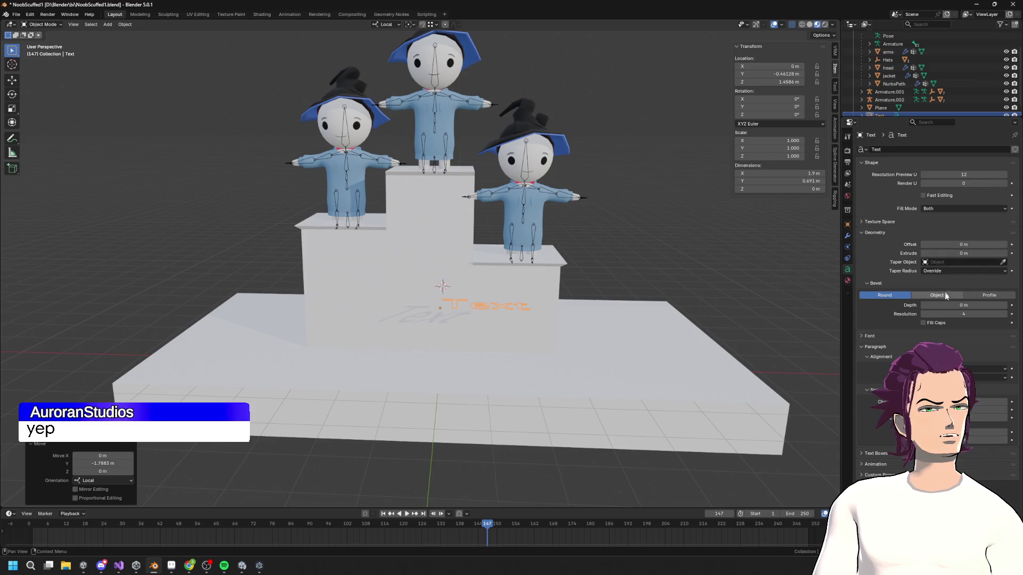
left_click(899, 149)
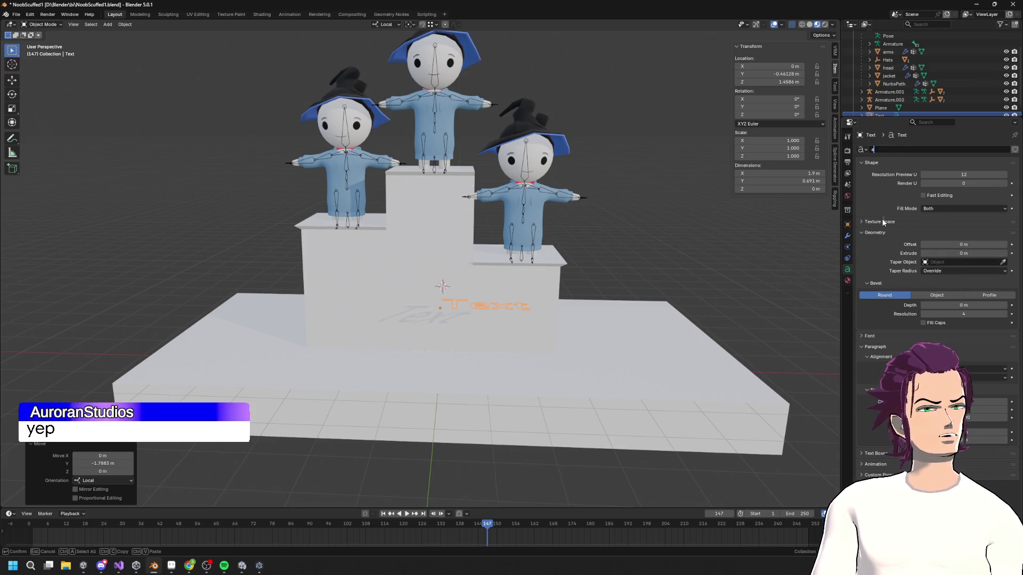
key("Return")
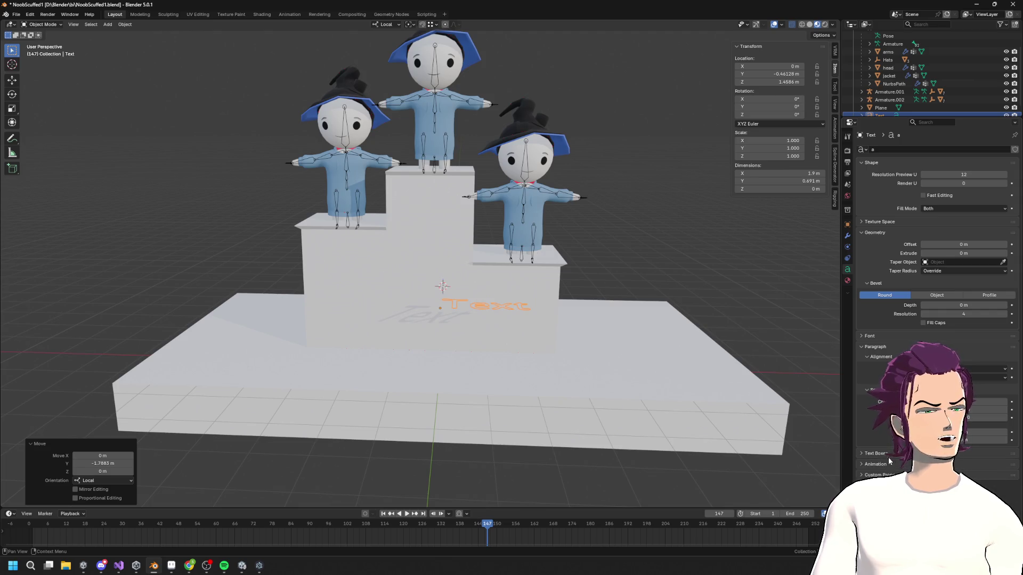
left_click(877, 336)
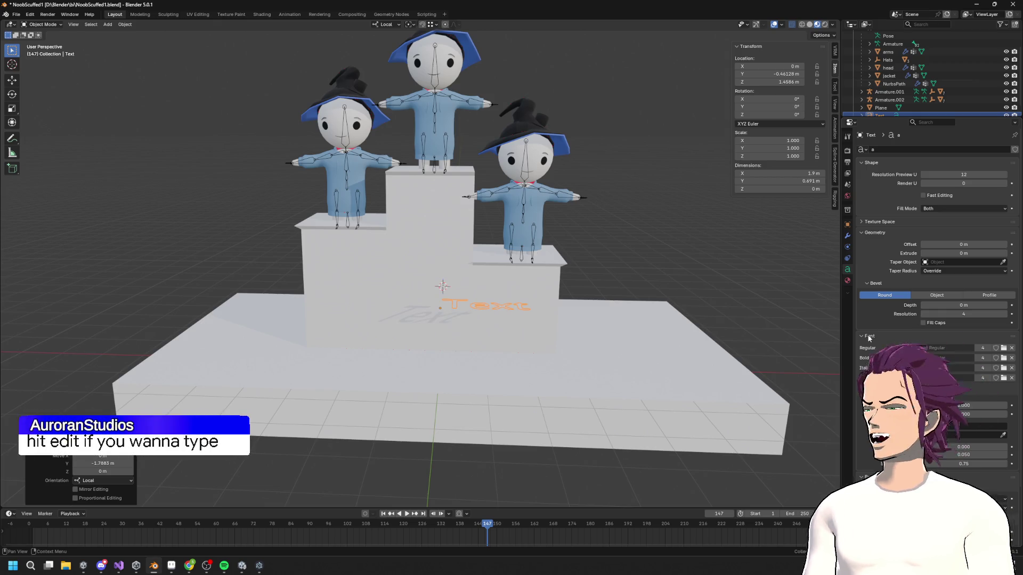
- Delete the default text's characters in Edit Mode, leaving an empty text body
key("Tab")
middle_click_drag(528, 308, 527, 341)
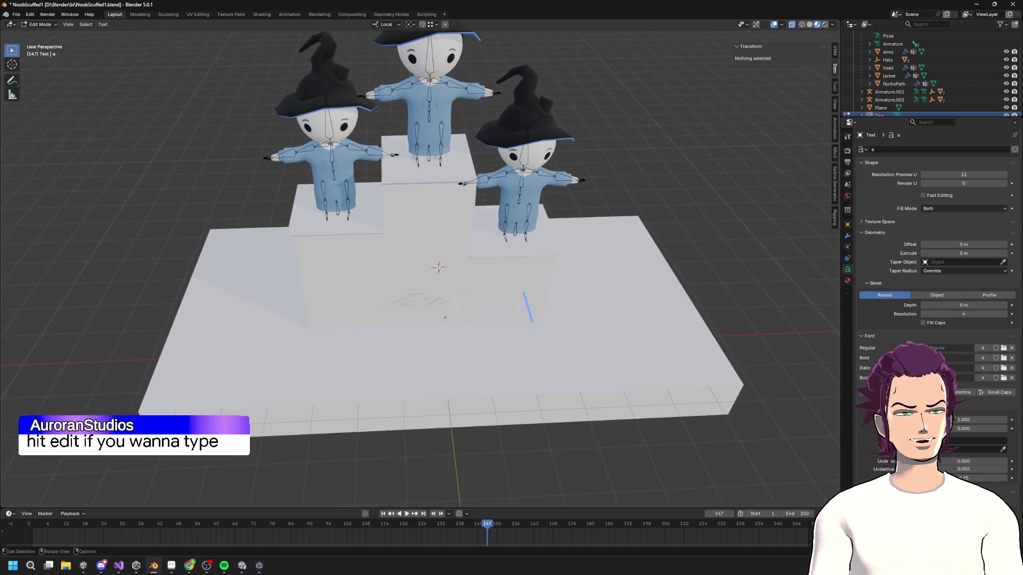
key("BackSpace")
key("BackSpace")
key("BackSpace")
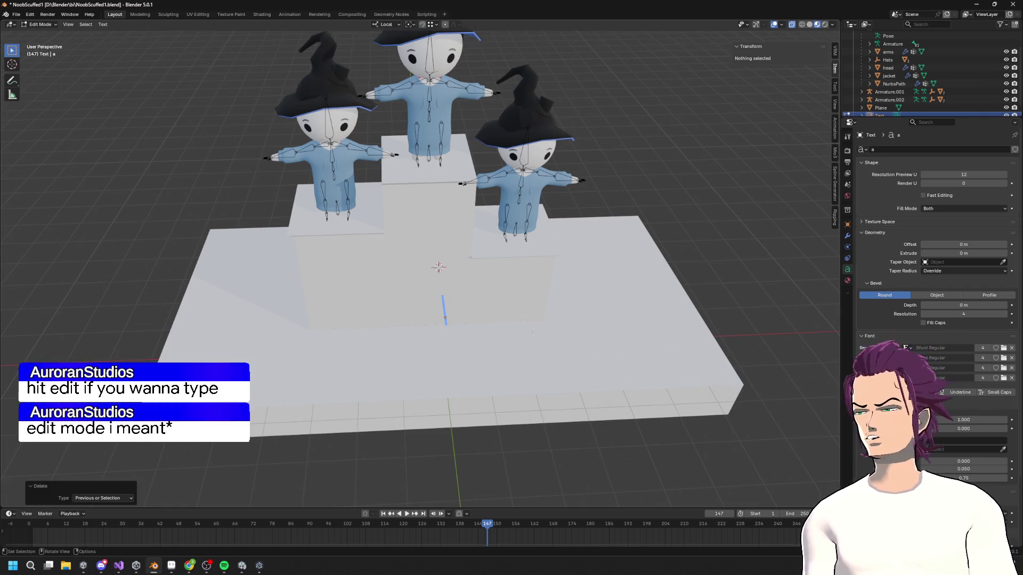
mouse_move(532, 332)
middle_mouse_down()
mouse_move(533, 302)
mouse_move(533, 314)
mouse_move(576, 254)
middle_mouse_up()
key("Tab")
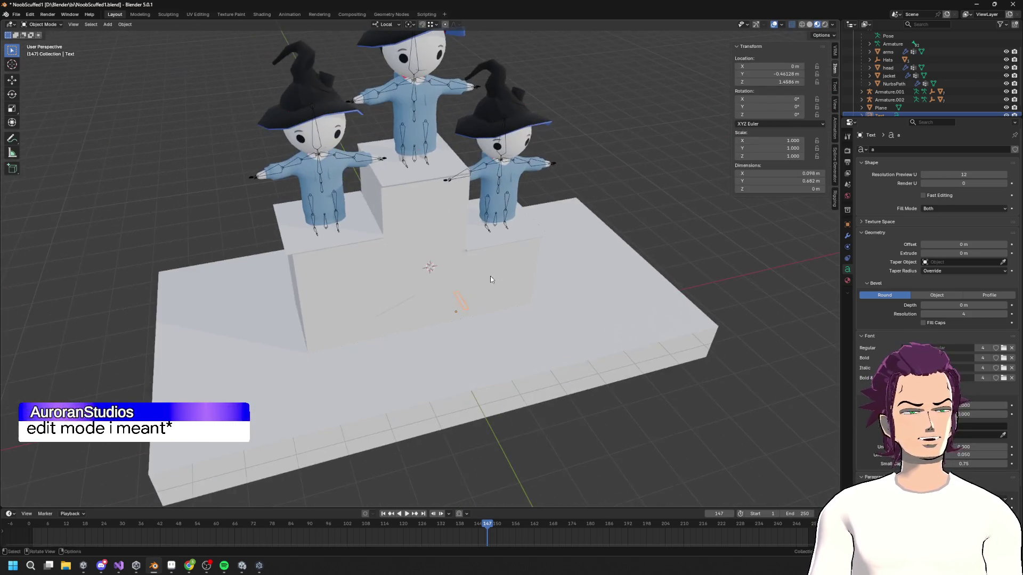
key("Tab")
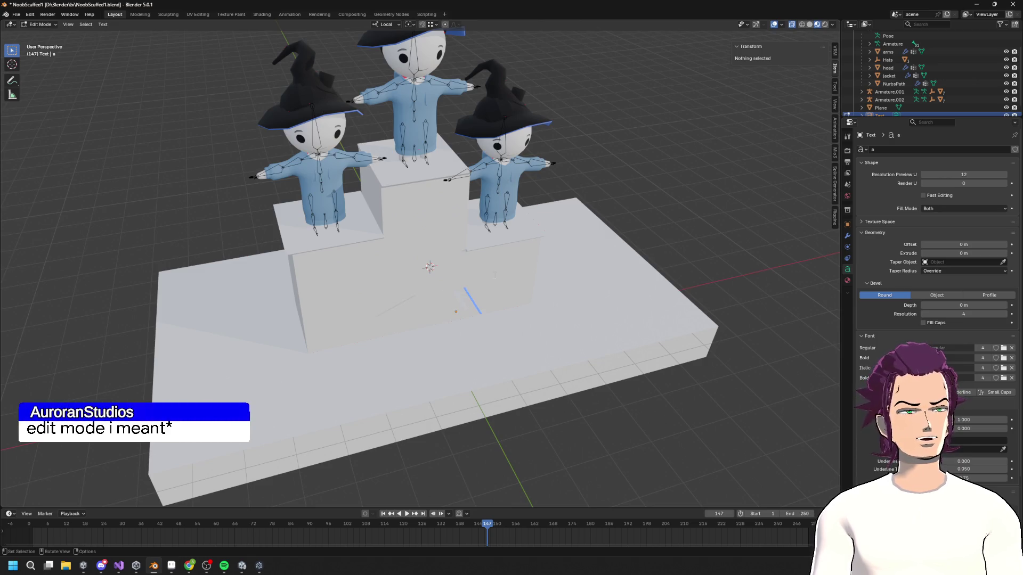
middle_click_drag(571, 336, 549, 338)
key("Tab")
- Move the text along local Y to -2.565 m at the podium's front edge
key("g")
key("y")
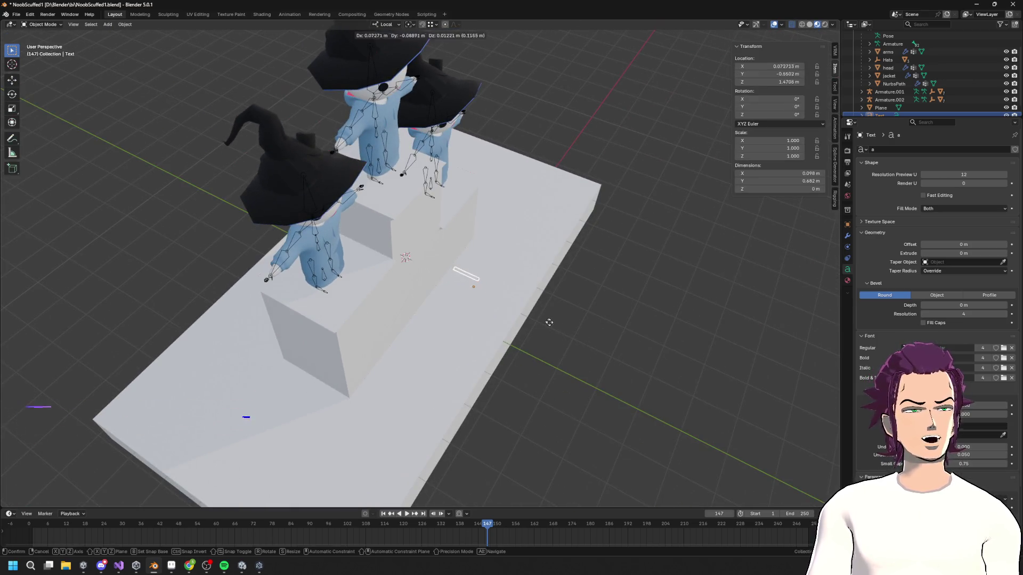
left_click(645, 364)
mouse_move(645, 365)
middle_mouse_down()
mouse_move(580, 344)
mouse_move(557, 244)
mouse_move(554, 261)
middle_mouse_up()
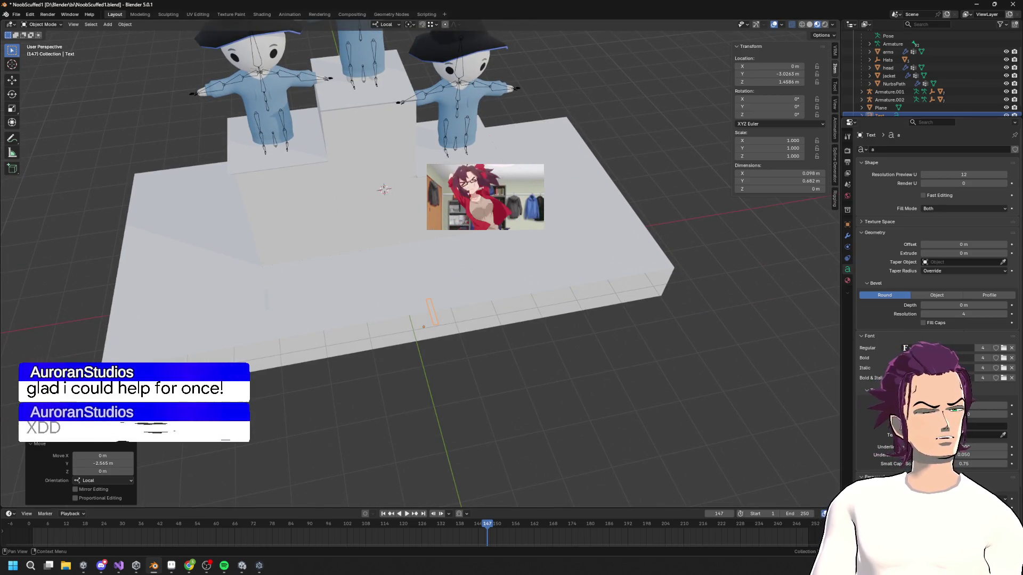
left_click(906, 348)
left_click(983, 362)
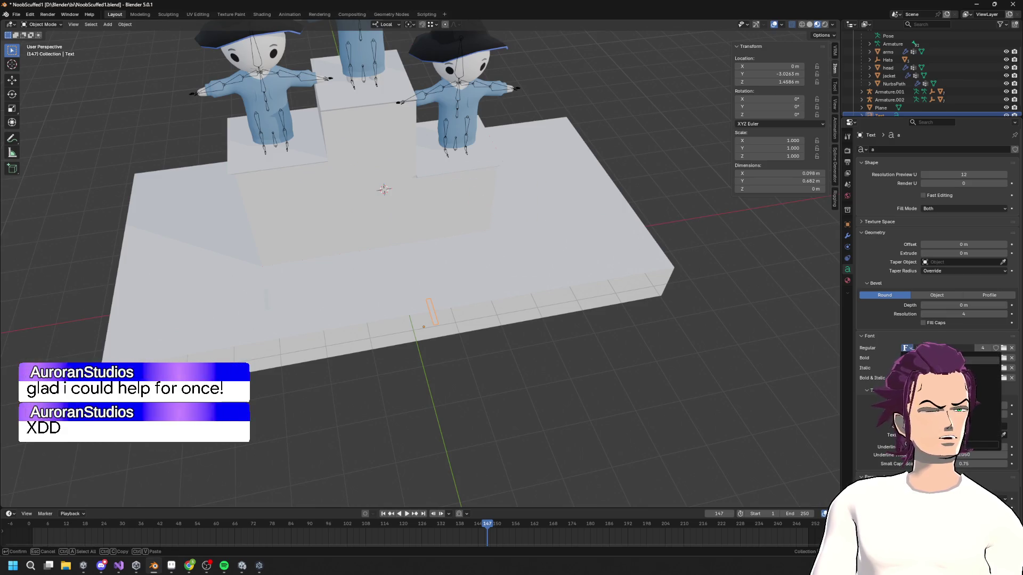
middle_click_drag(571, 348, 552, 328)
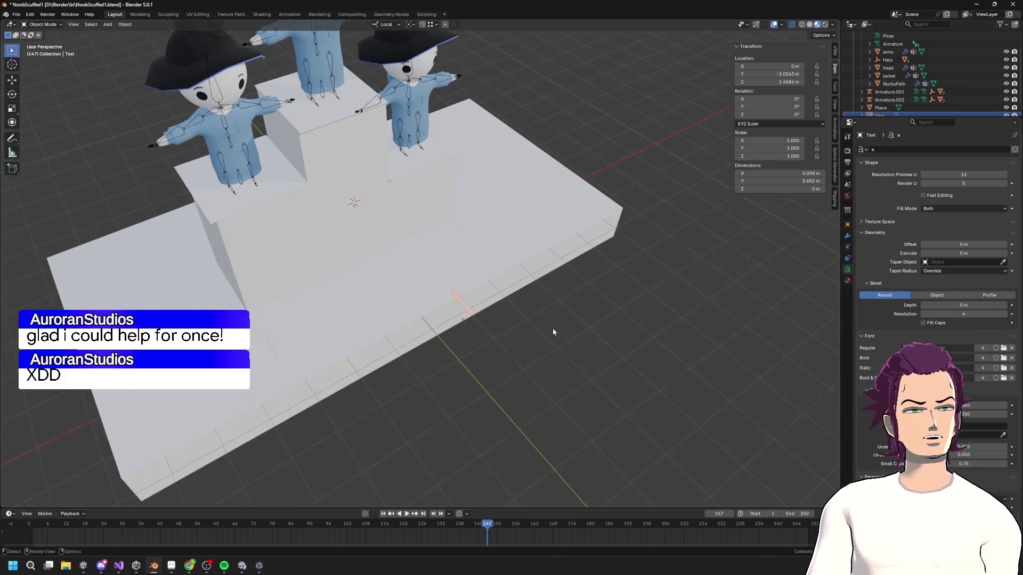
- Clear the text body again and browse system font files for the Regular font
key("Tab")
key("BackSpace")
type("2")
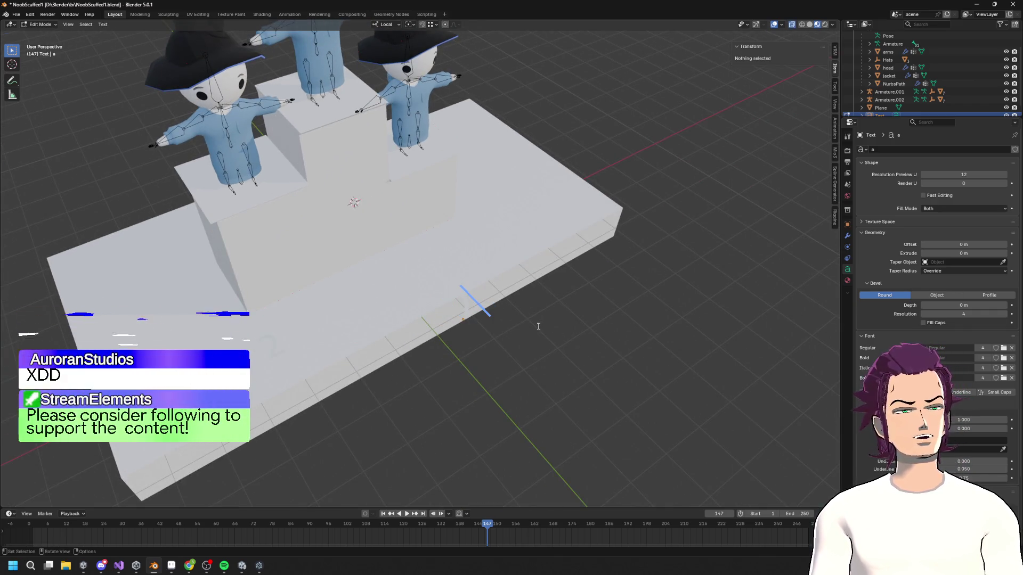
mouse_move(538, 326)
middle_mouse_down()
mouse_move(477, 254)
mouse_move(501, 234)
middle_mouse_up()
key("BackSpace")
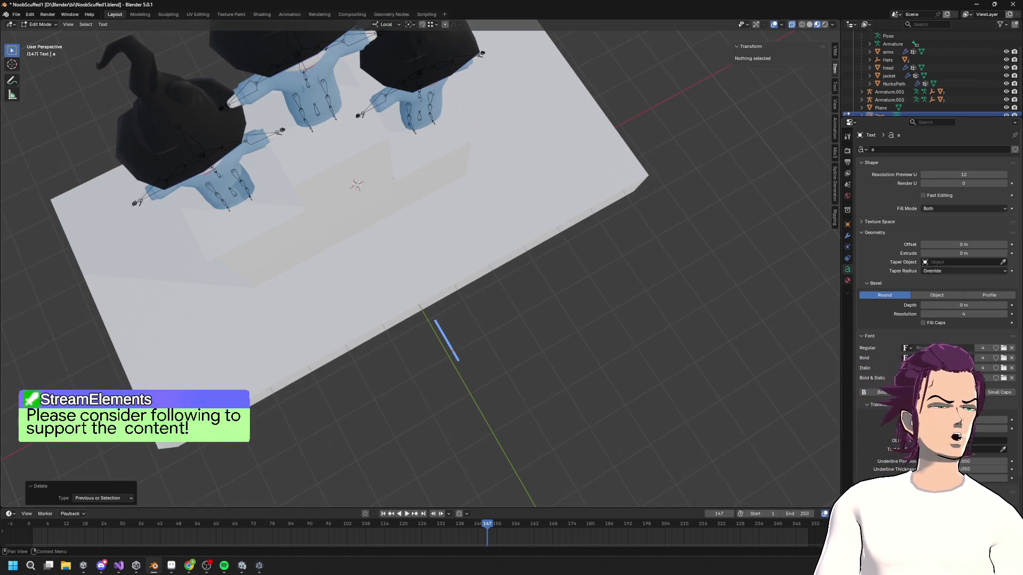
scroll(937, 239, "down", 2)
left_click(909, 313)
left_click(908, 310)
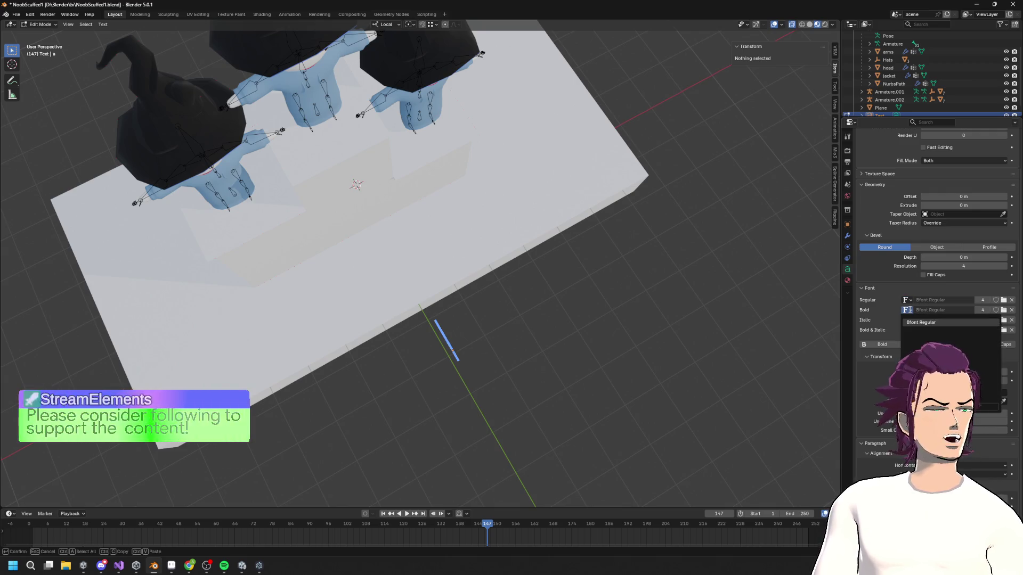
left_click(1004, 301)
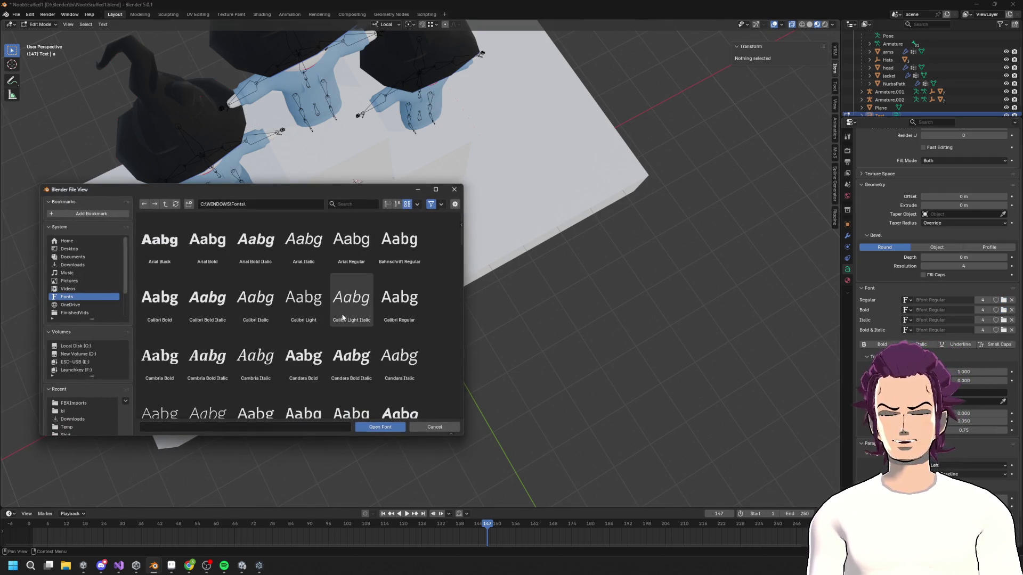
- Browse C:\WINDOWS\Fonts and load Impact as the Regular font
scroll(346, 330, "down", 10)
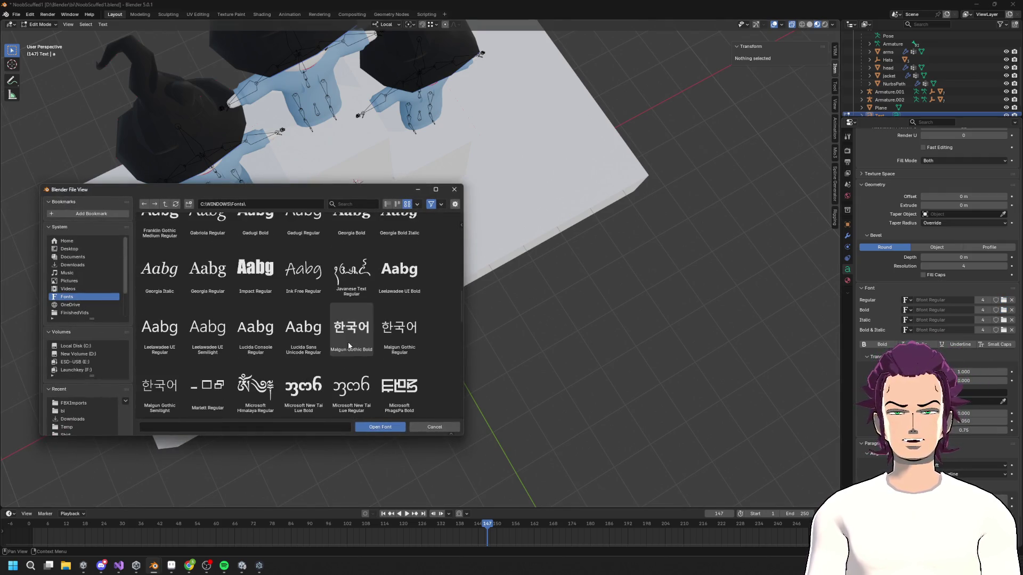
scroll(341, 349, "down", 5)
scroll(330, 343, "down", 15)
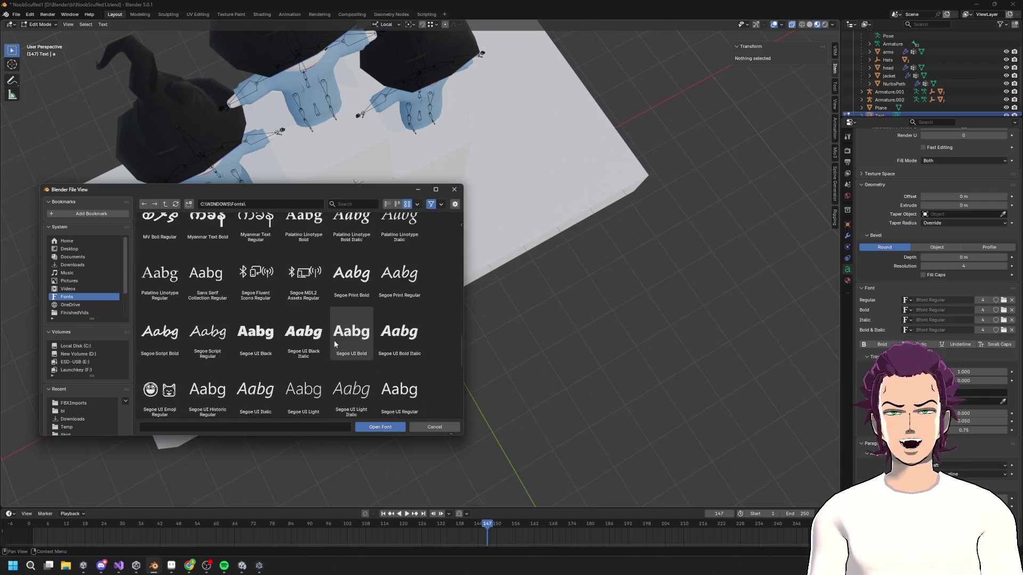
mouse_move(461, 390)
left_mouse_down()
mouse_move(448, 215)
mouse_move(443, 277)
left_mouse_up()
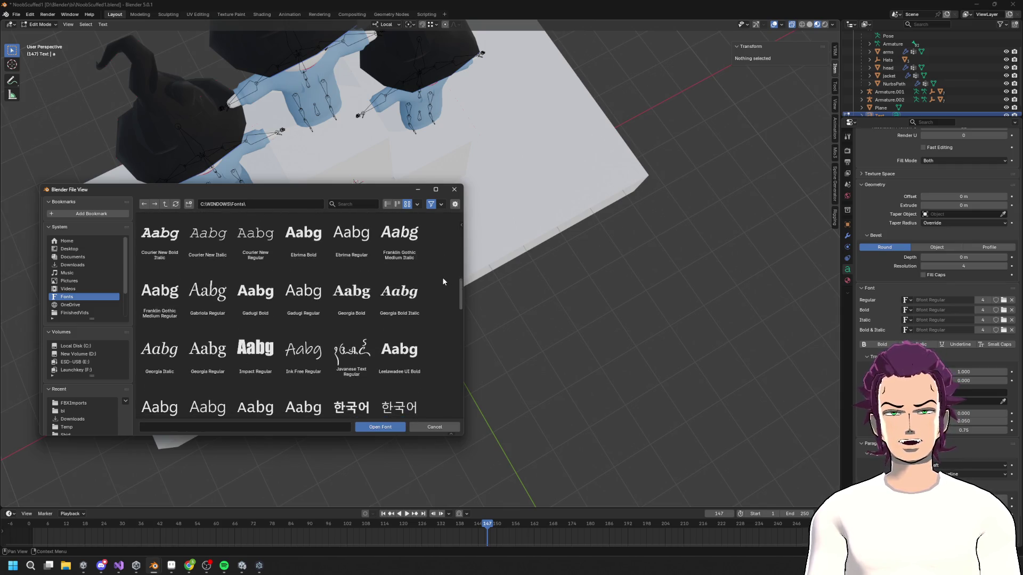
double_click(255, 349)
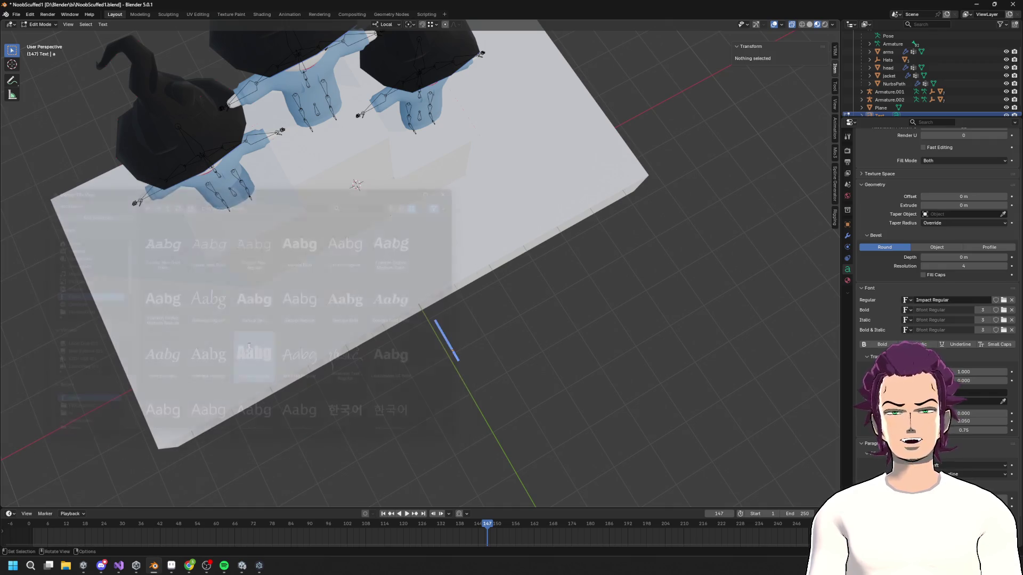
middle_click_drag(562, 363, 621, 299)
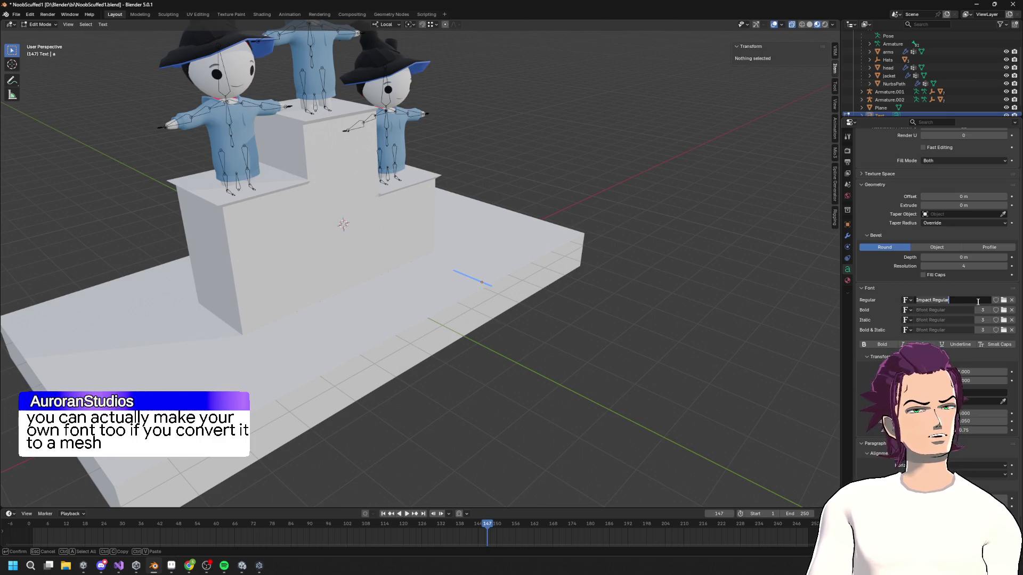
- Try Cambria Italic as the text's Regular font instead
left_click(1003, 301)
scroll(409, 358, "down", 2)
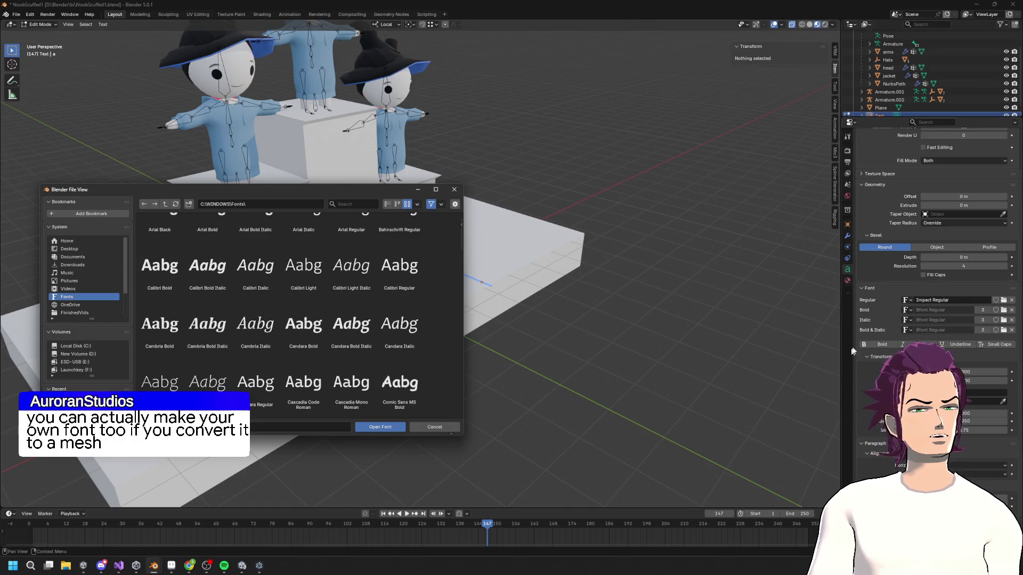
left_click(454, 189)
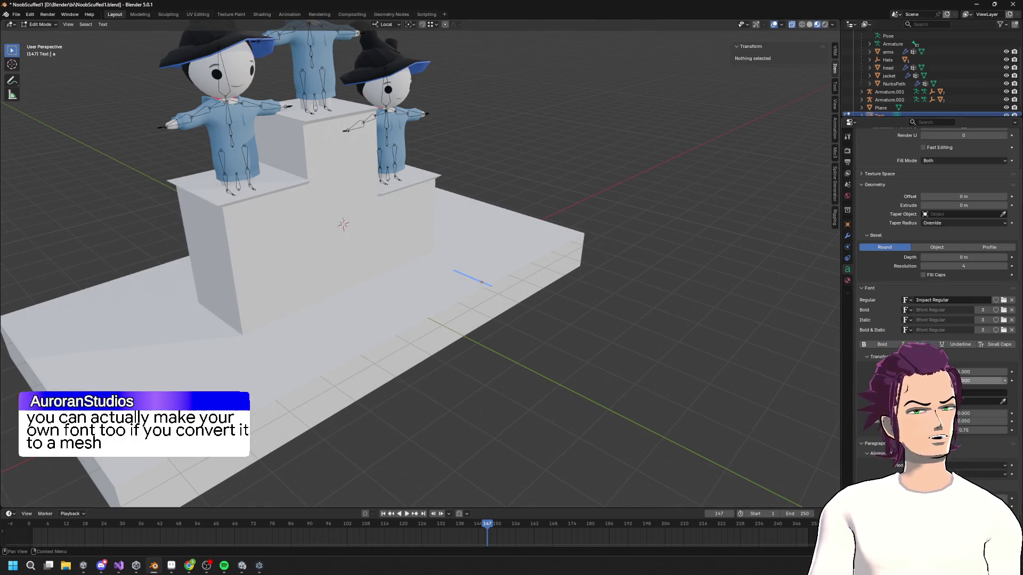
mouse_move(512, 224)
middle_mouse_down()
mouse_move(567, 303)
mouse_move(459, 331)
middle_mouse_up()
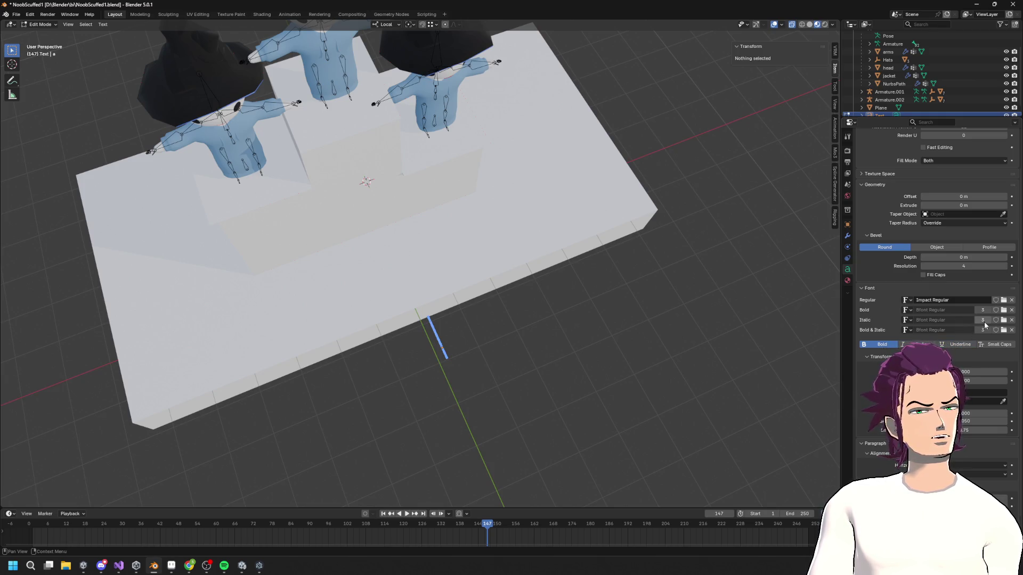
left_click(1003, 310)
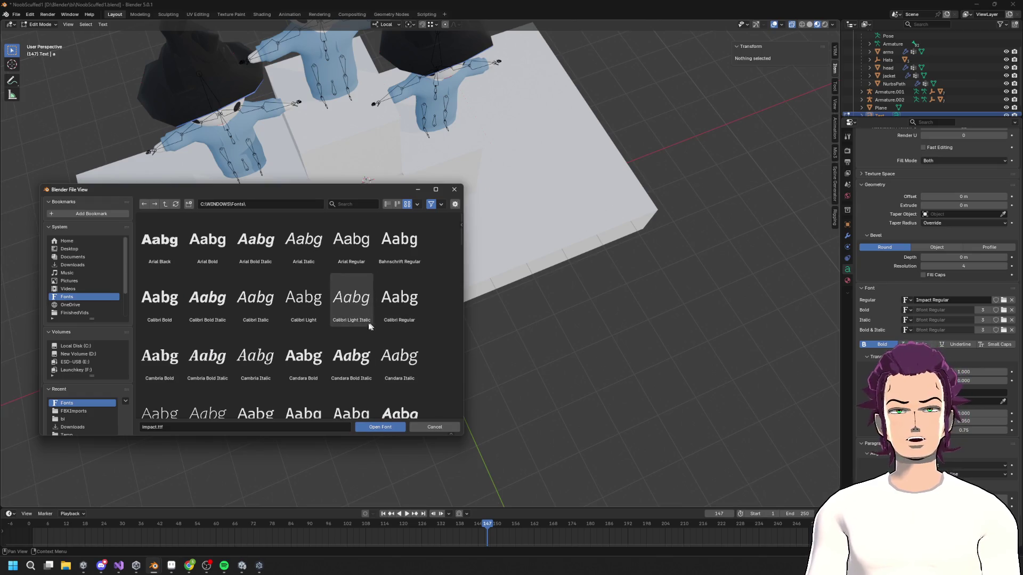
double_click(256, 356)
key("Tab")
mouse_move(468, 352)
middle_mouse_down()
mouse_move(539, 382)
mouse_move(516, 370)
mouse_move(532, 354)
mouse_move(515, 336)
middle_mouse_up()
key("Tab")
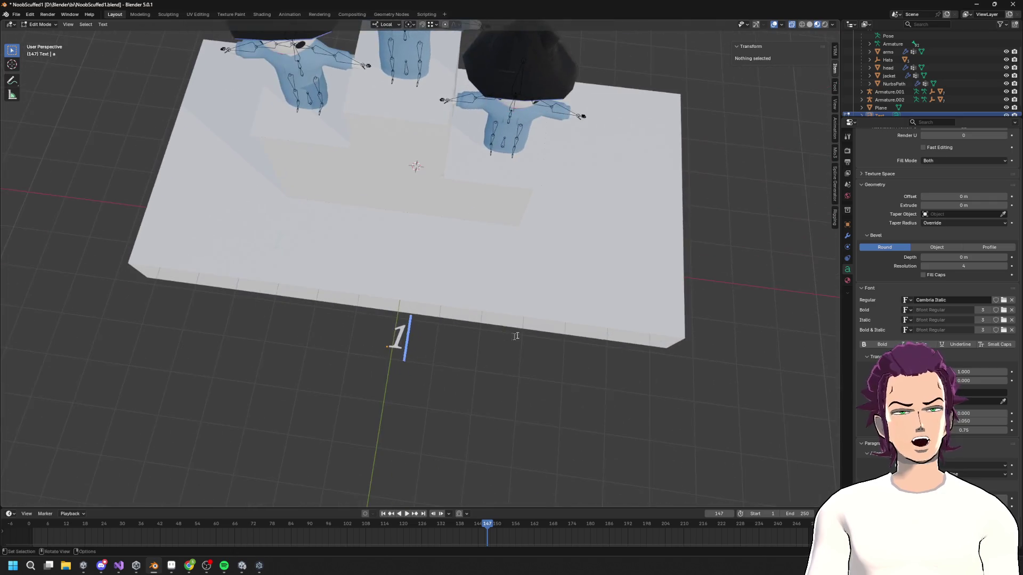
- Replace Cambria Italic with Impact as the Regular font for the '1' text
left_click(955, 300)
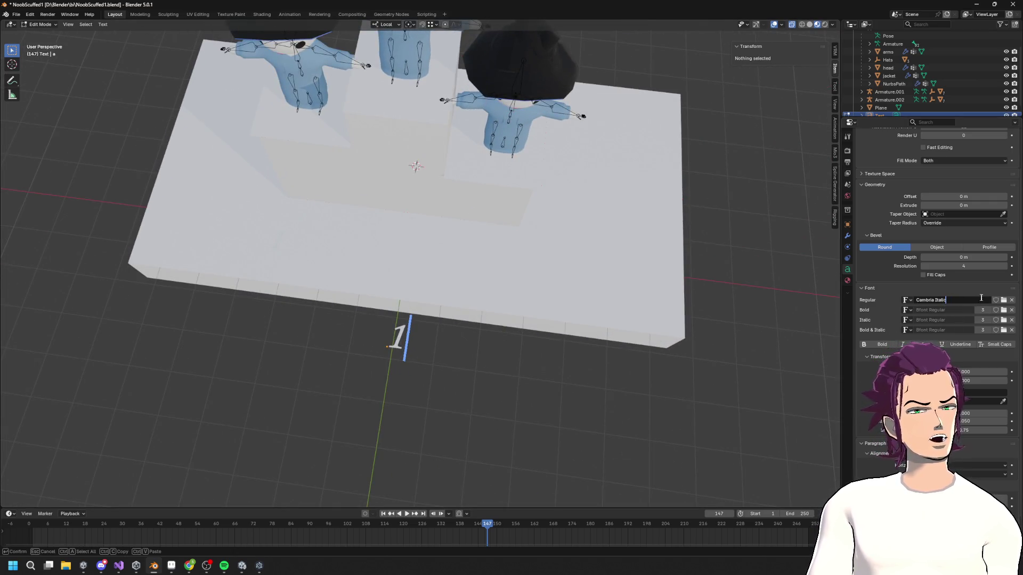
left_click(1003, 301)
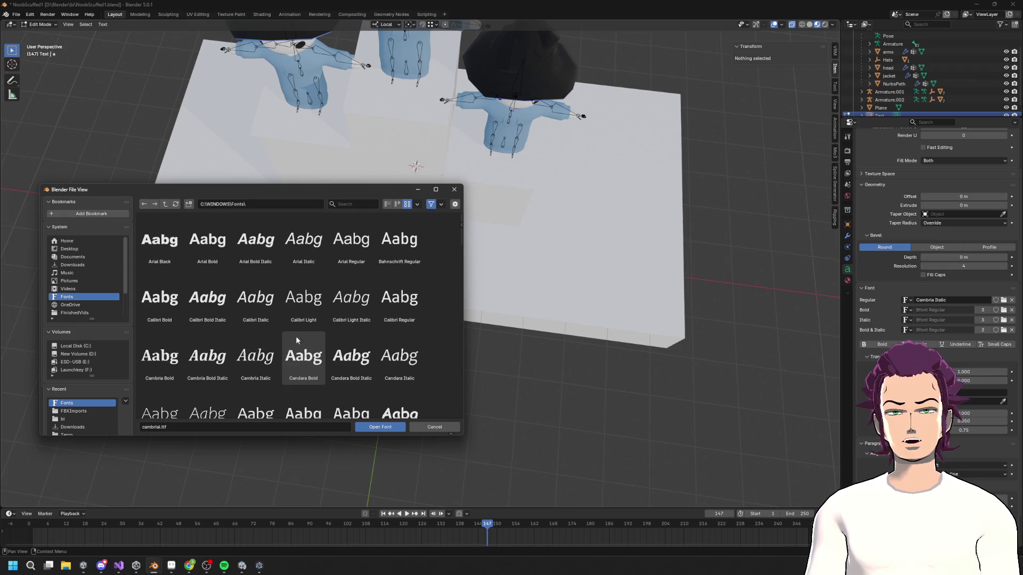
scroll(354, 360, "down", 6)
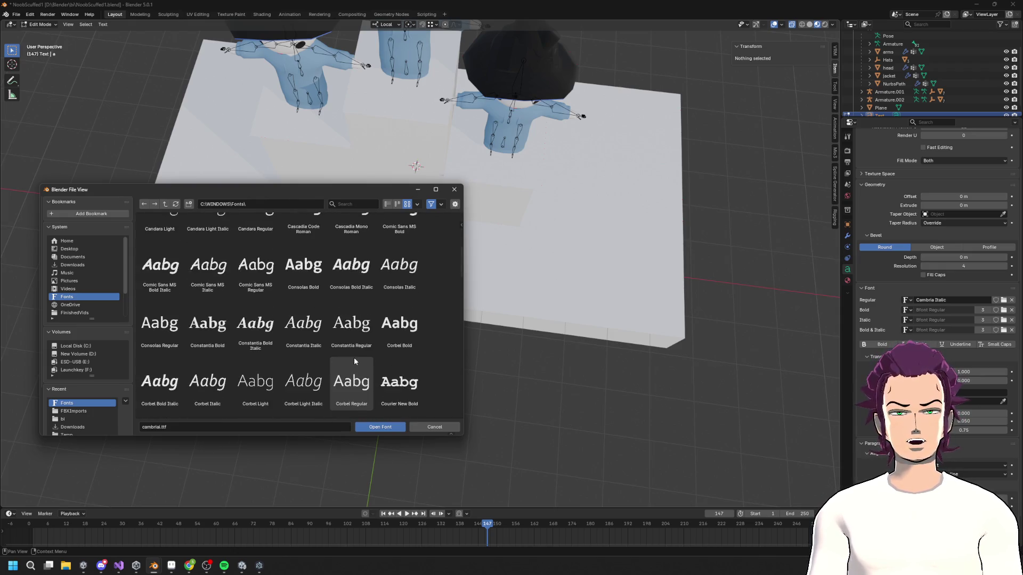
scroll(317, 339, "up", 1)
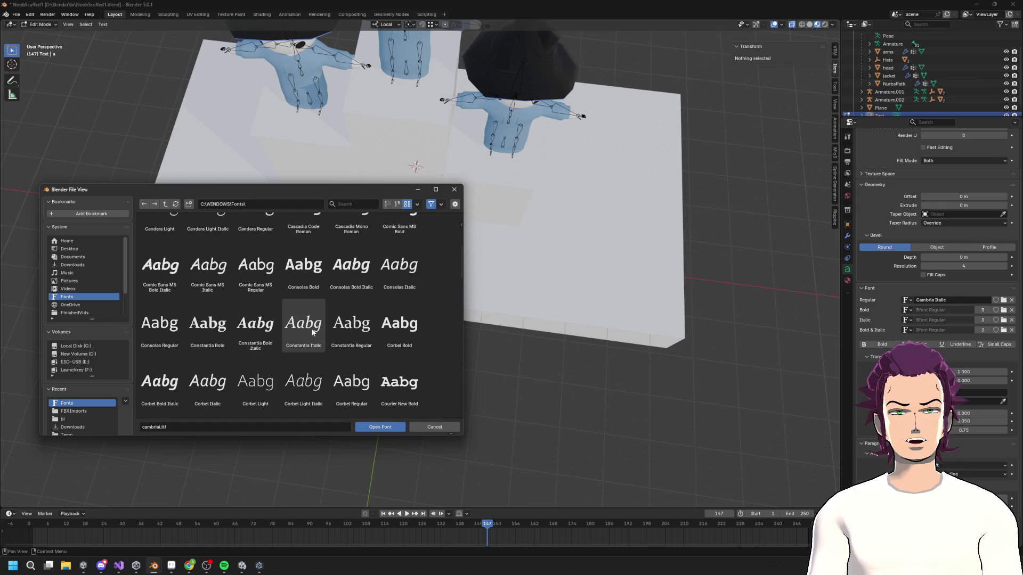
scroll(317, 340, "down", 2)
double_click(256, 384)
middle_click_drag(255, 383, 372, 377)
middle_click_drag(502, 376, 555, 358)
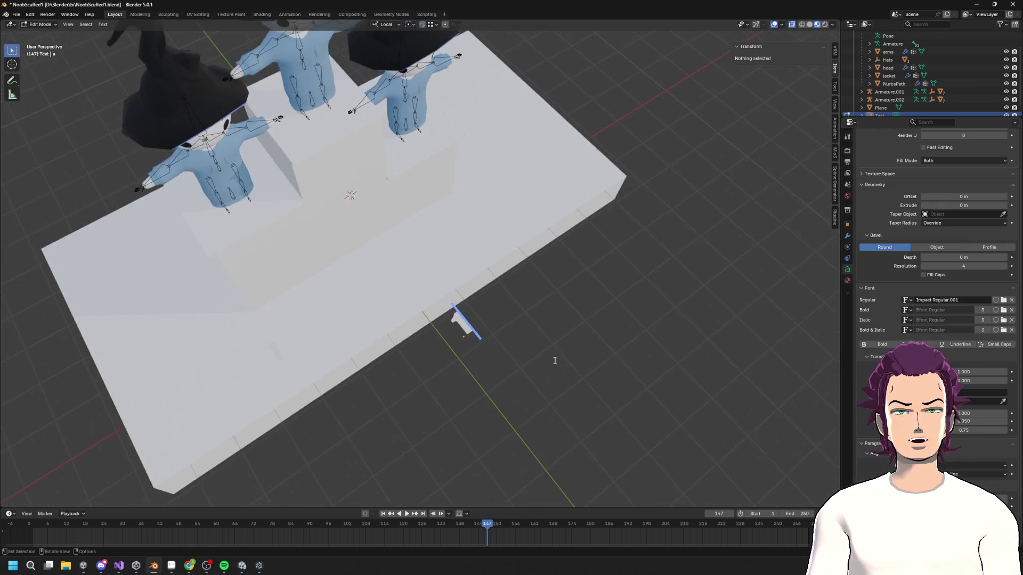
- Try Bold on the '1' text, revert to regular Impact, and exit text editing
scroll(533, 383, "up", 5)
left_click(888, 346)
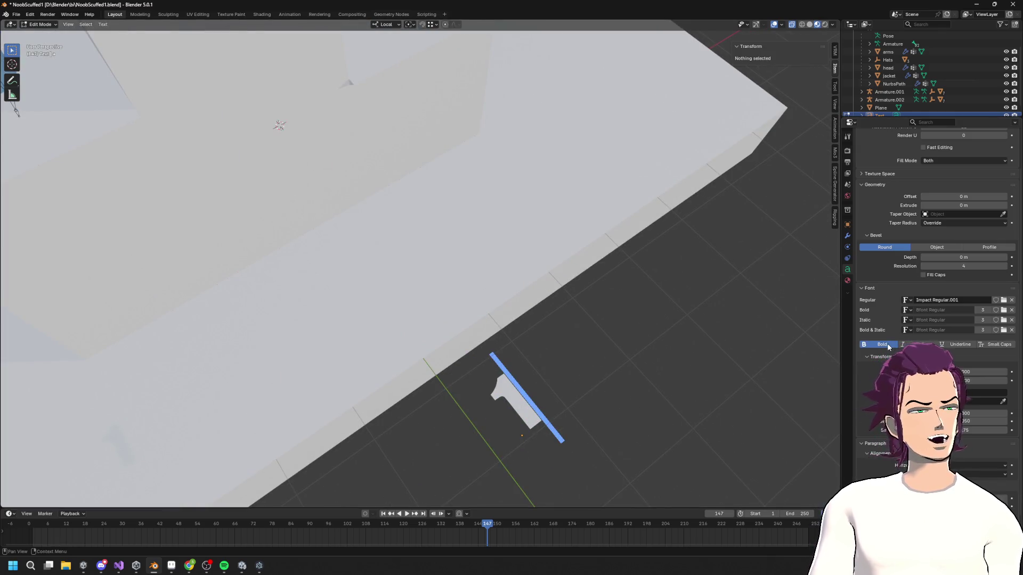
key("ctrl+a")
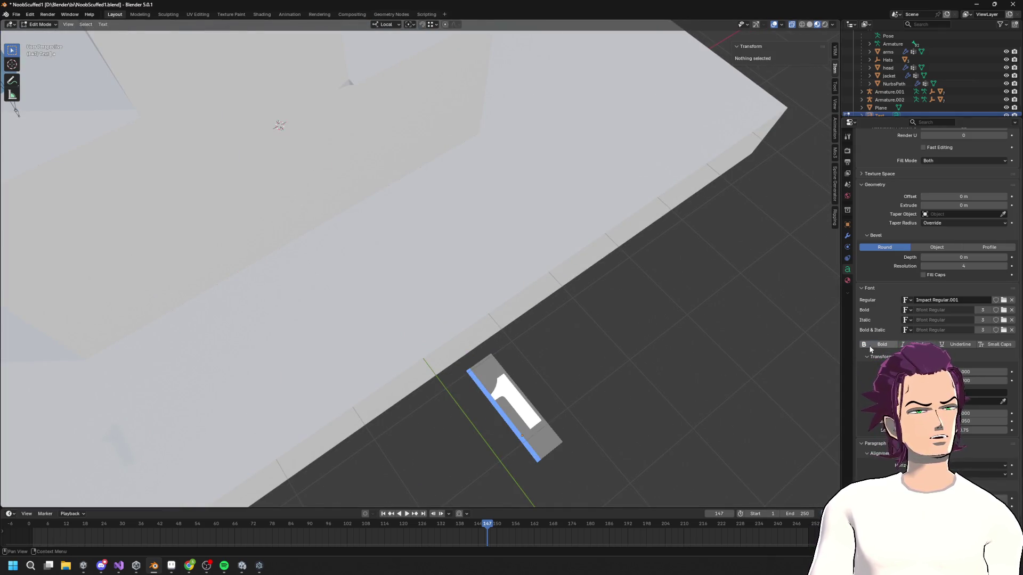
left_click(879, 346)
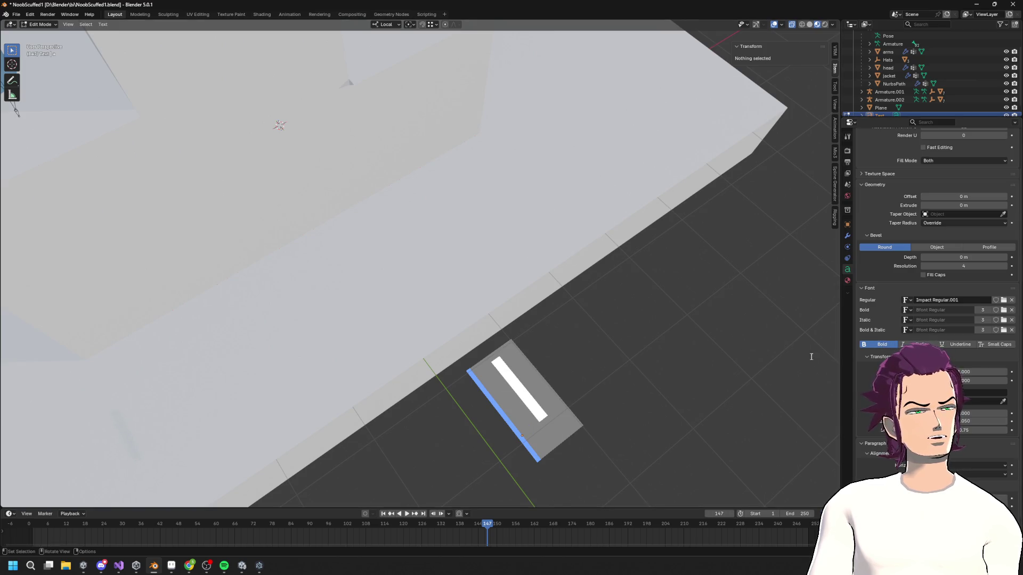
left_click(889, 346)
key("Tab")
- Orbit around the podium to view the '1' text lying near the base's front edge
scroll(623, 341, "down", 8)
mouse_move(623, 342)
middle_mouse_down()
mouse_move(605, 377)
mouse_move(623, 365)
mouse_move(552, 421)
mouse_move(588, 406)
mouse_move(566, 359)
mouse_move(589, 269)
mouse_move(660, 261)
mouse_move(623, 283)
mouse_move(554, 238)
mouse_move(488, 244)
middle_mouse_up()
scroll(578, 384, "up", 4)
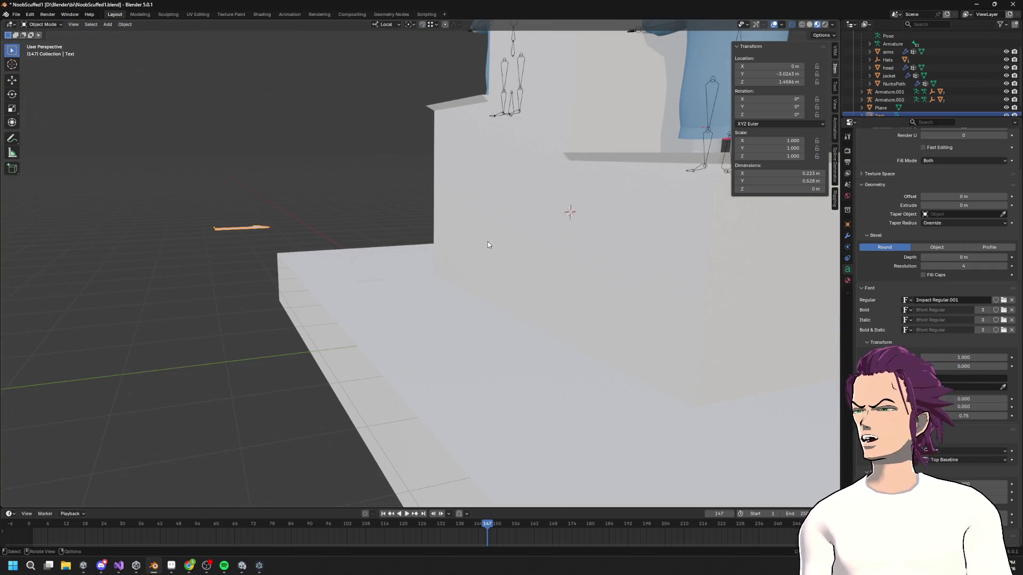
mouse_move(446, 280)
middle_mouse_down()
mouse_move(580, 319)
mouse_move(554, 326)
mouse_move(578, 367)
mouse_move(560, 299)
mouse_move(784, 237)
middle_mouse_up()
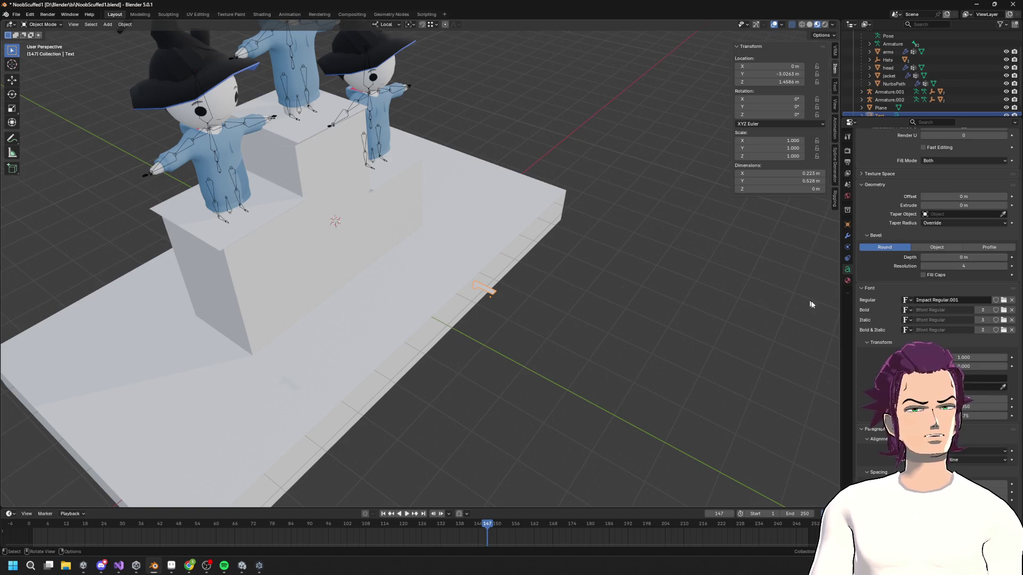
mouse_move(632, 295)
middle_mouse_down()
mouse_move(633, 249)
mouse_move(597, 274)
mouse_move(533, 288)
mouse_move(484, 279)
mouse_move(539, 257)
mouse_move(581, 293)
middle_mouse_up()
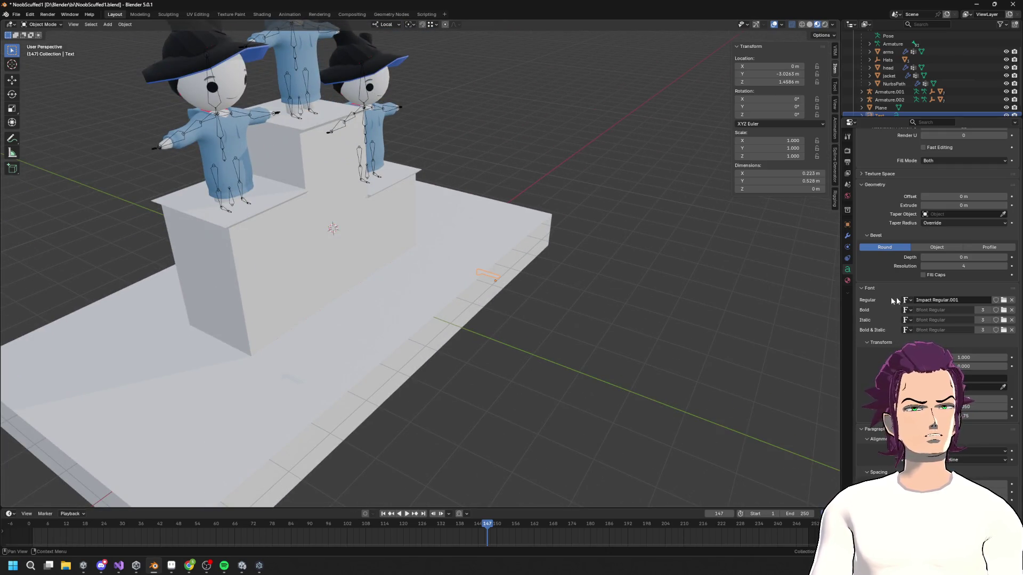
mouse_move(575, 278)
middle_mouse_down()
mouse_move(558, 281)
mouse_move(555, 296)
middle_mouse_up()
key("F3")
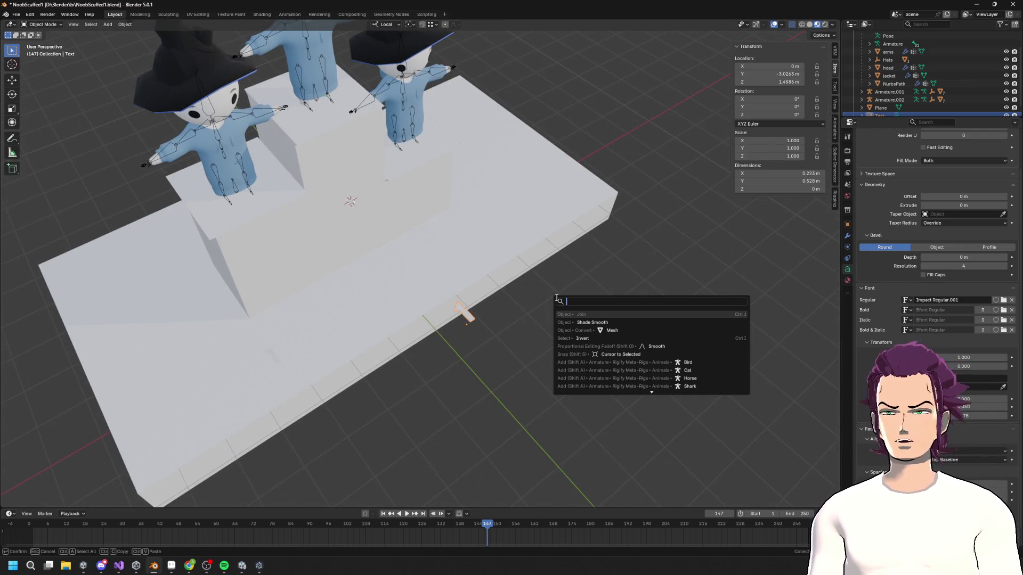
- Convert the 1 text to a mesh and shift its geometry vertically in Edit Mode
left_click(586, 330)
key("Tab")
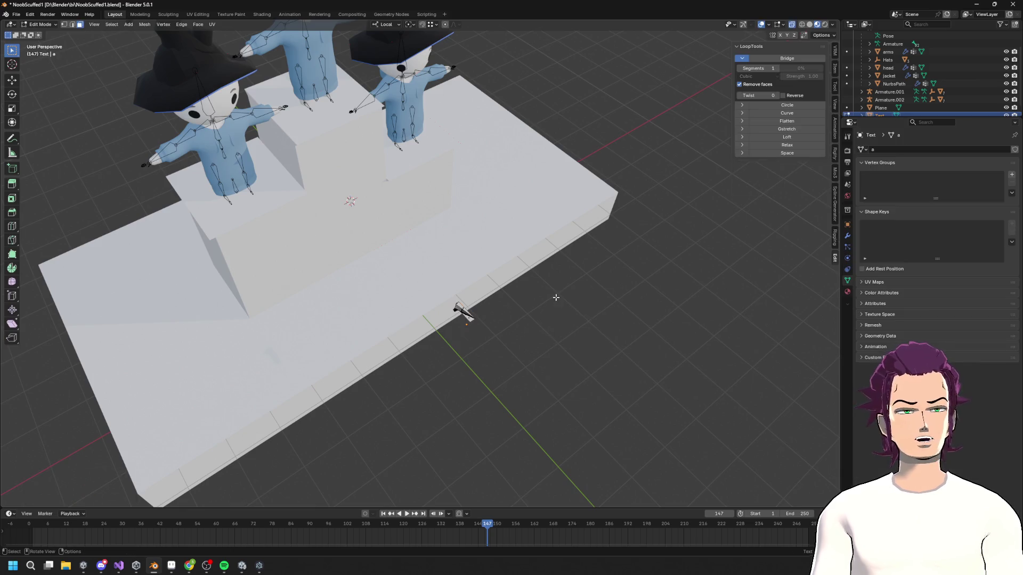
scroll(592, 393, "up", 5)
middle_click_drag(591, 399, 643, 391)
middle_click_drag(662, 341, 666, 330)
key("g")
key("z")
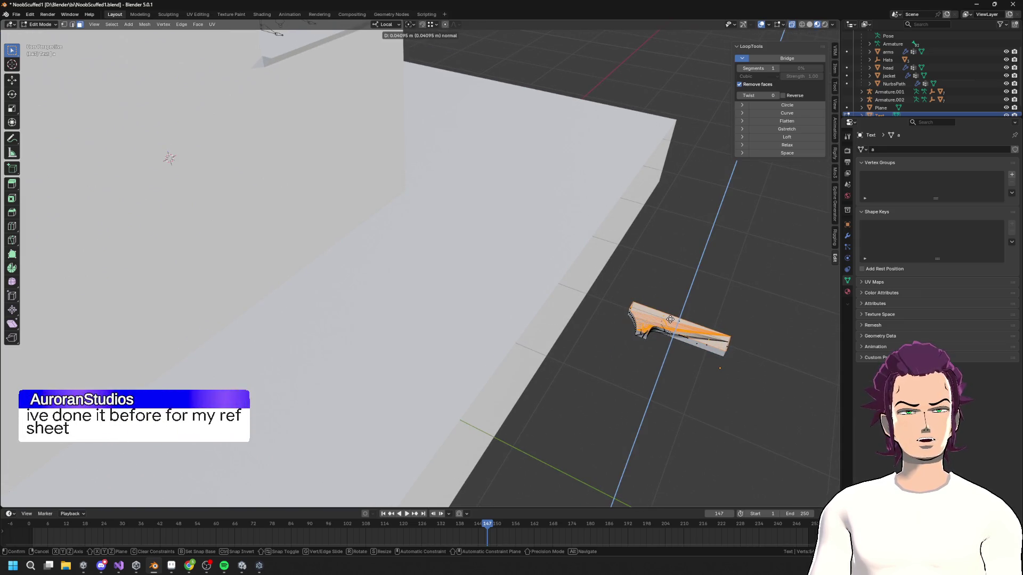
left_click(670, 319)
middle_click_drag(670, 320, 674, 318)
key("Tab")
- Select the 1 text object and rotate it around its Z axis
scroll(639, 298, "down", 10)
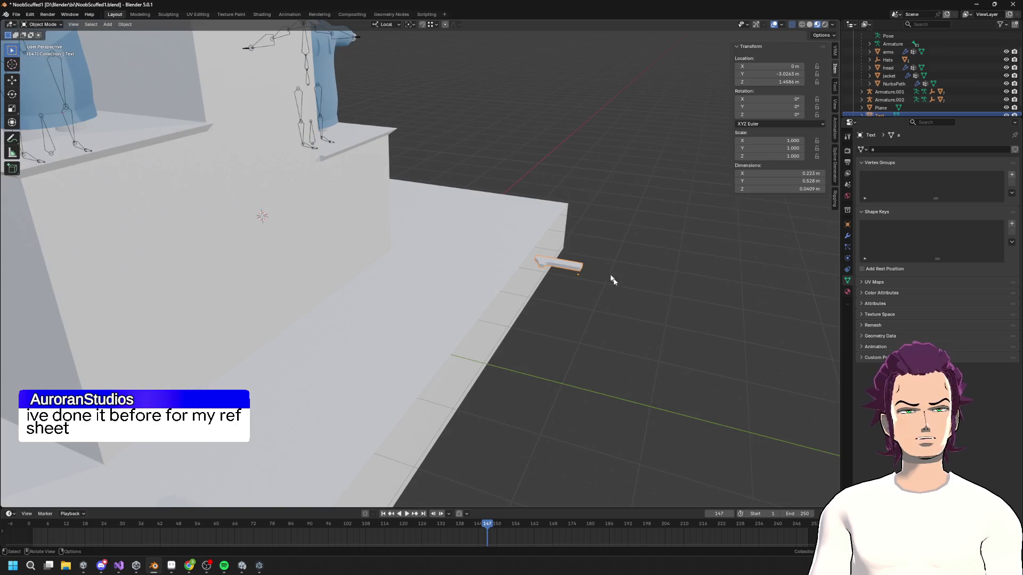
scroll(492, 306, "up", 5)
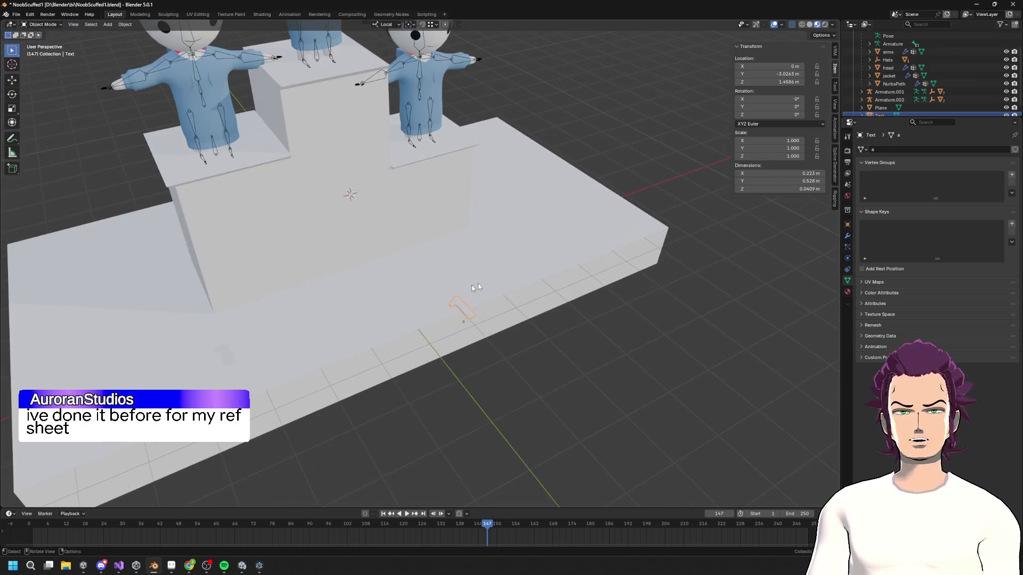
key("a")
left_click(478, 301)
middle_click_drag(478, 301, 527, 251)
key("r")
key("z")
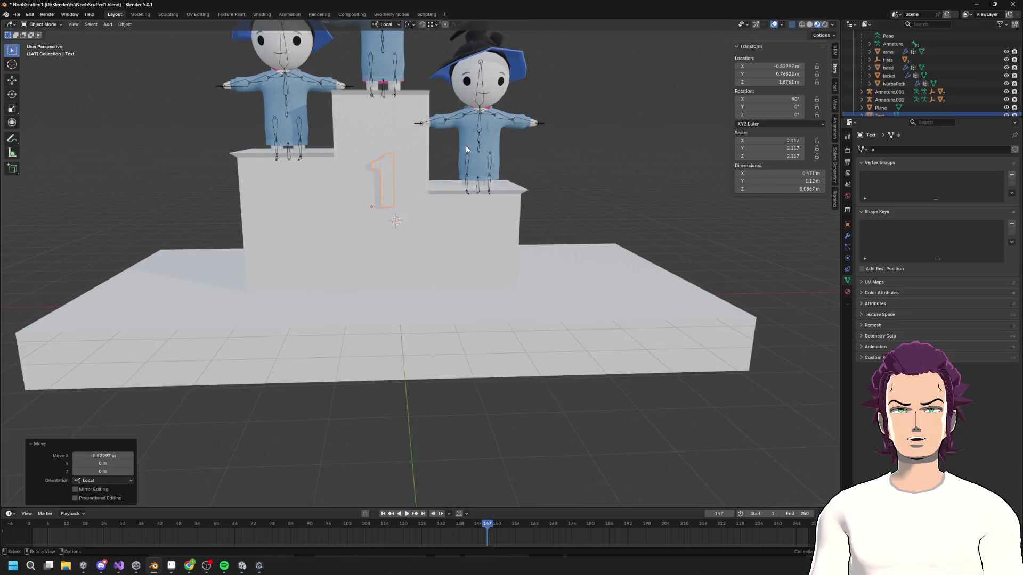
- Raise the 1 along local Y and slide it along X onto the tallest step's front
mouse_move(466, 149)
middle_mouse_down()
mouse_move(564, 150)
mouse_move(484, 136)
mouse_move(570, 151)
mouse_move(520, 151)
mouse_move(469, 133)
mouse_move(479, 176)
mouse_move(463, 207)
mouse_move(479, 285)
mouse_move(516, 248)
mouse_move(526, 257)
mouse_move(470, 277)
middle_mouse_up()
key("g")
key("y")
key("g")
key("x")
left_click(470, 137)
scroll(384, 244, "up", 6)
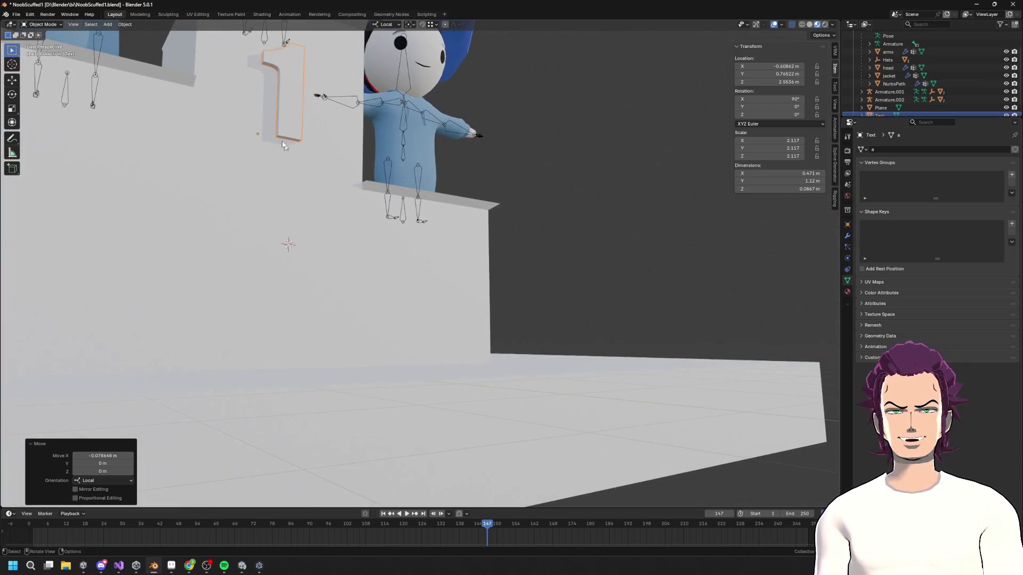
key("Tab")
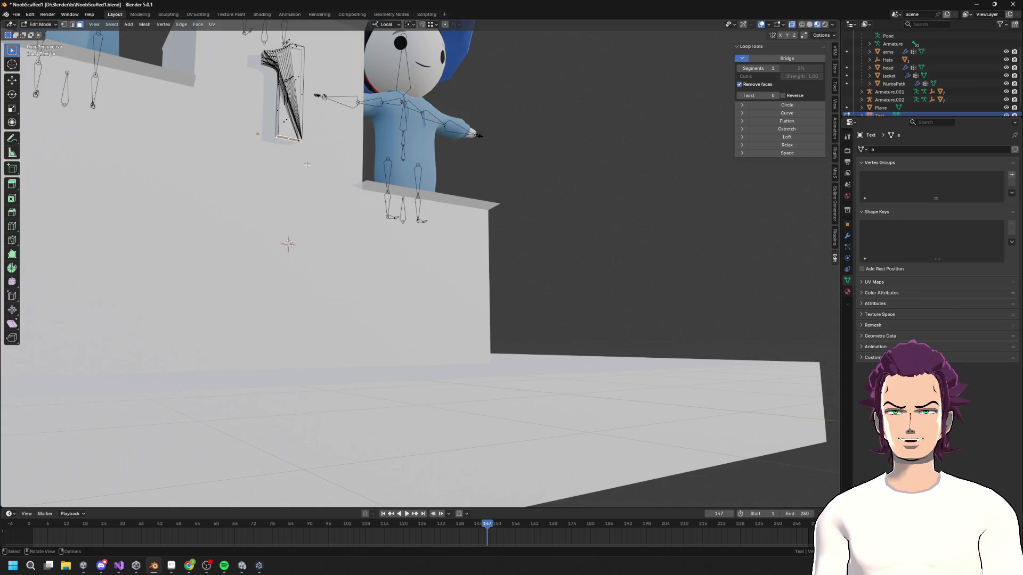
- Extrude the bottom of the 1 twice and scale the new faces wider along X
key("e")
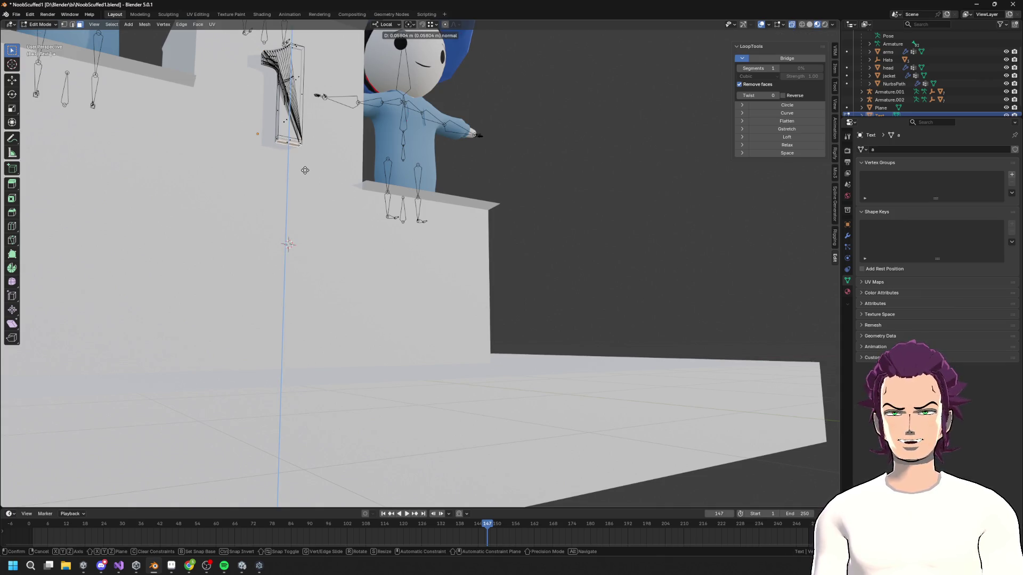
left_click(305, 170)
mouse_move(305, 170)
middle_mouse_down()
mouse_move(238, 104)
mouse_move(370, 69)
mouse_move(437, 94)
middle_mouse_up()
key("e")
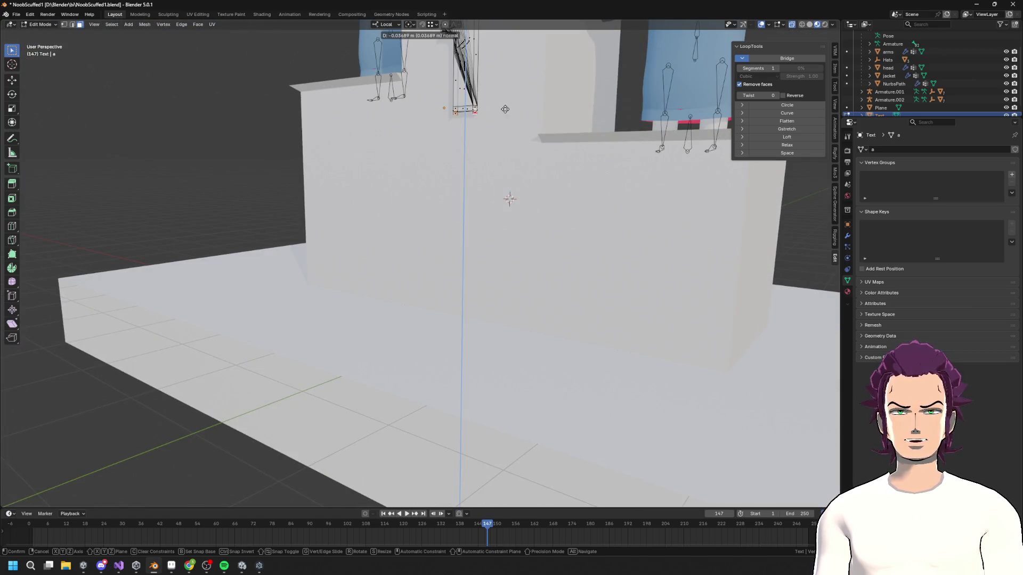
key("Escape")
key("s")
key("x")
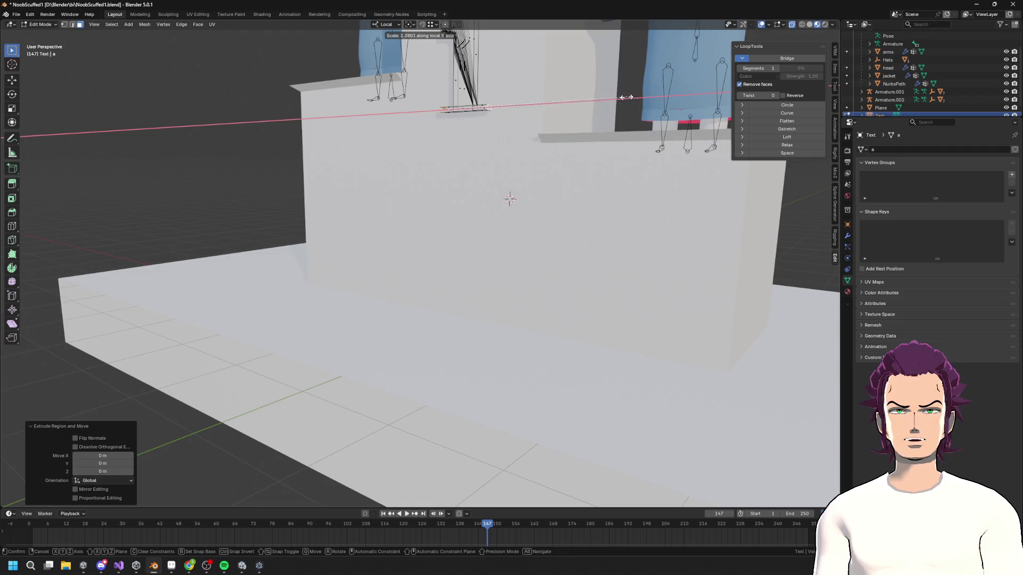
left_click(607, 94)
mouse_move(607, 94)
middle_mouse_down()
mouse_move(479, 103)
mouse_move(564, 158)
middle_mouse_up()
- Frame the extruded foot and select its four front faces
key("grave")
left_click(551, 141)
mouse_move(473, 269)
middle_mouse_down()
mouse_move(405, 256)
mouse_move(341, 273)
mouse_move(427, 269)
mouse_move(418, 283)
mouse_move(465, 427)
mouse_move(456, 293)
mouse_move(465, 307)
middle_mouse_up()
left_click(530, 266)
left_click(421, 274, "shift")
left_click(317, 280, "shift")
left_click(327, 274, "shift")
- Push the front faces back along local Y by -0.046 m and return to Object Mode
key("g")
key("y")
key("y")
left_click(417, 283)
scroll(418, 282, "down", 3)
key("g")
key("y")
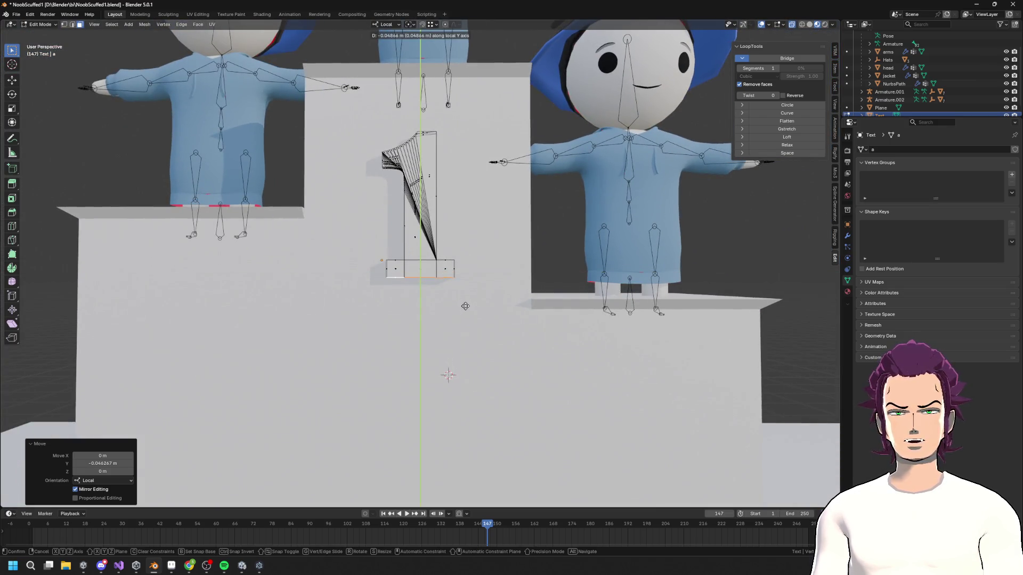
left_click(465, 303)
key("Tab")
scroll(466, 303, "down", 4)
mouse_move(469, 303)
middle_mouse_down()
mouse_move(545, 303)
mouse_move(471, 300)
mouse_move(455, 288)
middle_mouse_up()
- Swing to a tilted front view and switch to the Annotate tool to sketch 'St'
scroll(459, 287, "down", 3)
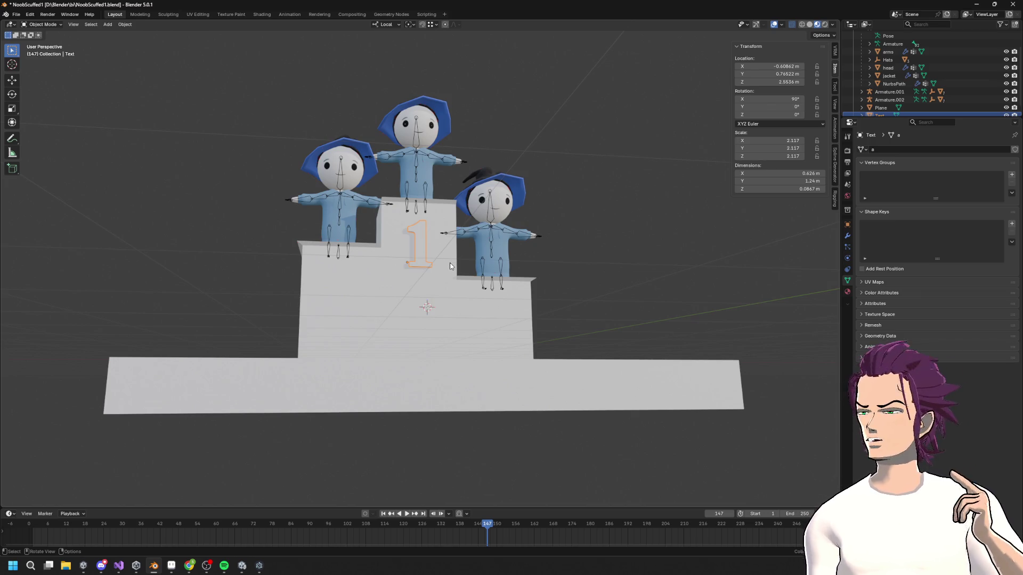
mouse_move(531, 305)
middle_mouse_down()
mouse_move(552, 338)
mouse_move(564, 315)
mouse_move(498, 322)
mouse_move(538, 295)
mouse_move(527, 336)
mouse_move(495, 305)
middle_mouse_up()
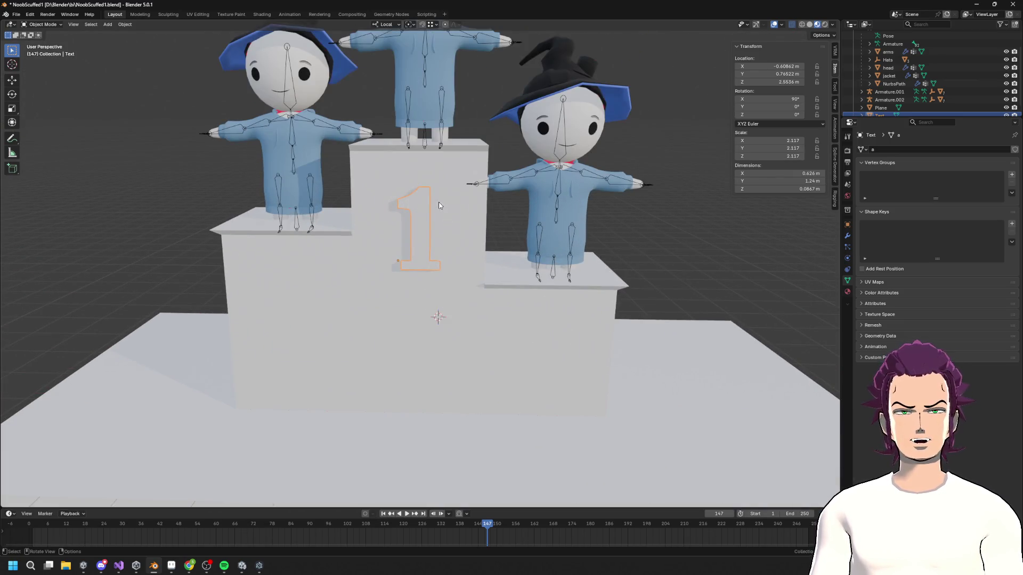
scroll(439, 202, "down", 4)
scroll(451, 262, "up", 3)
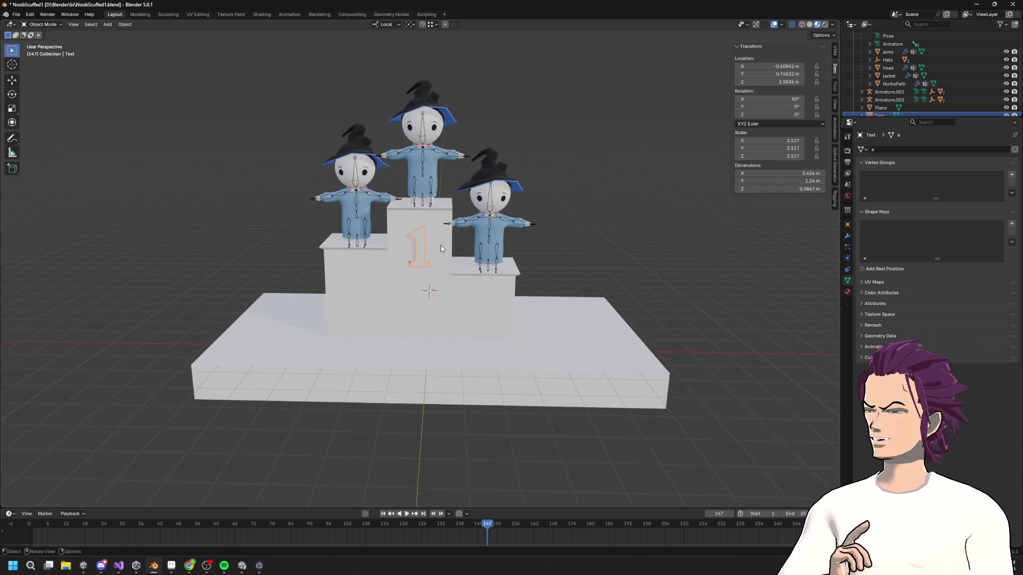
scroll(404, 235, "down", 1)
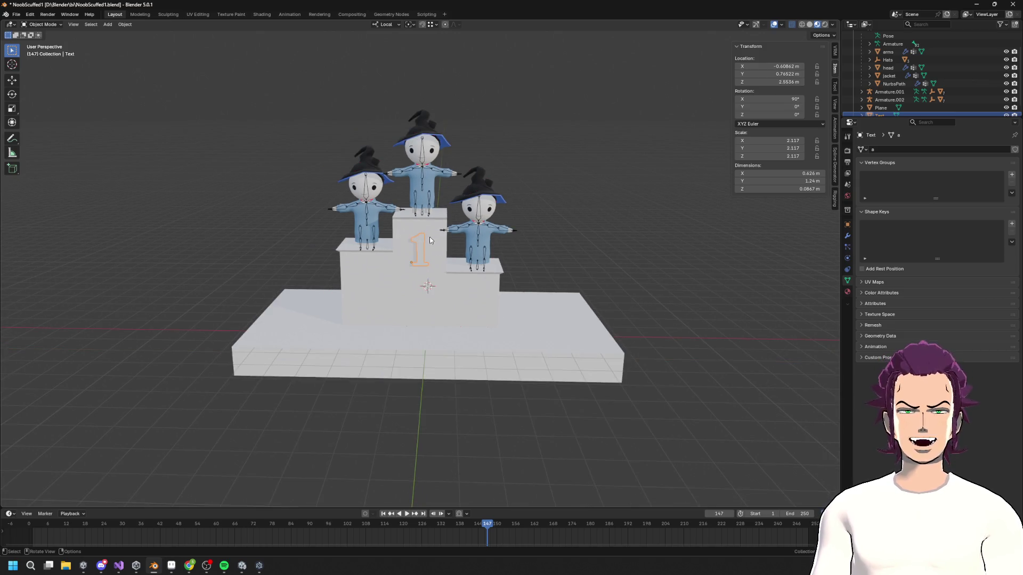
scroll(432, 249, "up", 5)
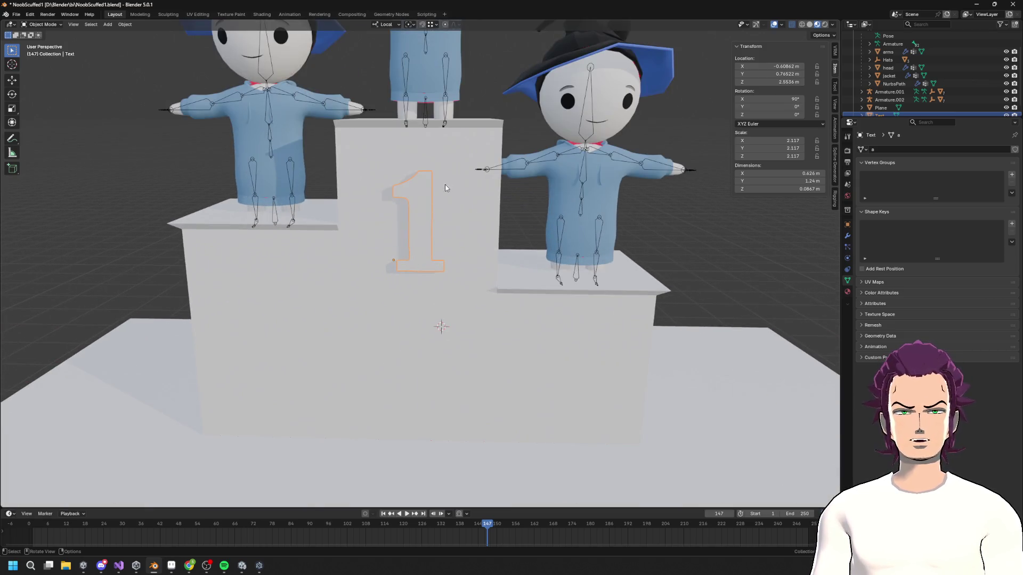
left_click(12, 143)
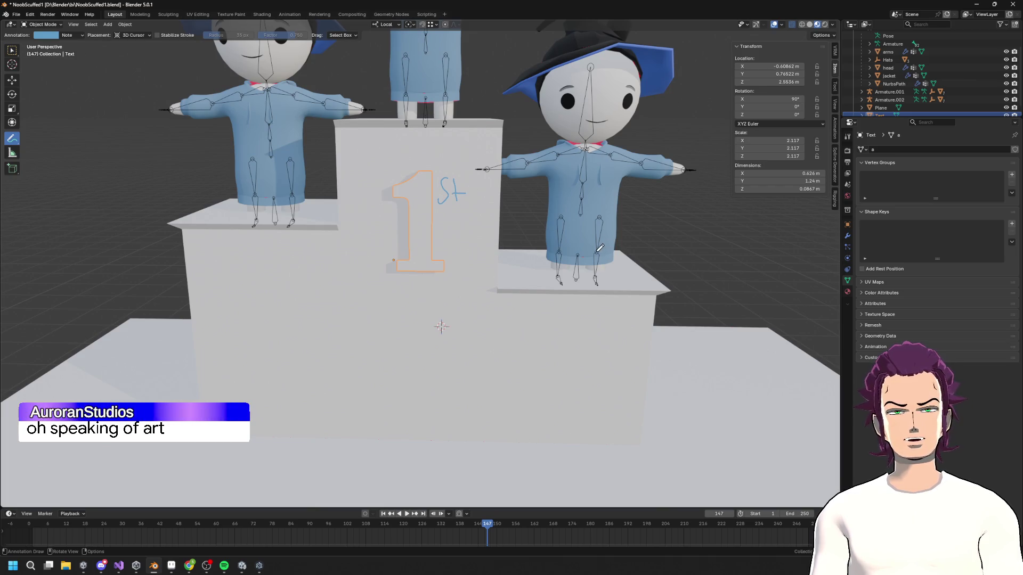
- Erase the St note with the Annotate Eraser, then bring up the Shift+A Add menu
middle_click_drag(596, 250, 363, 186)
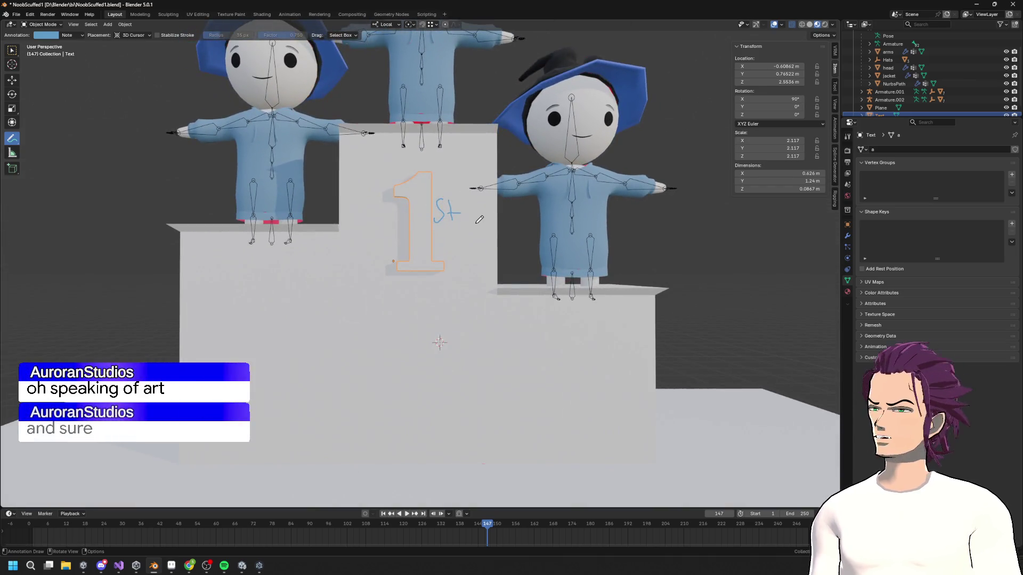
left_click(12, 140)
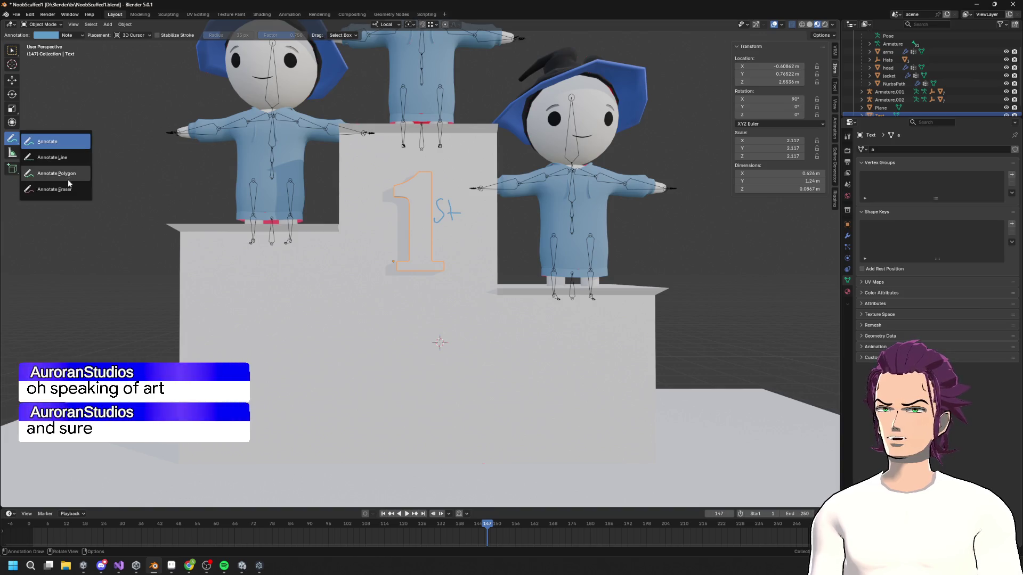
left_click(51, 187)
left_click_drag(435, 213, 457, 205)
scroll(424, 216, "down", 3)
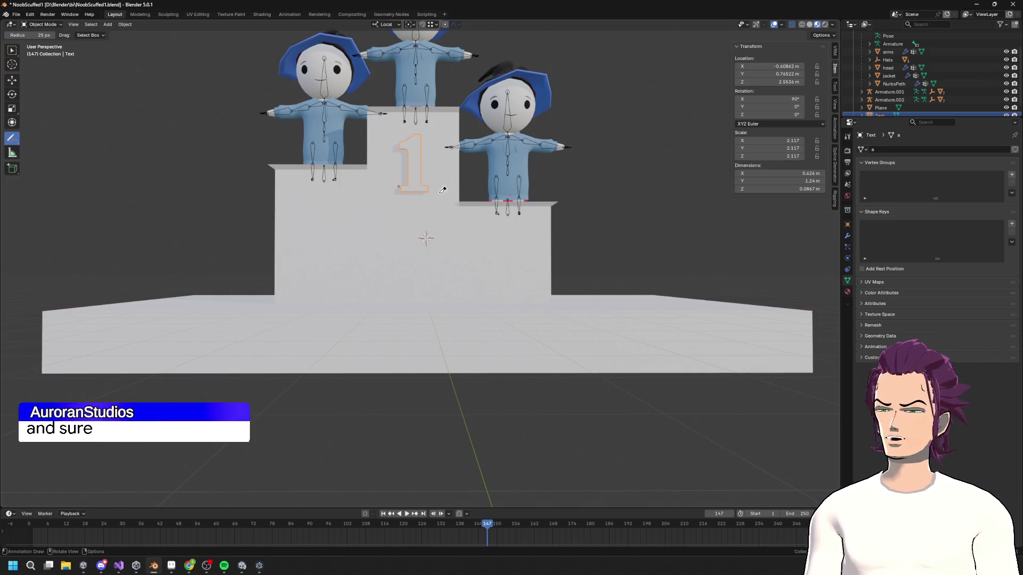
scroll(469, 213, "down", 2)
scroll(504, 225, "up", 5)
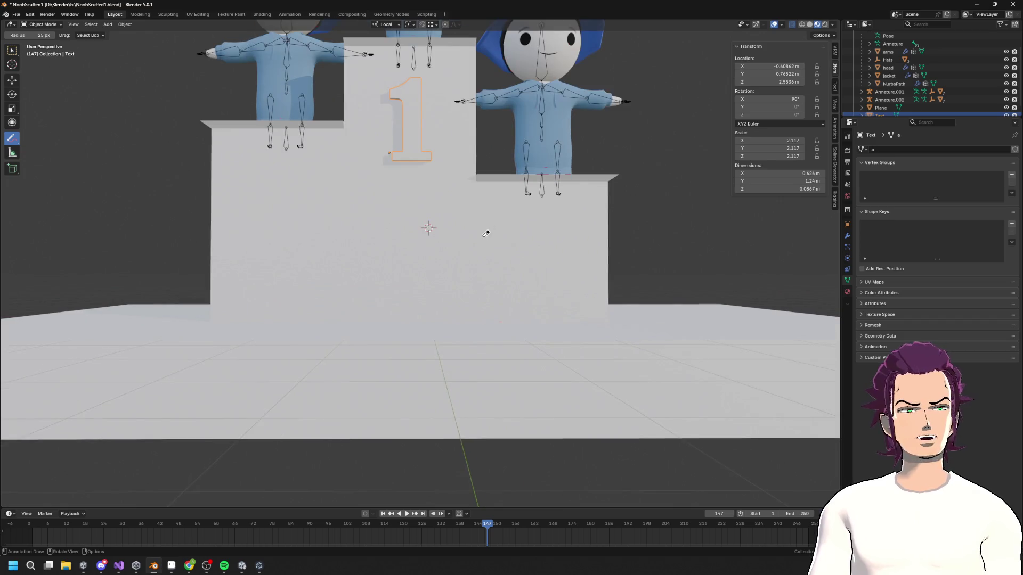
scroll(516, 252, "down", 4)
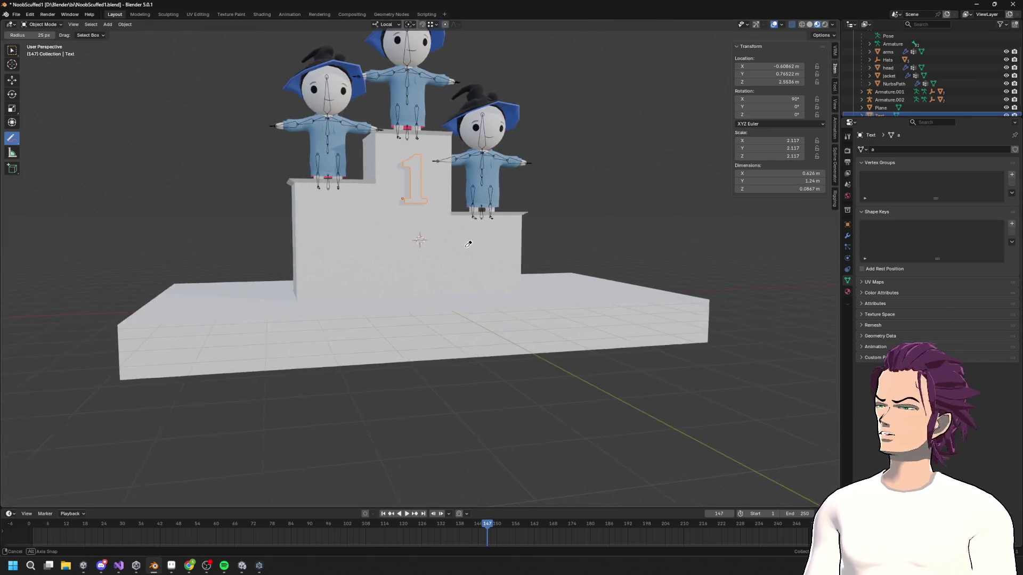
middle_click_drag(496, 256, 515, 254)
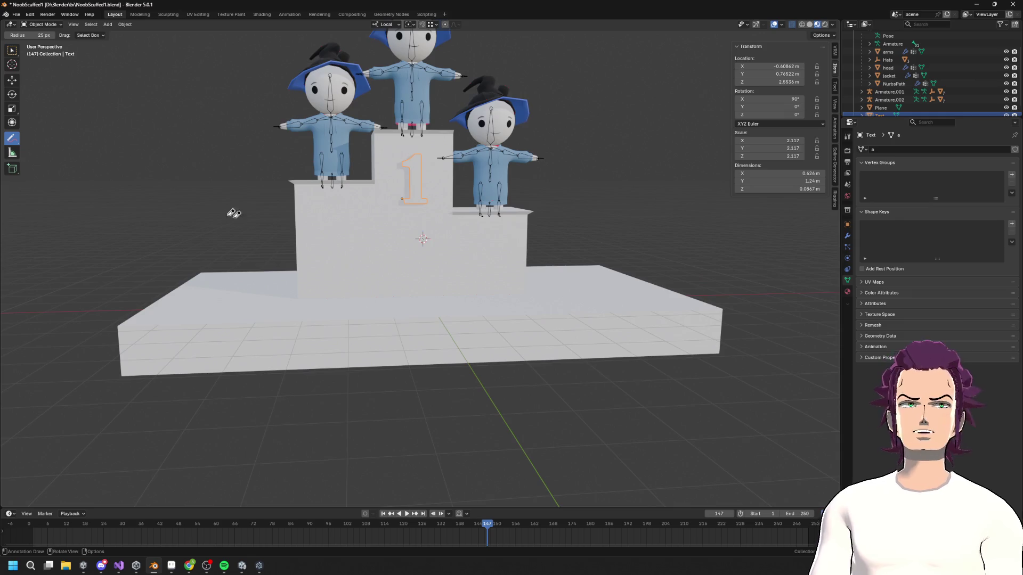
key("shift+a")
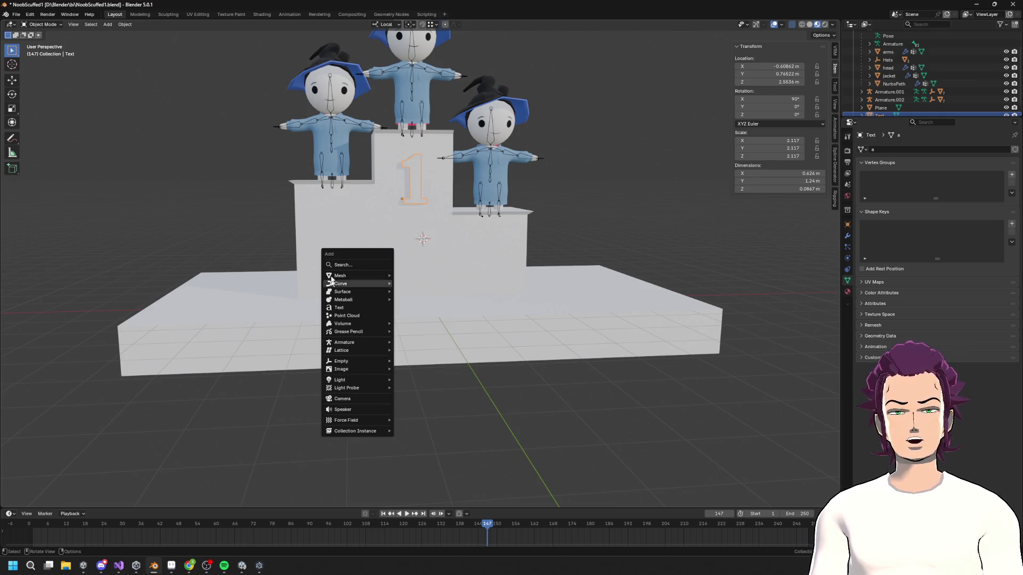
- Add a new text object and clear its default characters
left_click(338, 308)
middle_click_drag(447, 313, 445, 246)
key("Tab")
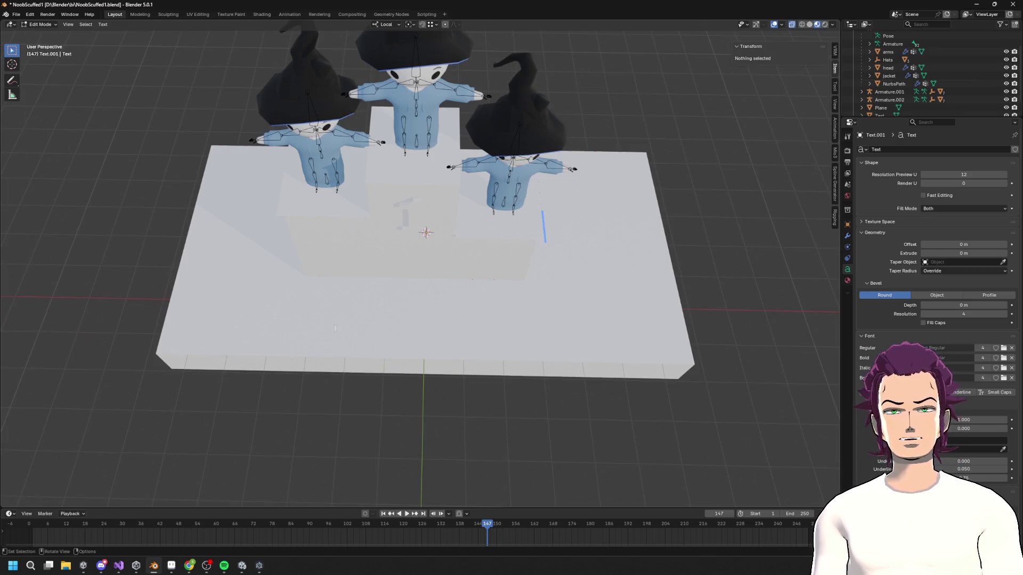
key("BackSpace")
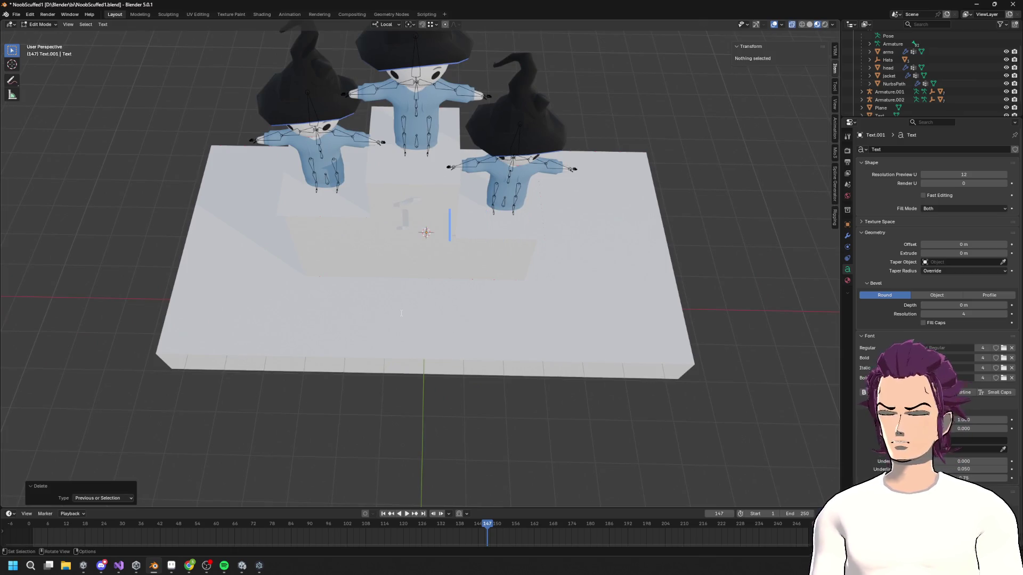
key("Left")
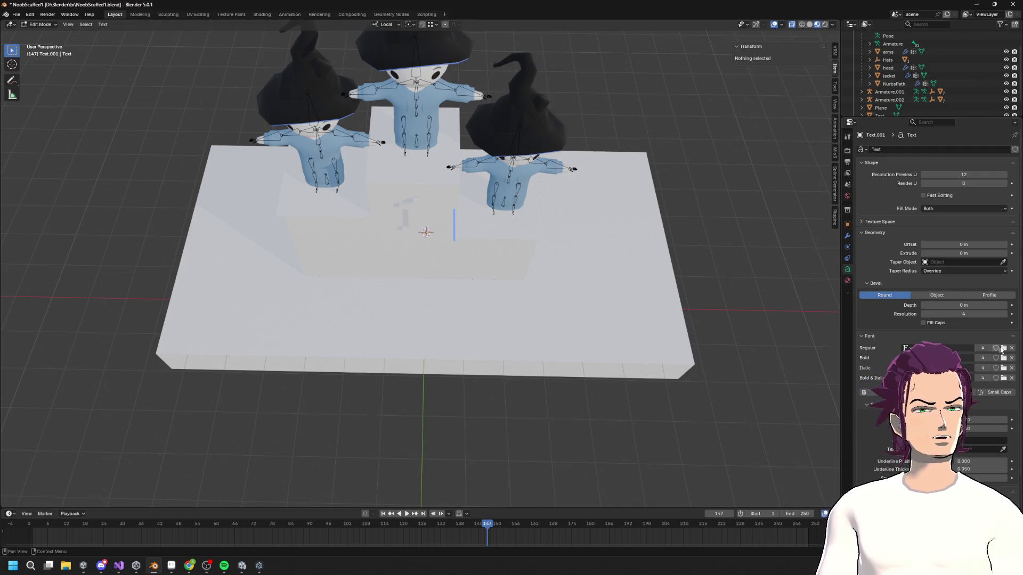
- Load Impact Regular as the text's regular font by searching 'im' in the font browser
left_click(1002, 349)
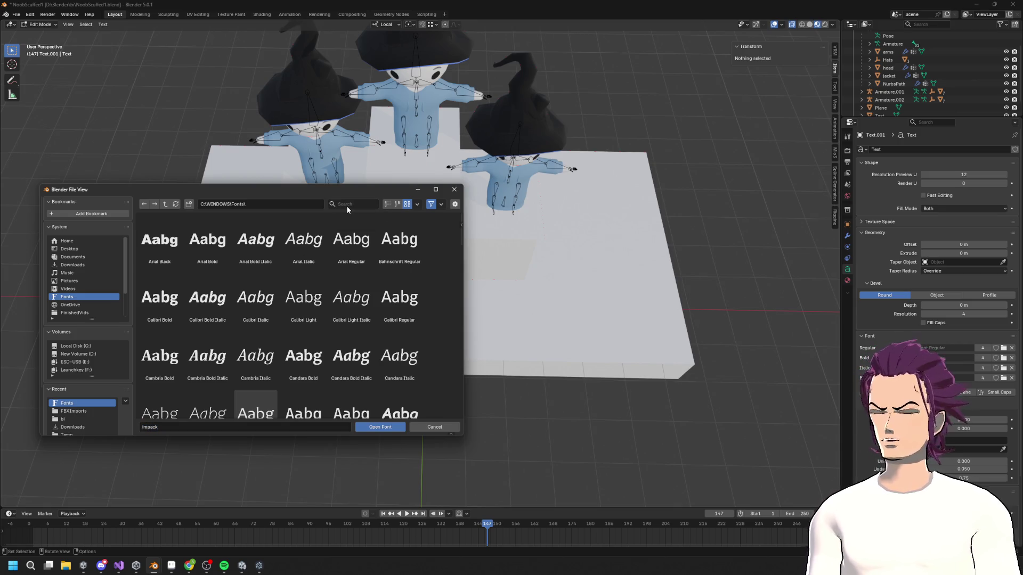
type("ima")
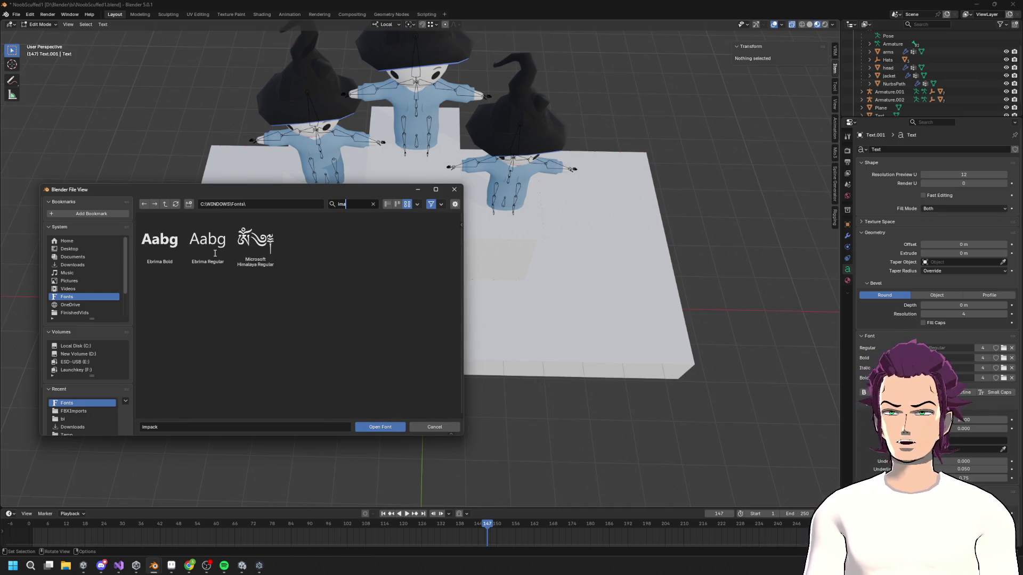
key("BackSpace")
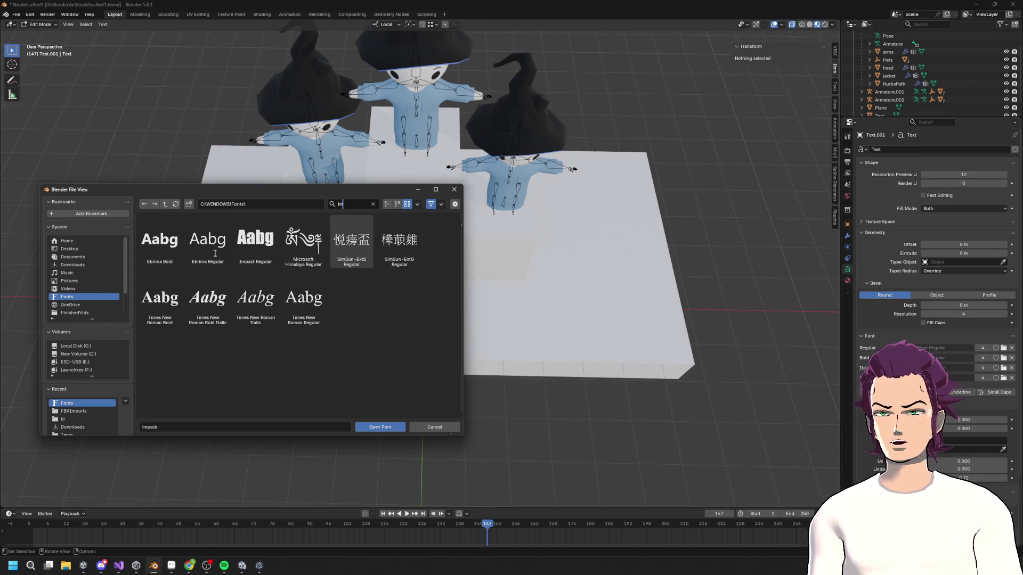
double_click(256, 239)
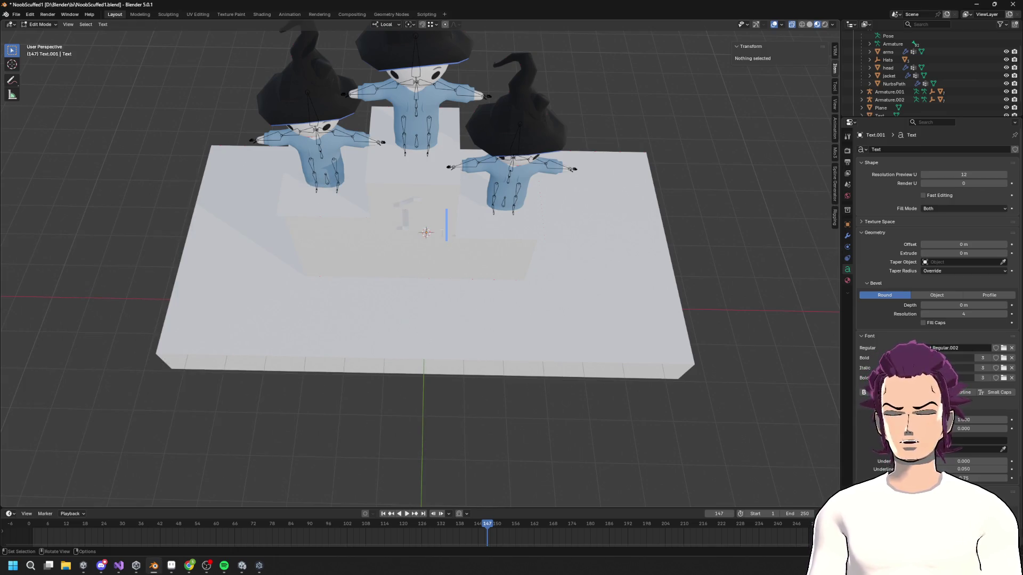
mouse_move(426, 267)
middle_mouse_down()
mouse_move(437, 261)
mouse_move(373, 251)
mouse_move(448, 250)
mouse_move(411, 234)
mouse_move(426, 256)
middle_mouse_up()
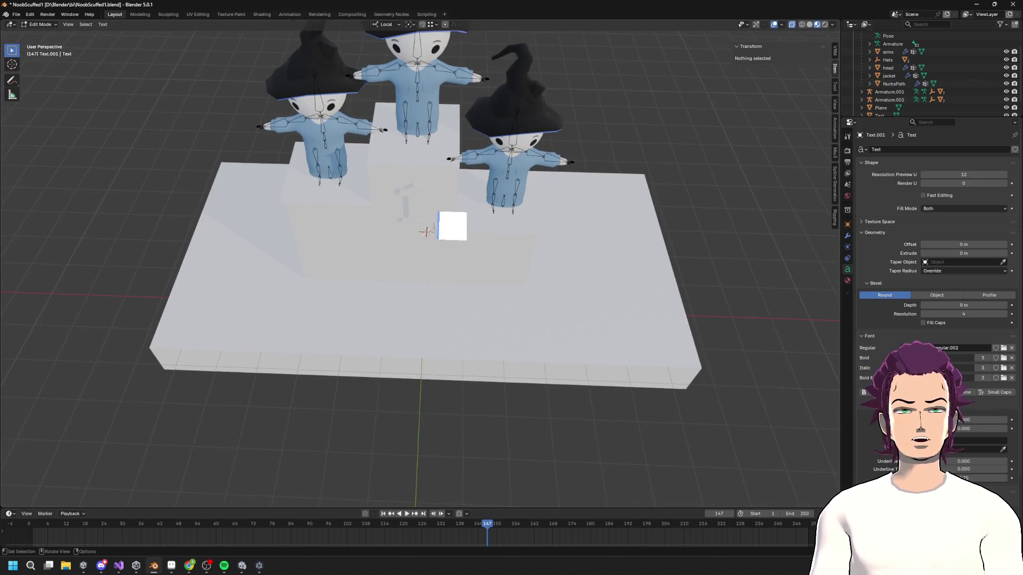
- Type '1' into the text, then move the text object along Y
type("1")
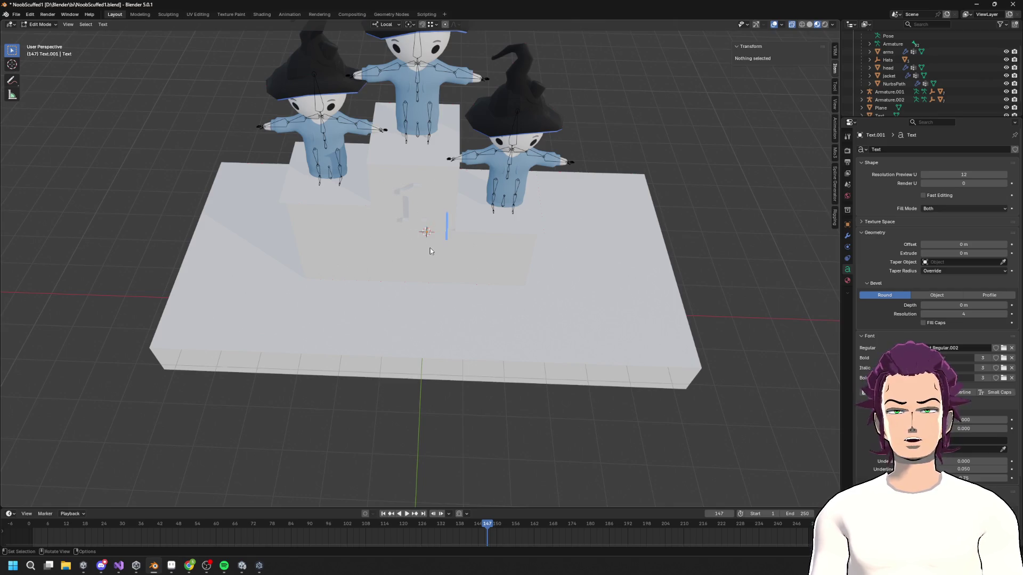
key("Tab")
key("g")
key("y")
left_click(690, 349)
mouse_move(689, 350)
middle_mouse_down()
mouse_move(570, 332)
mouse_move(642, 311)
middle_mouse_up()
middle_click_drag(596, 263, 584, 274)
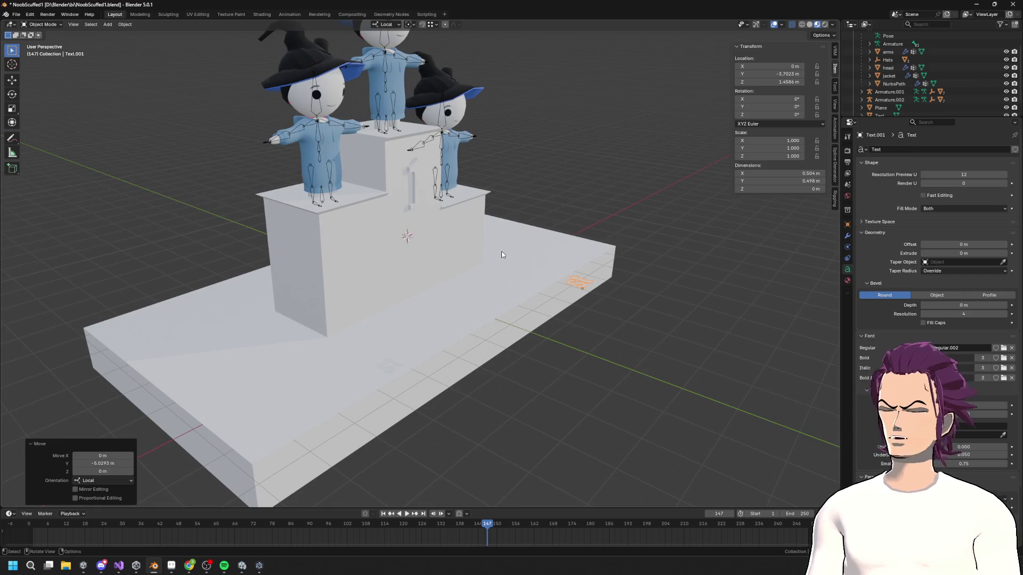
- Rotate the text 90° on X to stand it upright and move it along Z
key("r")
key("x")
key("9")
key("0")
key("Return")
middle_click_drag(577, 221, 510, 201)
key("g")
key("z")
left_click(445, 181)
mouse_move(445, 181)
middle_mouse_down()
mouse_move(437, 159)
mouse_move(443, 176)
middle_mouse_up()
- Scale the text down to 0.52 and frame the view on it
key("s")
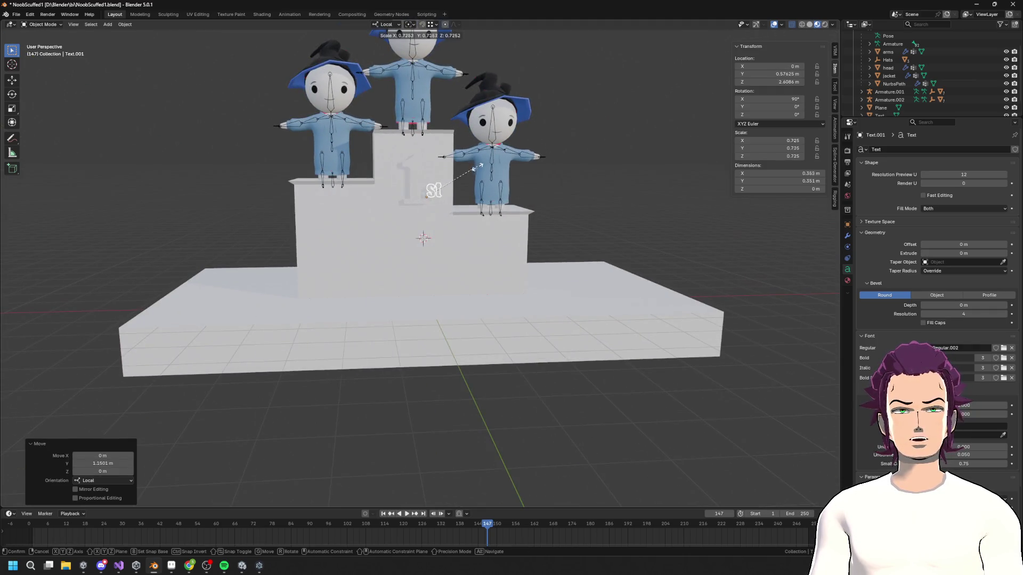
left_click(468, 197)
key("KP_Decimal")
scroll(467, 200, "down", 5)
mouse_move(475, 296)
middle_mouse_down()
mouse_move(507, 312)
mouse_move(490, 266)
middle_mouse_up()
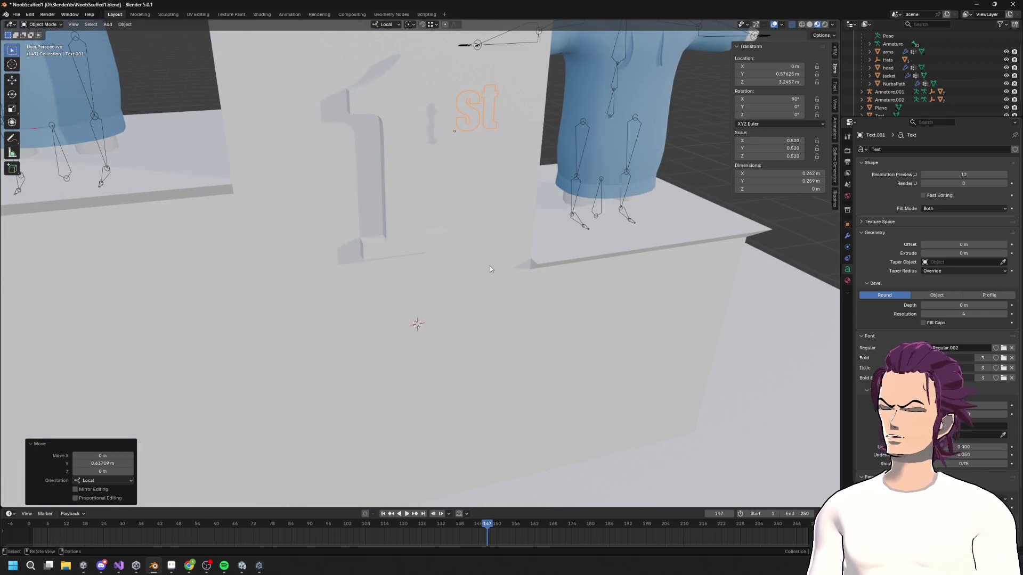
key("F3")
key("Escape")
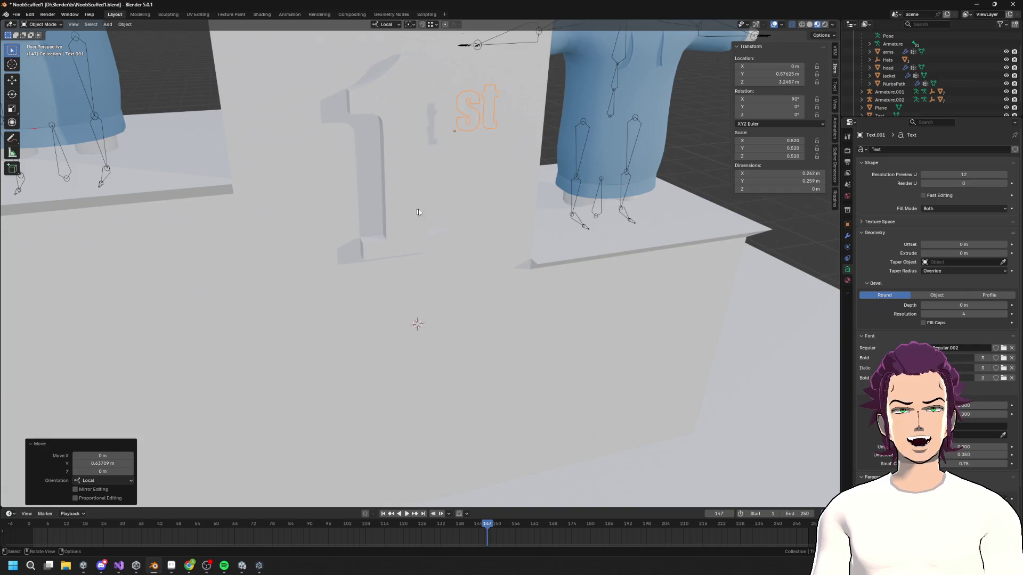
- Edit the text contents, typing 'a', and return to Object Mode
middle_click_drag(418, 212, 494, 199)
key("Tab")
type("a")
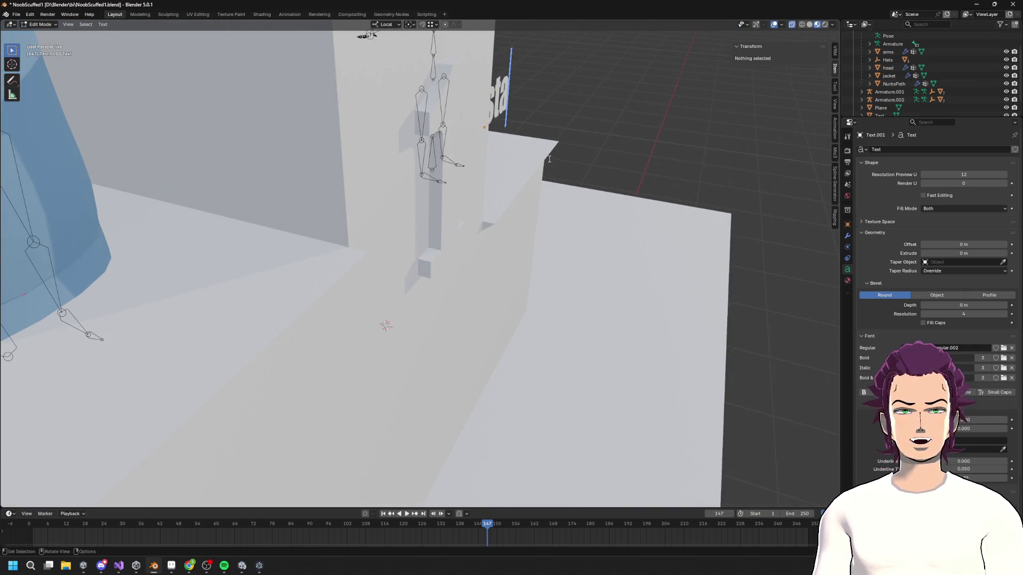
key("Tab")
middle_click_drag(552, 159, 552, 158)
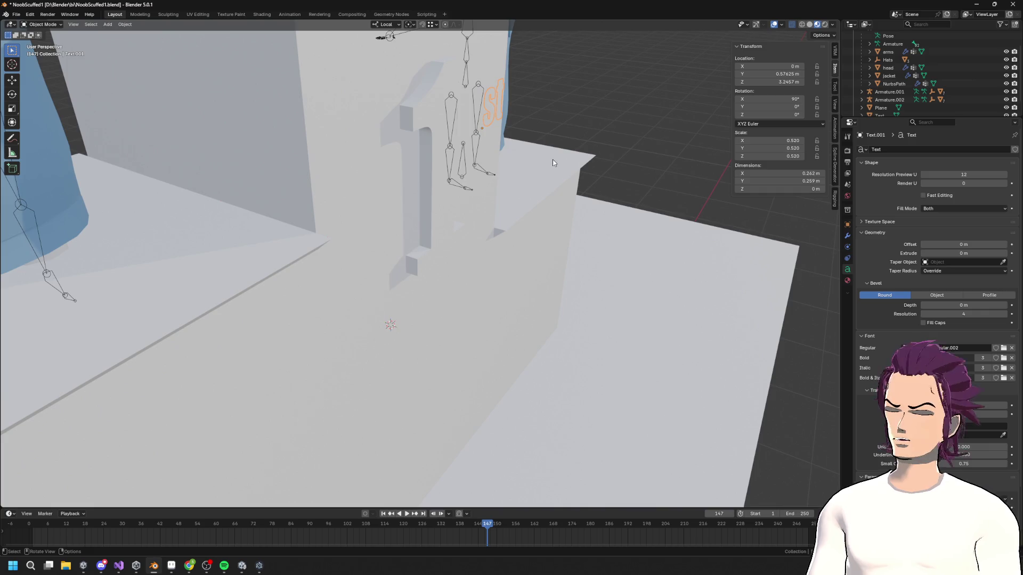
key("F3")
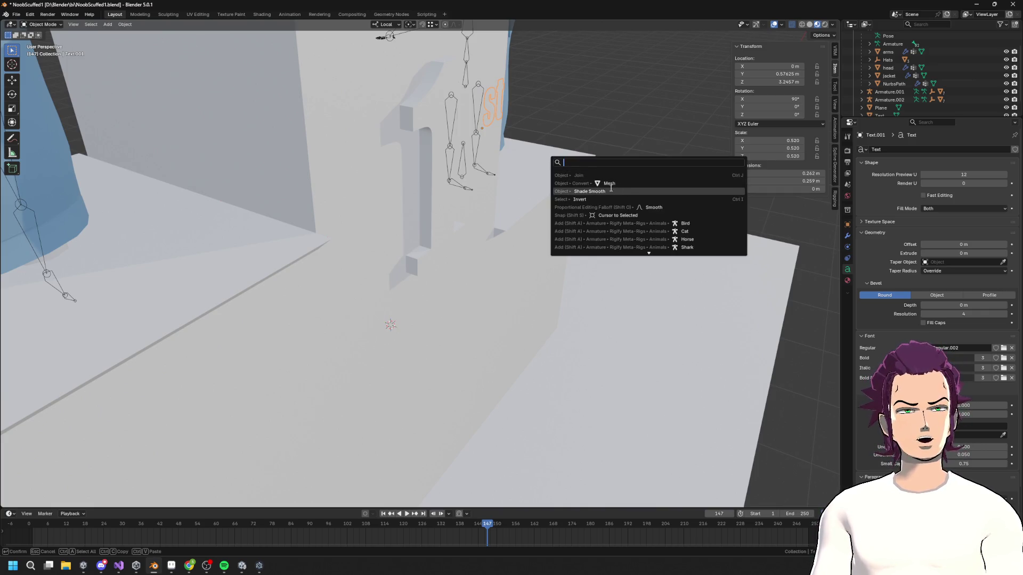
- Convert the st text to a mesh, flatten it on Z and extrude it for depth
left_click(609, 184)
mouse_move(605, 182)
middle_mouse_down()
mouse_move(479, 160)
mouse_move(479, 175)
mouse_move(455, 171)
middle_mouse_up()
key("Tab")
key("s")
key("z")
key("z")
key("Return")
key("e")
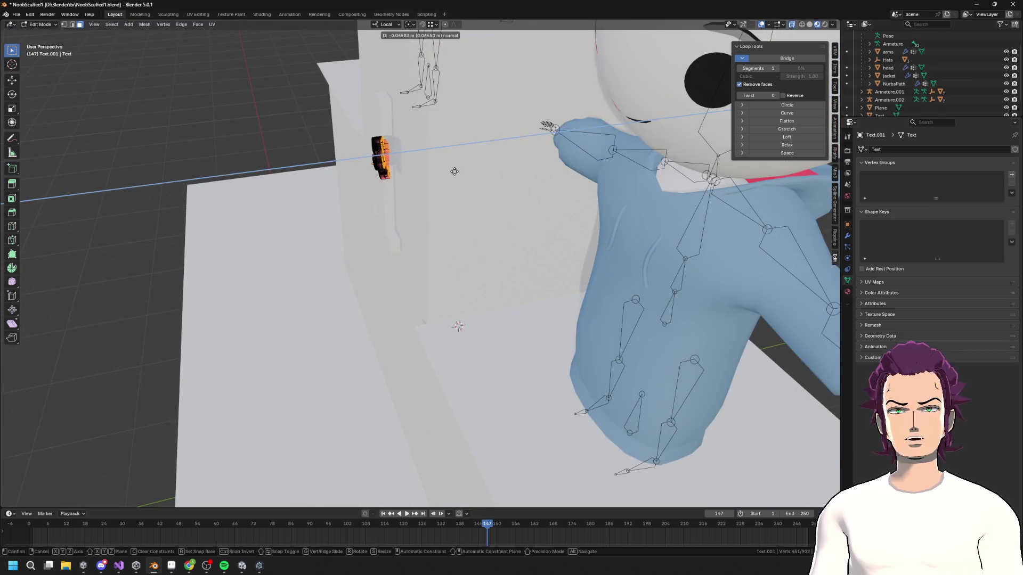
key("Return")
key("Tab")
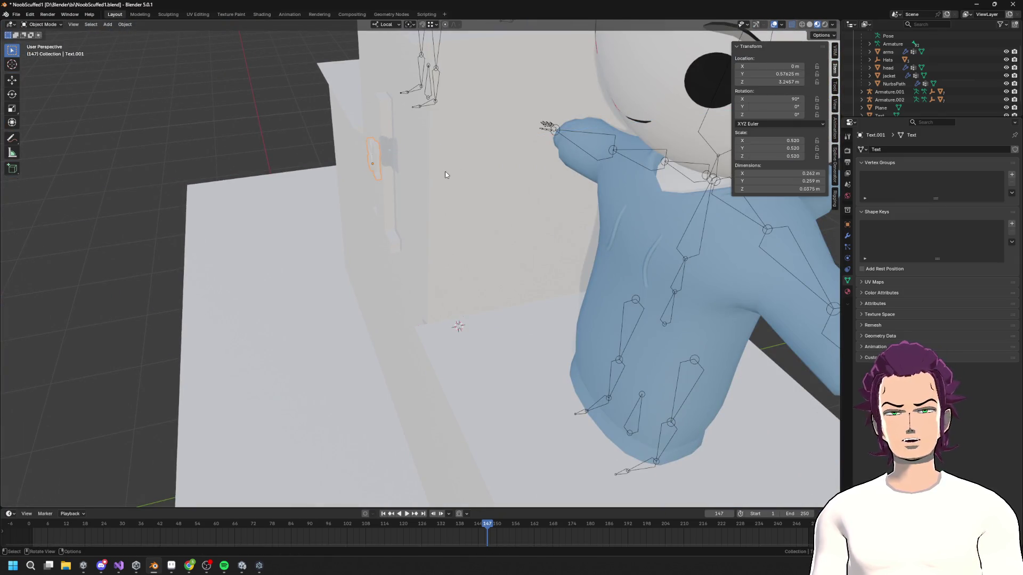
- Shift the st letters along local Z and X to sit beside the 1
key("g")
key("z")
key("z")
key("Return")
mouse_move(467, 162)
middle_mouse_down()
mouse_move(525, 155)
mouse_move(559, 187)
middle_mouse_up()
scroll(533, 155, "up", 3)
key("g")
key("x")
key("x")
key("Return")
- Turn to face the podium front and re-enter Edit Mode on the letters
scroll(526, 159, "down", 4)
key("g")
key("Escape")
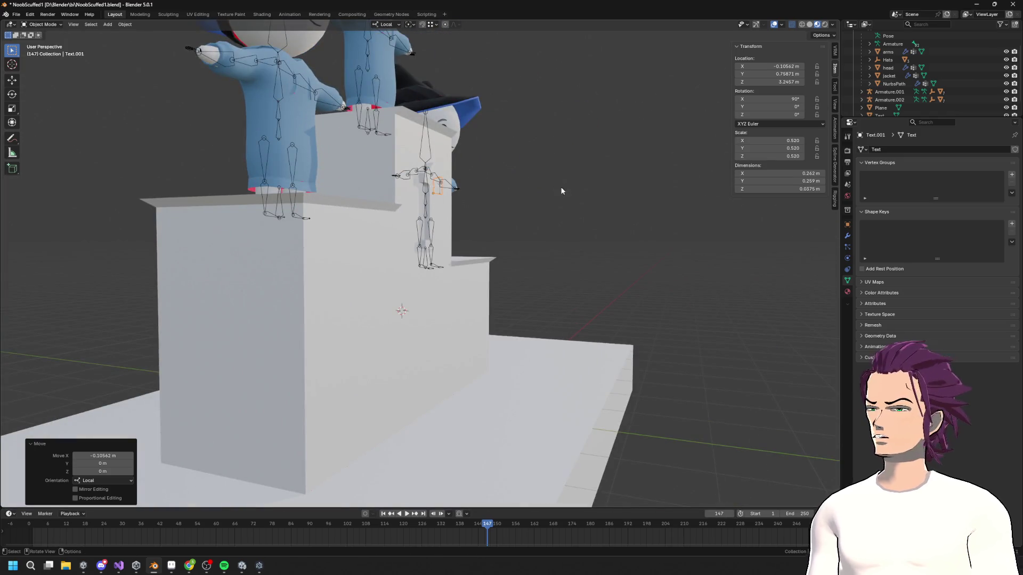
scroll(579, 222, "up", 3)
mouse_move(579, 222)
middle_mouse_down()
mouse_move(511, 228)
mouse_move(620, 200)
mouse_move(602, 213)
mouse_move(640, 231)
mouse_move(539, 313)
middle_mouse_up()
scroll(511, 228, "down", 4)
key("Tab")
key("Tab")
scroll(640, 226, "down", 3)
scroll(539, 312, "down", 2)
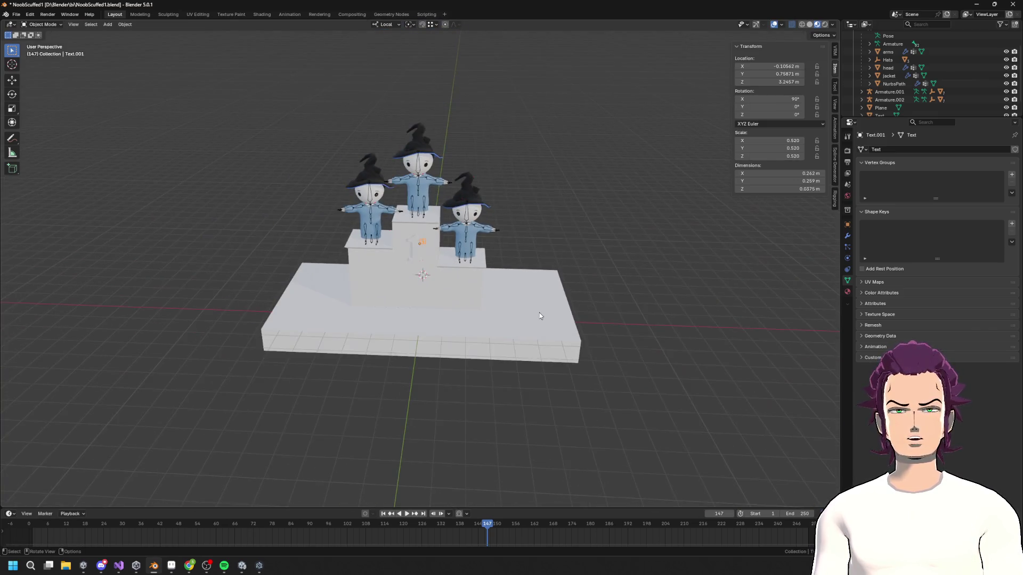
scroll(540, 312, "up", 2)
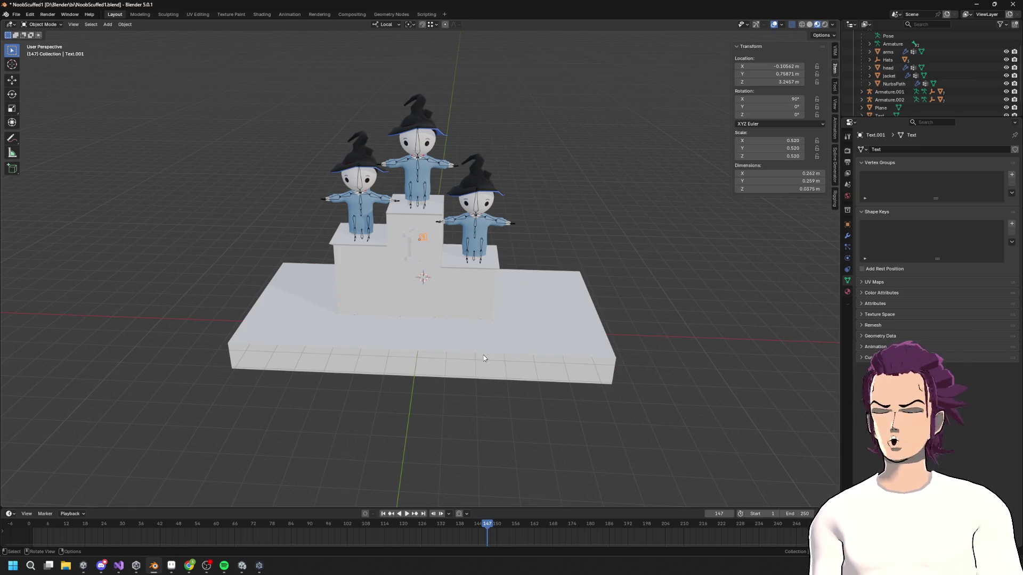
key("F3")
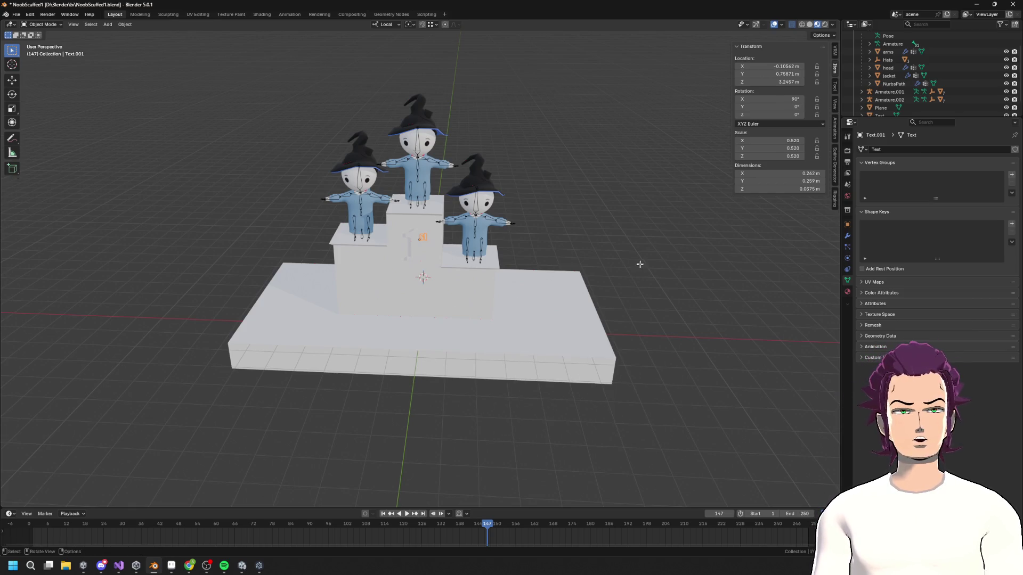
- Leave text editing and add a new text object to the scene
key("Tab")
right_click(640, 264)
key("Escape")
key("Tab")
key("shift+a")
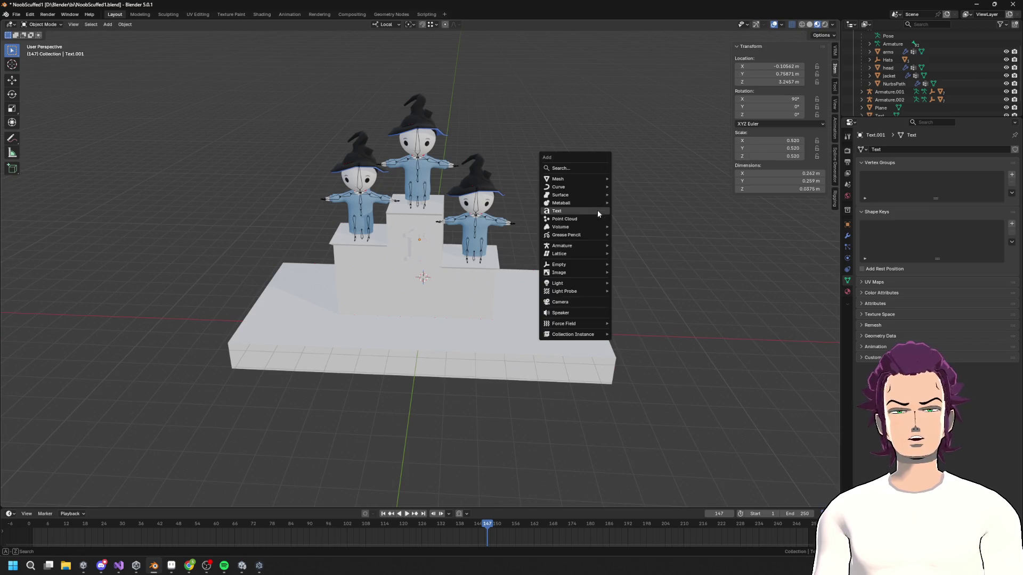
left_click(598, 212)
- Set the new text object's Regular font to Impact
middle_click_drag(532, 334, 509, 338)
left_click(906, 348)
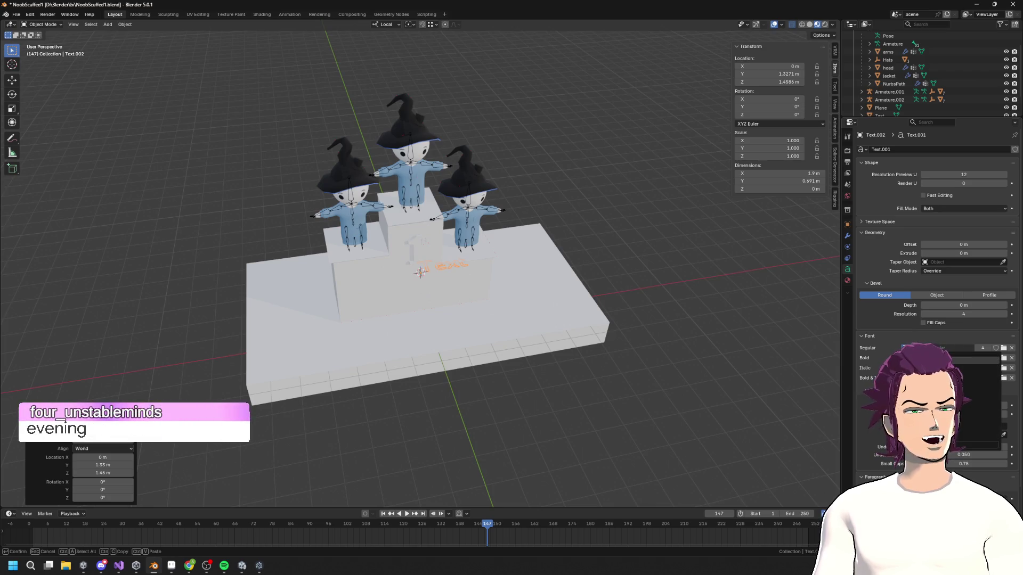
left_click(937, 367)
scroll(535, 337, "up", 3)
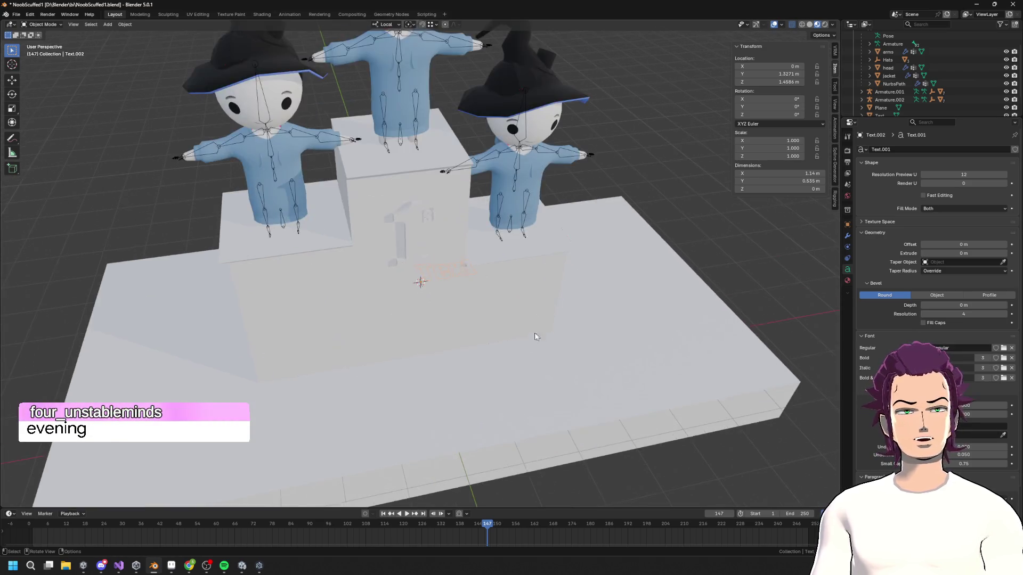
middle_click_drag(535, 336, 476, 285)
- Replace the new text's default wording with the number 1
key("Tab")
key("BackSpace")
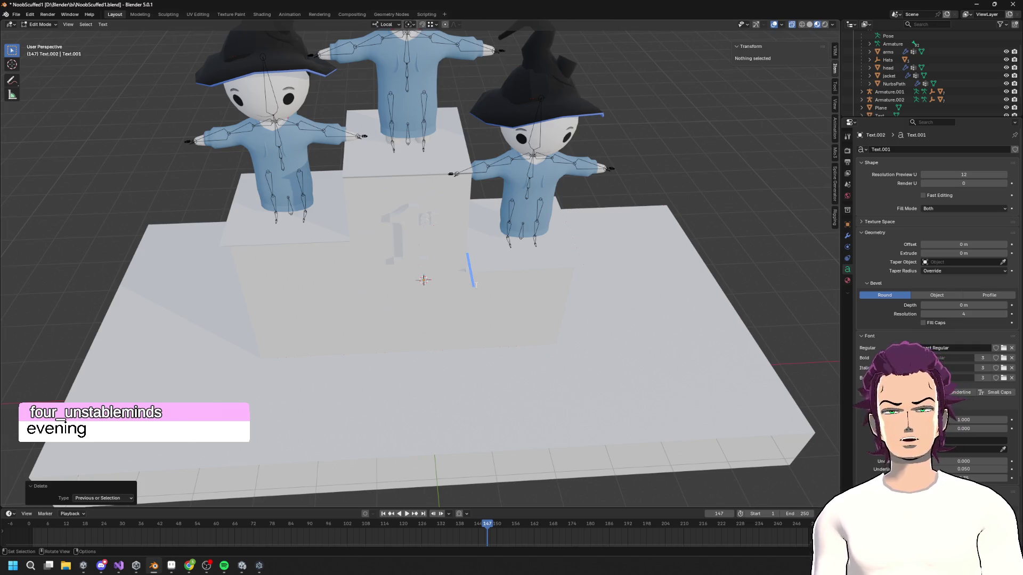
type("1")
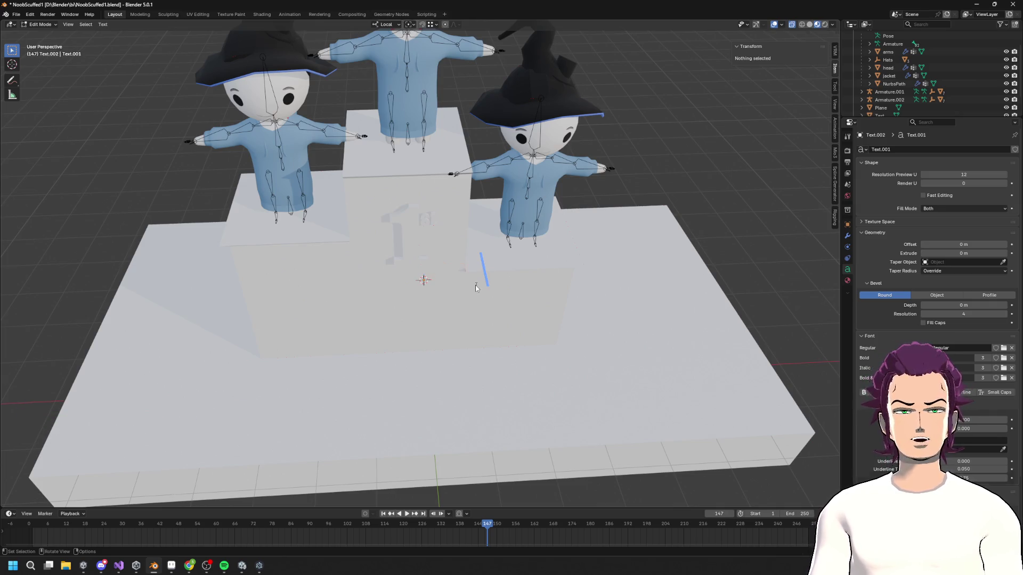
key("Tab")
key("Tab")
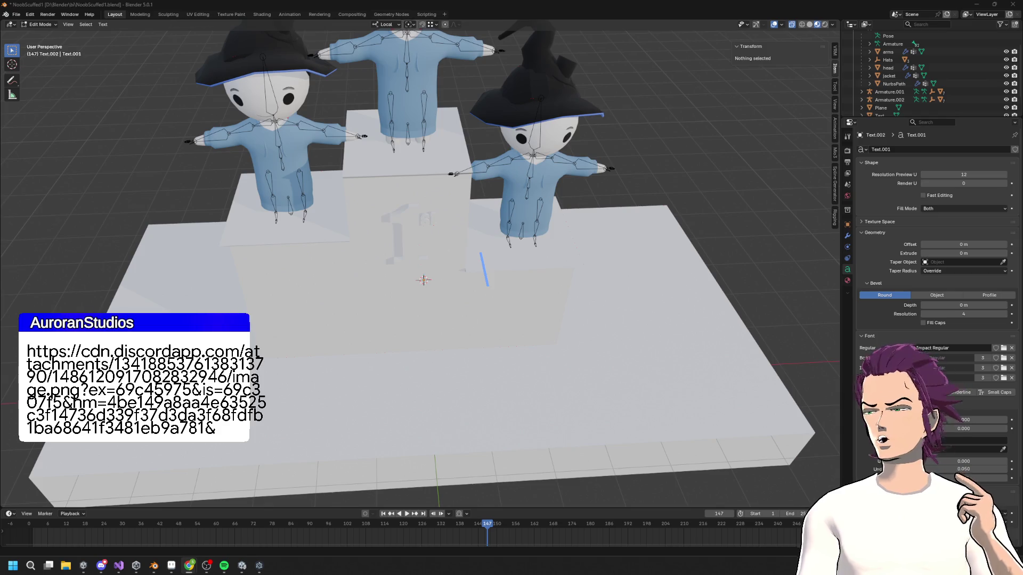
mouse_move(1022, 101)
left_mouse_down()
mouse_move(594, 59)
mouse_move(548, 65)
left_mouse_up()
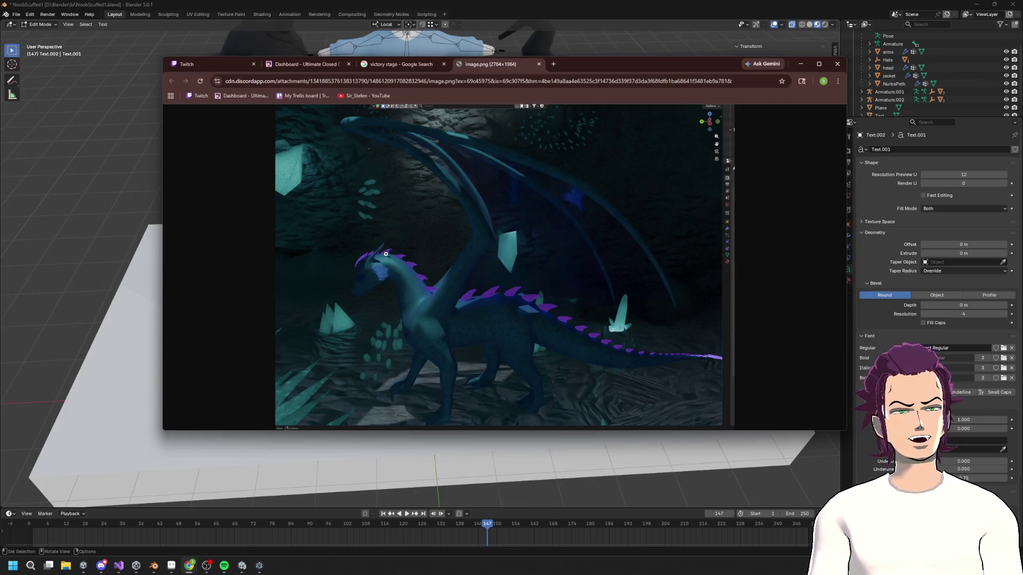
left_click(586, 53)
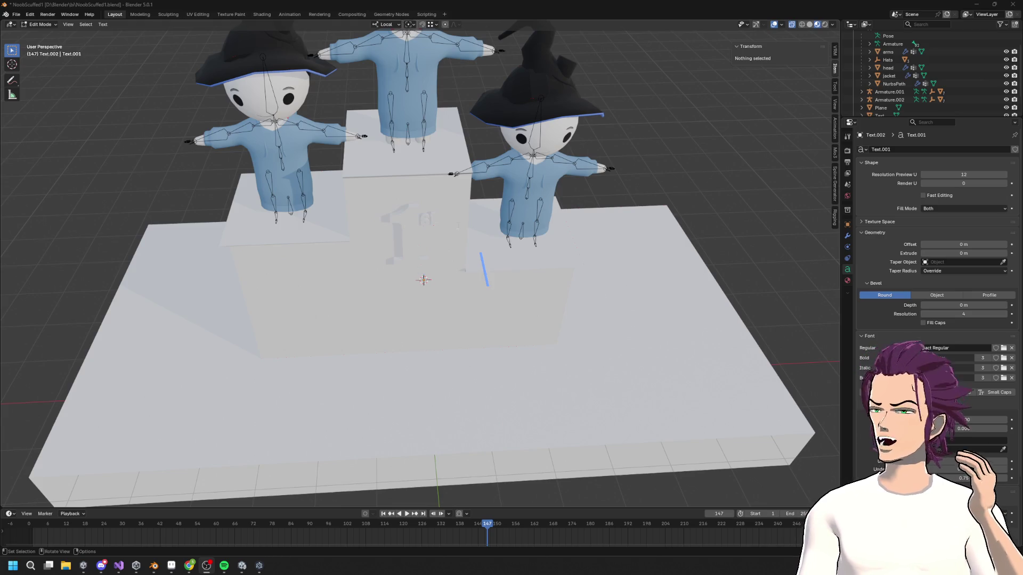
middle_click_drag(416, 275, 420, 234)
- Switch from the taskbar to the Unity editor showing the NoobRacing VictoryScene
scroll(421, 234, "down", 3)
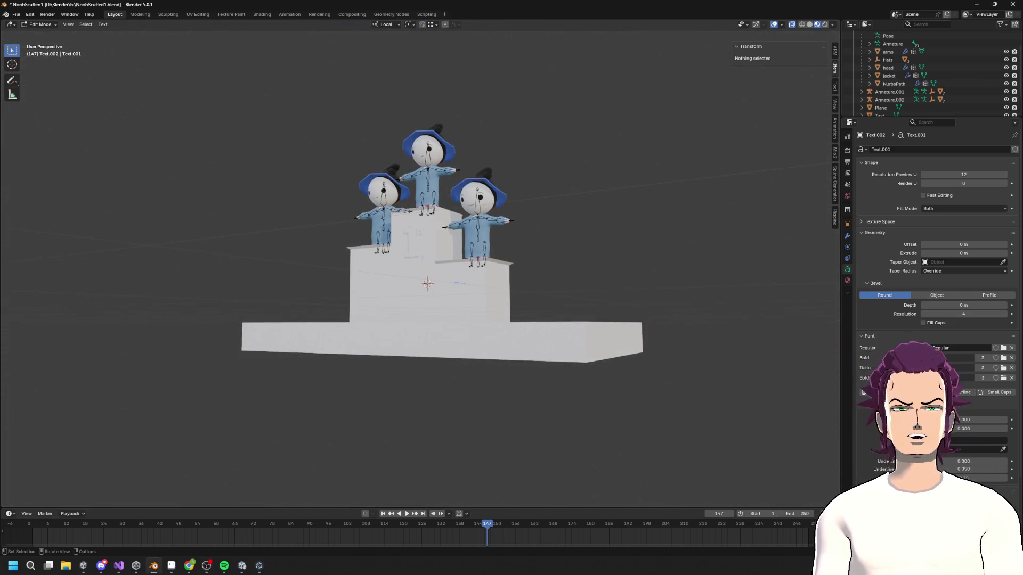
mouse_move(195, 574)
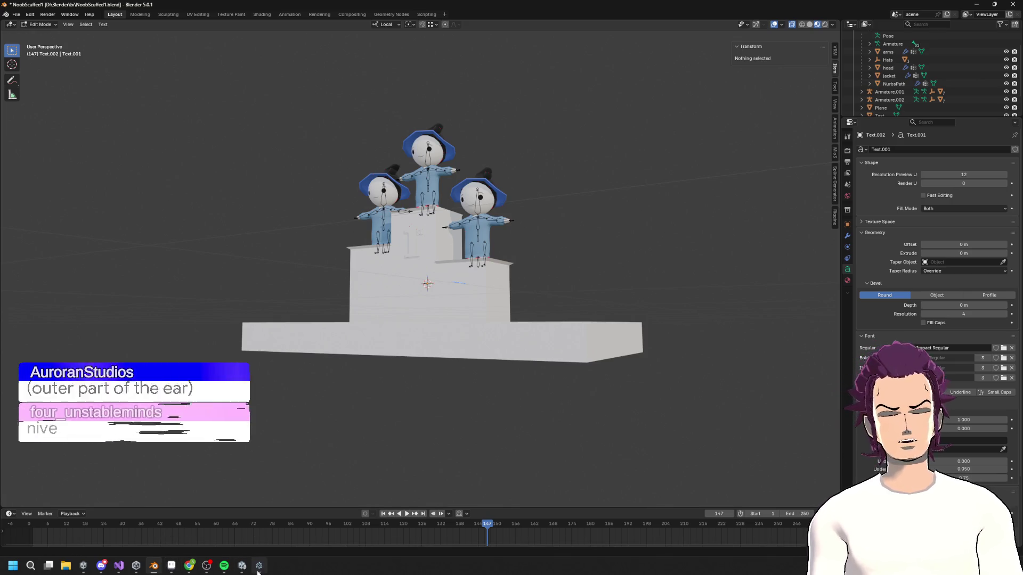
mouse_move(260, 571)
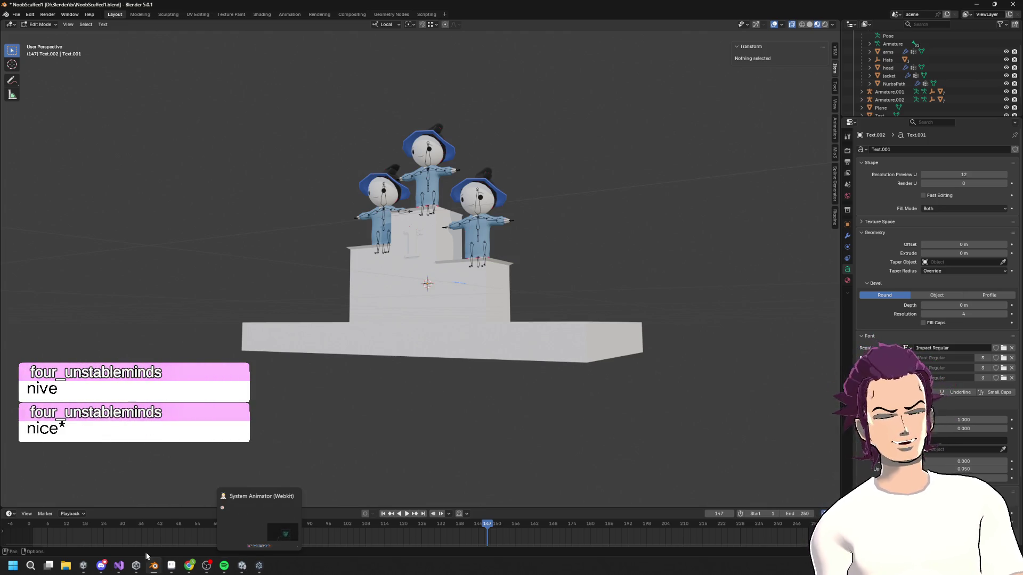
left_click(241, 566)
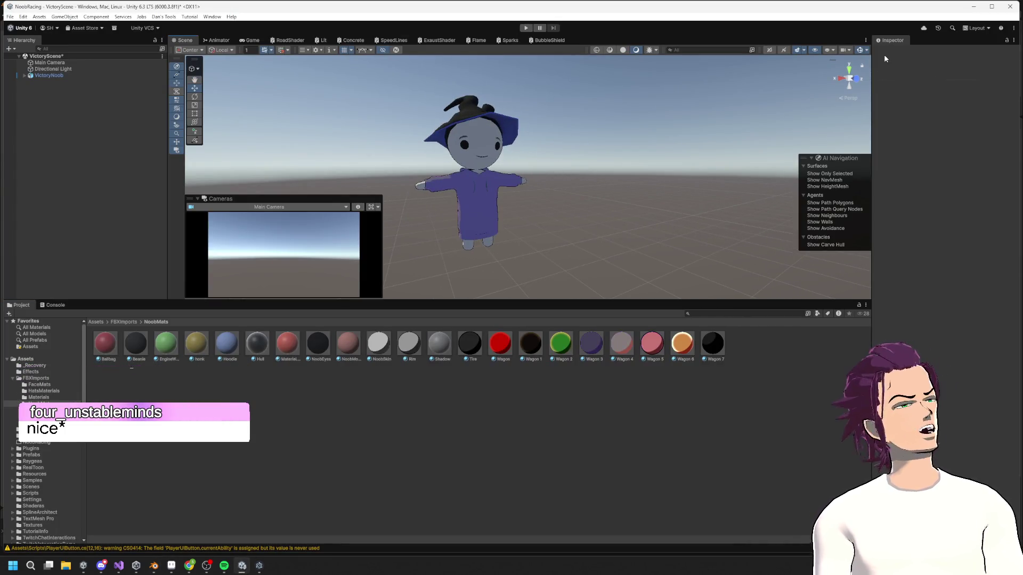
- Minimize Unity so Blender's three-tier podium scene is visible again
left_click(976, 8)
scroll(555, 195, "up", 3)
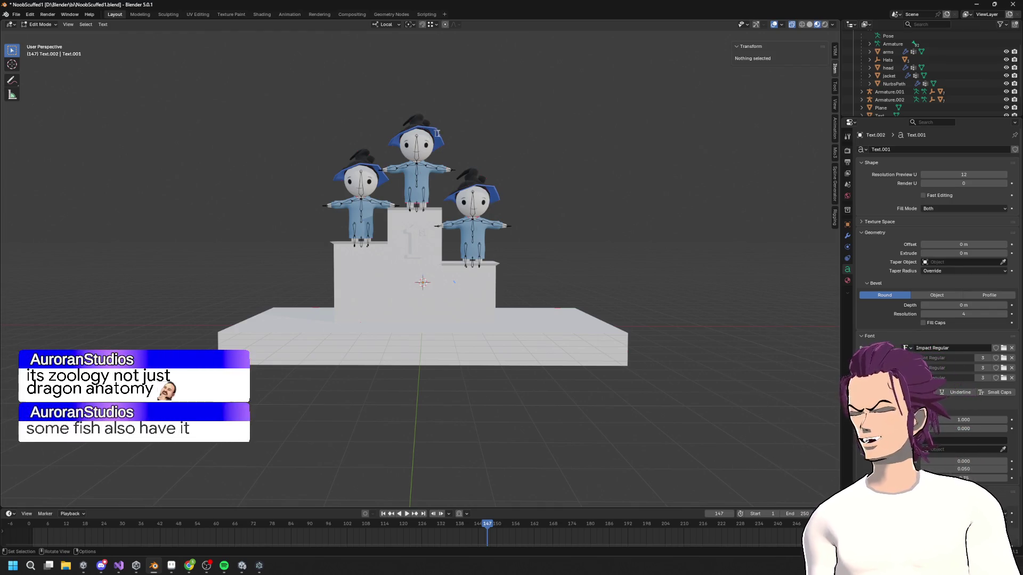
- Select all characters of Text.002 and delete them to make it read 2nd
scroll(468, 113, "up", 5)
mouse_move(383, 266)
middle_mouse_down()
mouse_move(380, 281)
mouse_move(521, 303)
middle_mouse_up()
key("ctrl+a")
key("BackSpace")
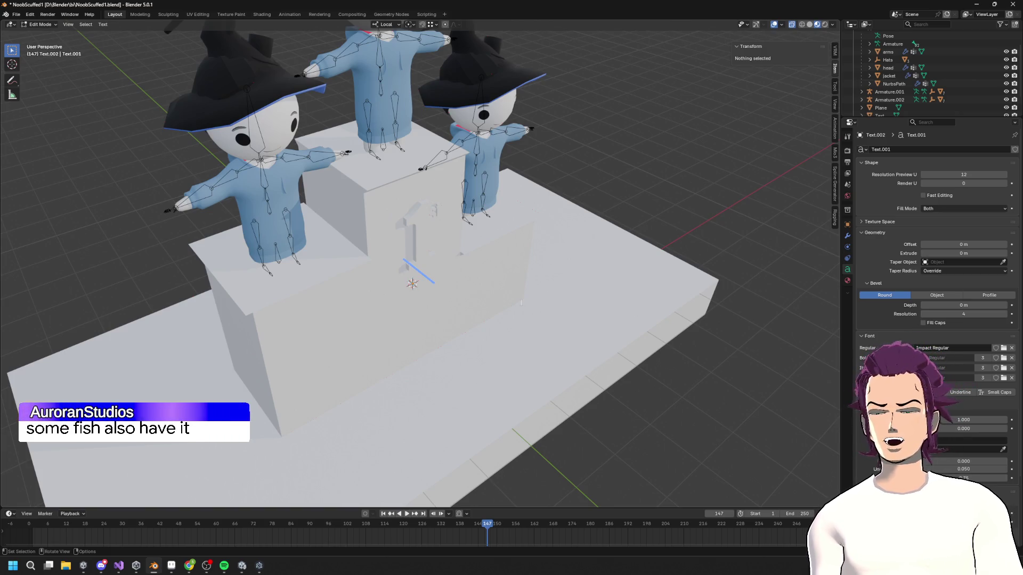
key("Tab")
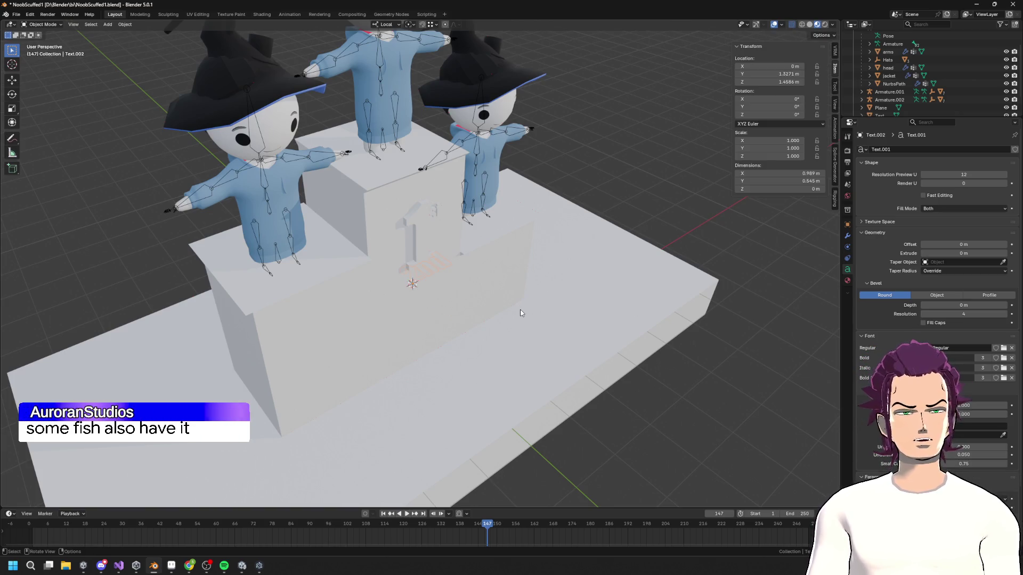
key("Tab")
key("Tab")
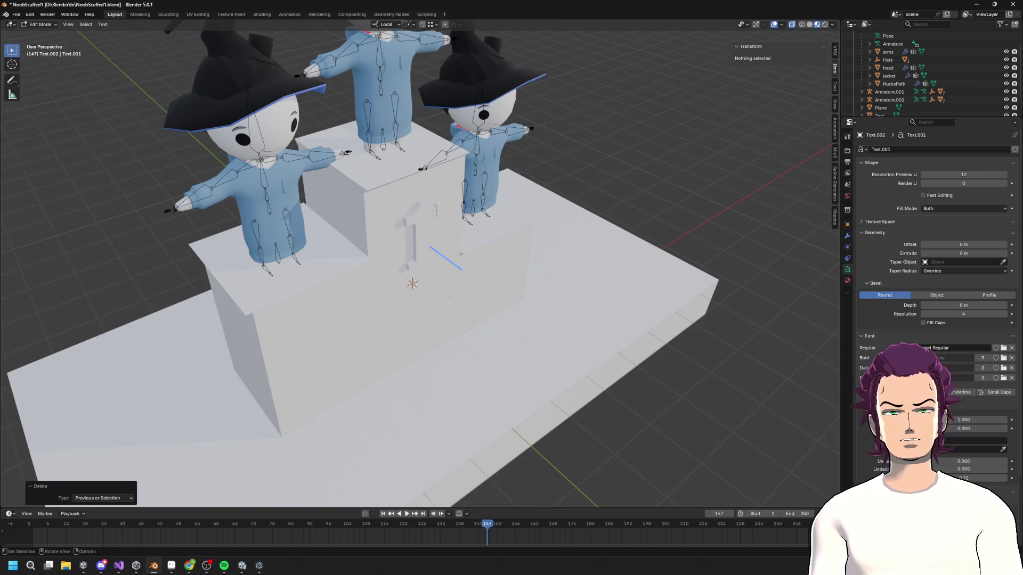
- Slide the 2nd text forward along its local Y axis in front of the podium
key("g")
key("y")
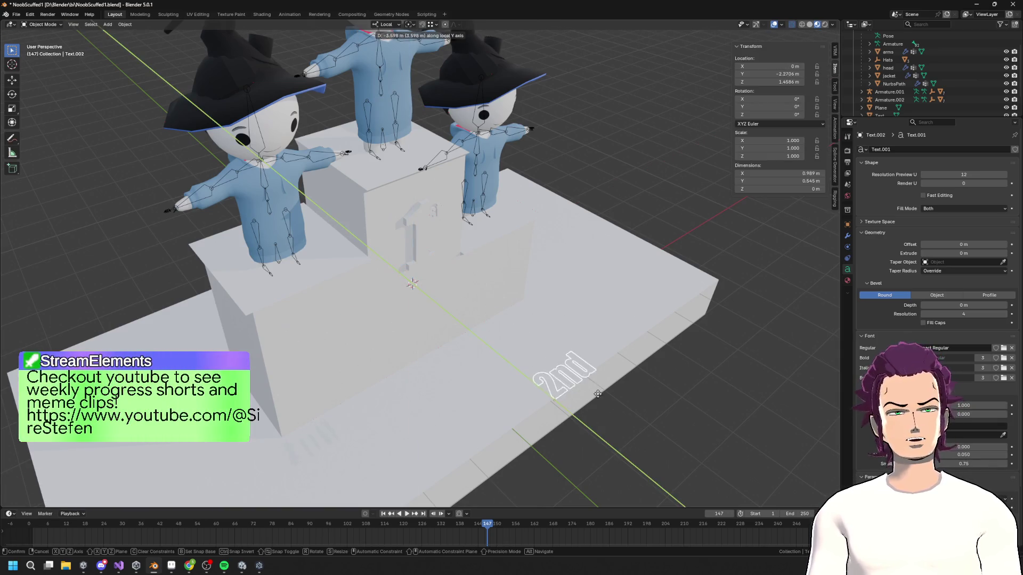
left_click(688, 437)
mouse_move(688, 437)
middle_mouse_down()
mouse_move(572, 450)
mouse_move(591, 384)
middle_mouse_up()
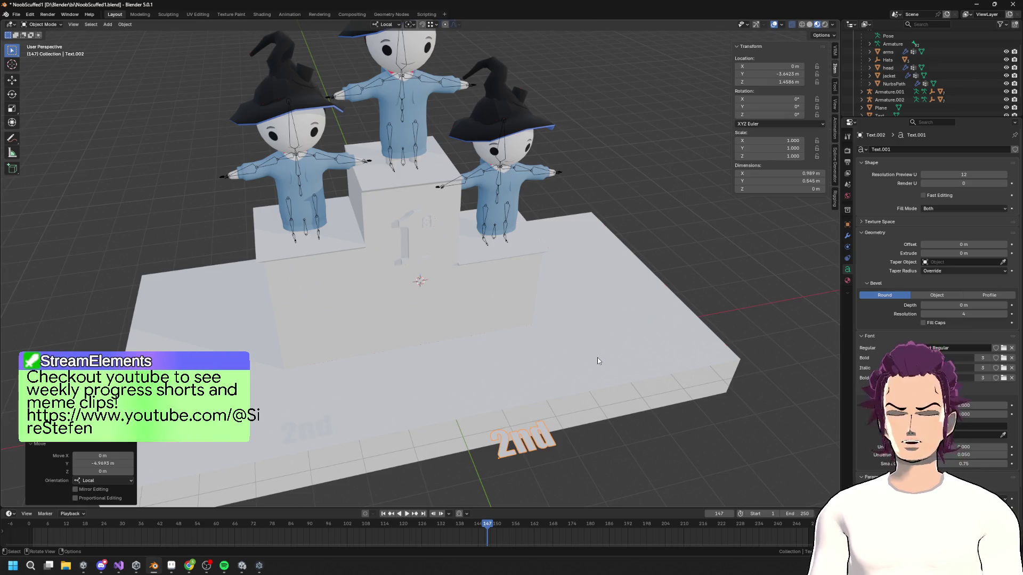
key("F3")
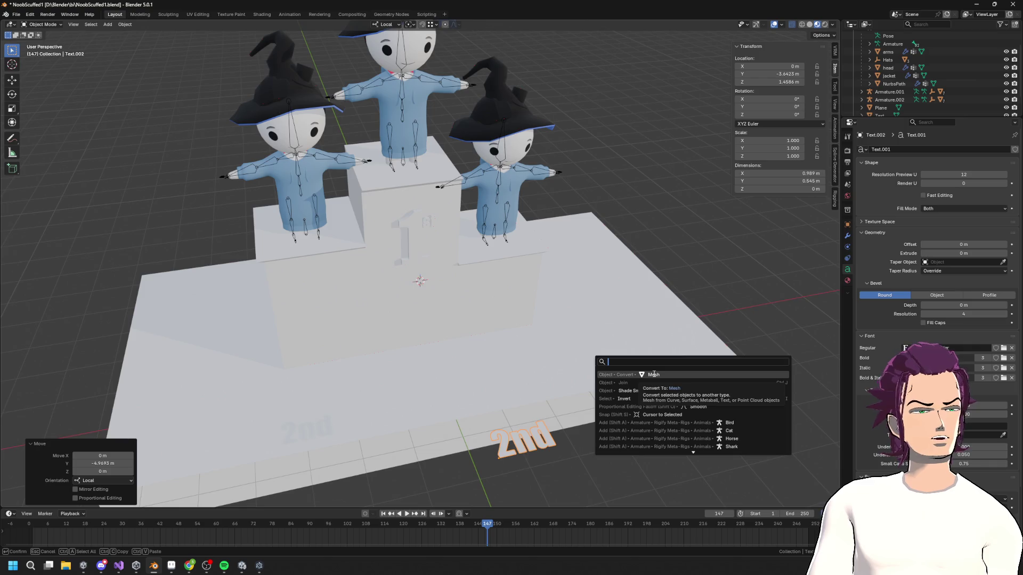
- Convert the 2nd text to a mesh and move it along Y to the podium front
left_click(653, 374)
mouse_move(654, 374)
middle_mouse_down()
mouse_move(642, 381)
mouse_move(618, 367)
mouse_move(633, 414)
mouse_move(641, 392)
middle_mouse_up()
key("Tab")
key("Tab")
key("g")
key("y")
left_click(516, 292)
- Move the 2nd label along X to X -2.6024 m beside the second-place step
key("g")
key("x")
left_click(424, 310)
middle_click_drag(423, 310, 534, 329)
- Rotate the 2nd label 90° on X to stand it upright, then enter Edit Mode
type("rx")
type("90")
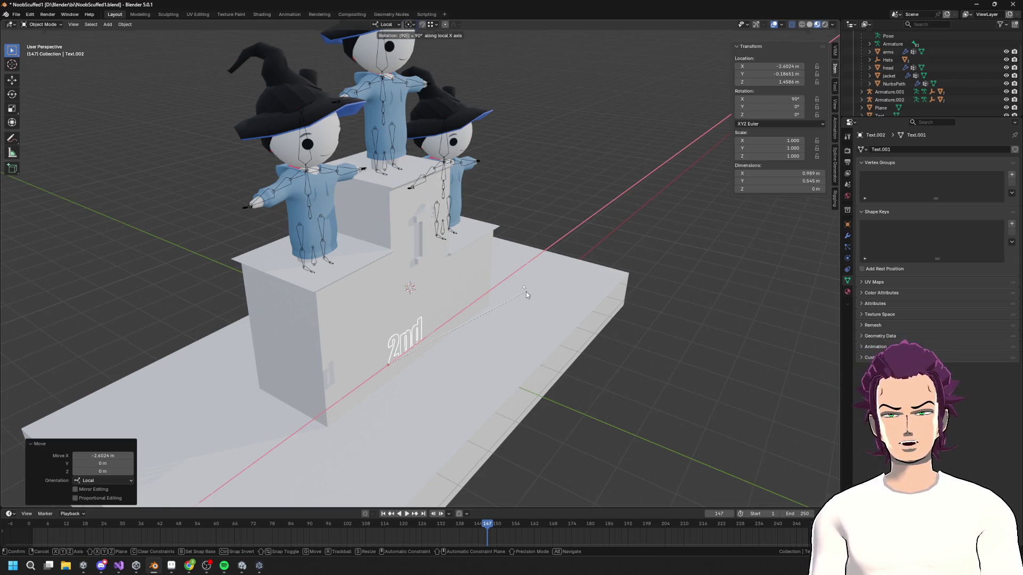
key("Return")
key("Tab")
scroll(443, 353, "up", 4)
mouse_move(442, 353)
middle_mouse_down()
mouse_move(516, 304)
mouse_move(559, 301)
mouse_move(560, 366)
middle_mouse_up()
scroll(580, 300, "up", 5)
scroll(546, 291, "down", 4)
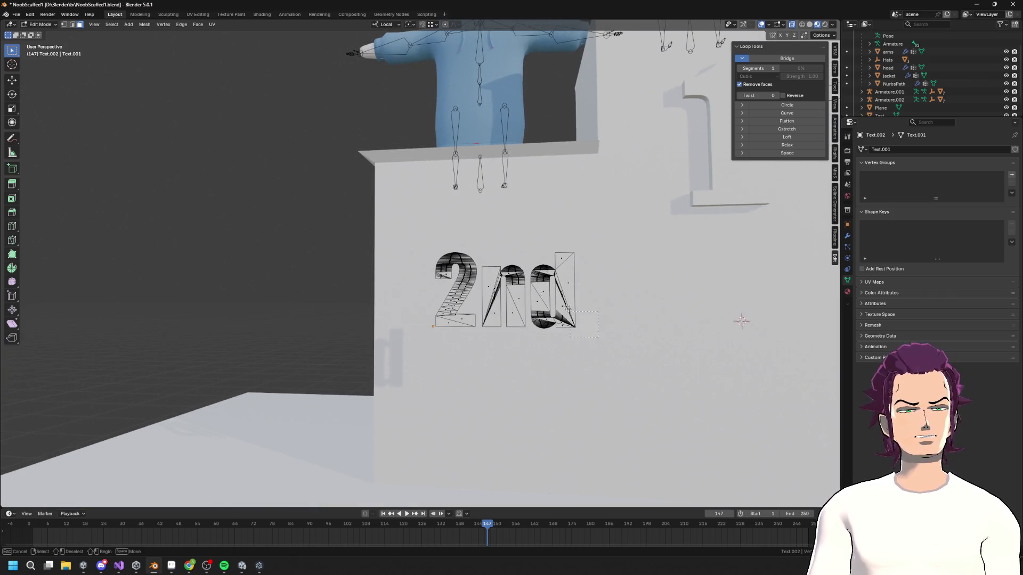
- Shrink the nd letters, shift them along X beside the 2, and scale them 0.9
key("s")
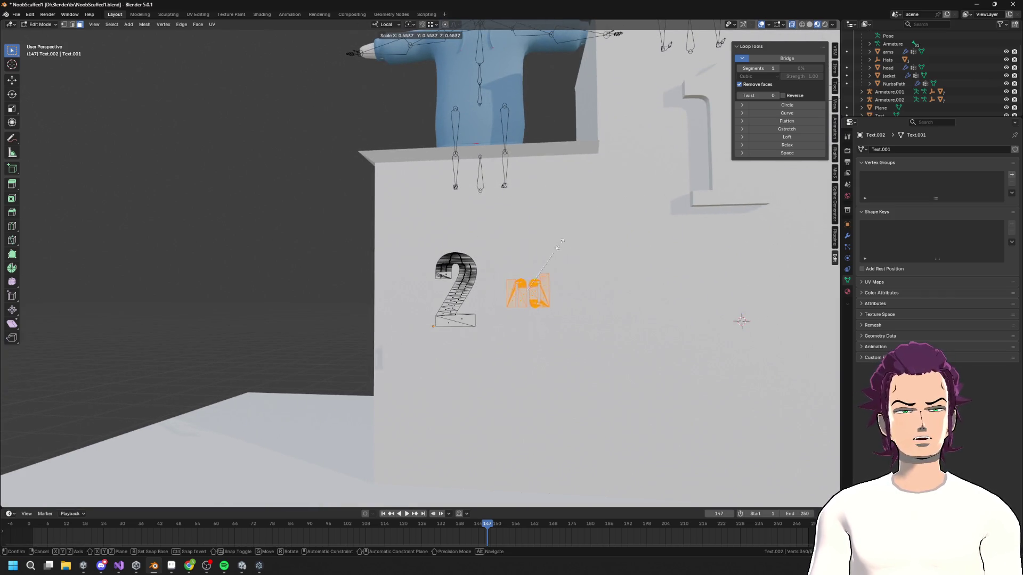
left_click(561, 243)
key("s")
left_click(539, 248)
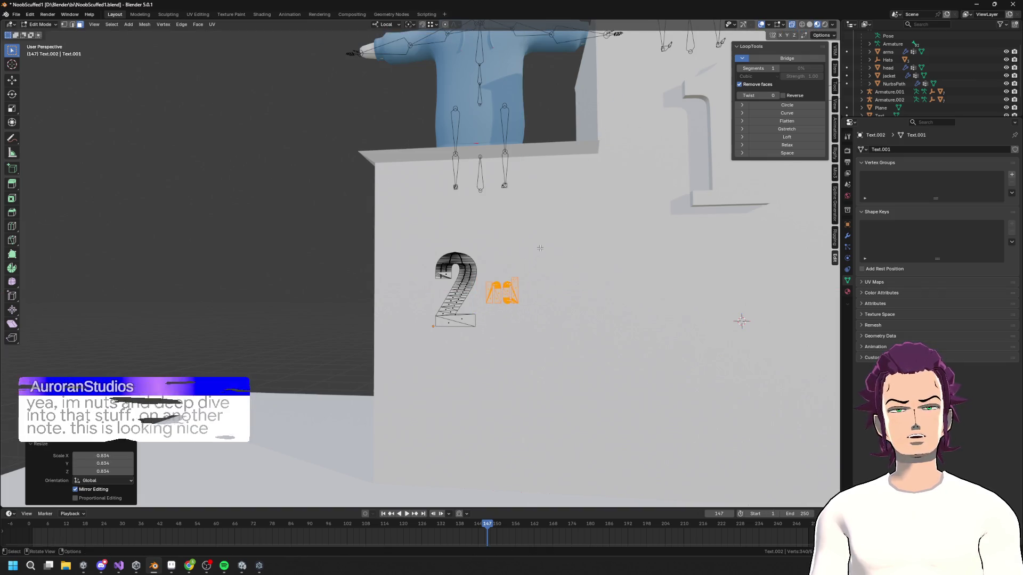
key("g")
key("x")
left_click(542, 230)
type("s.9")
key("Return")
- Select the whole 2nd mesh and extrude it along its normals to give it thickness
middle_click_drag(464, 284, 560, 330)
key("l")
key("g")
key("z")
key("z")
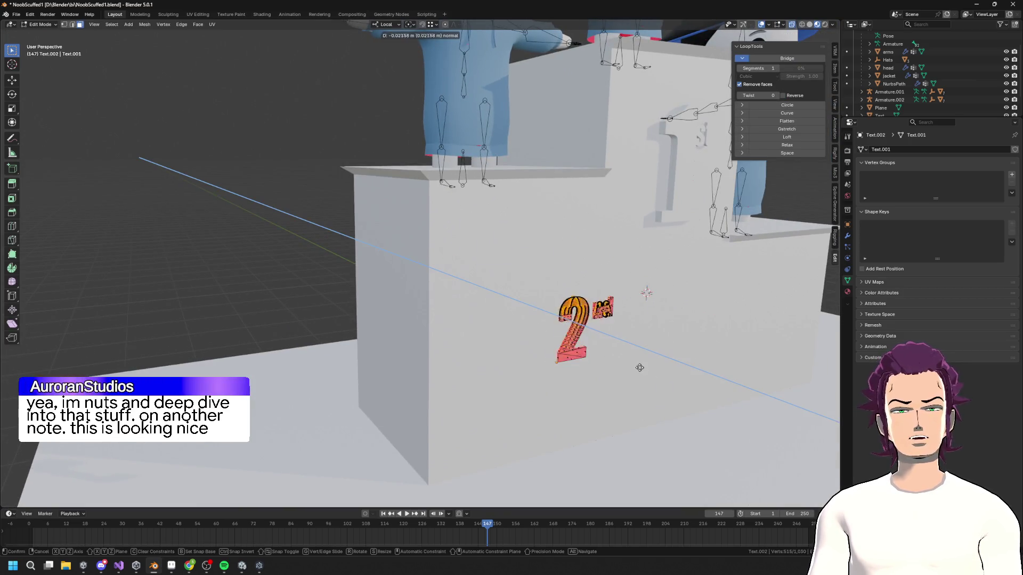
left_click(653, 371)
key("Tab")
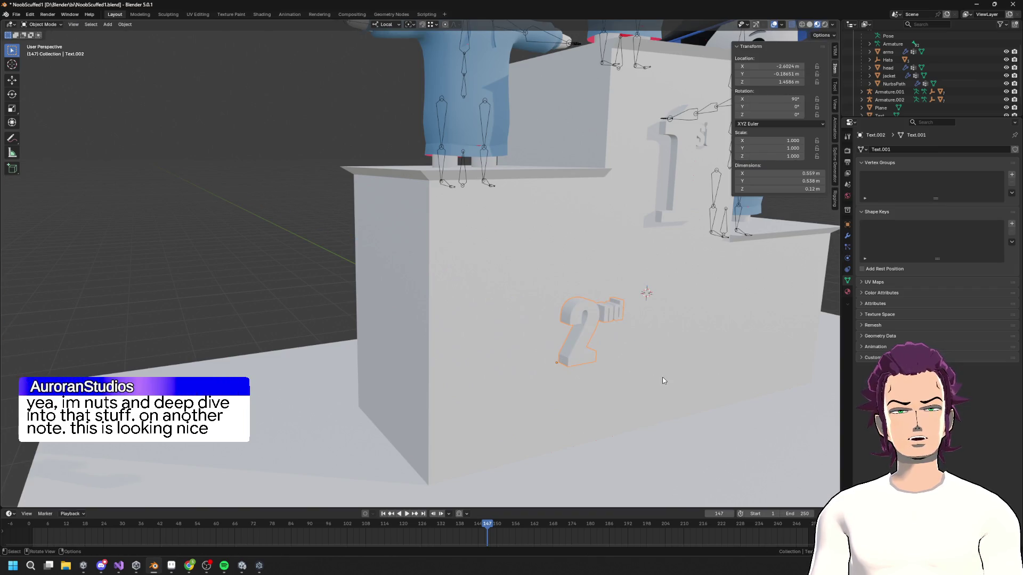
- Move the 2nd label along Z and X to sit flush on the second-place block
key("g")
key("z")
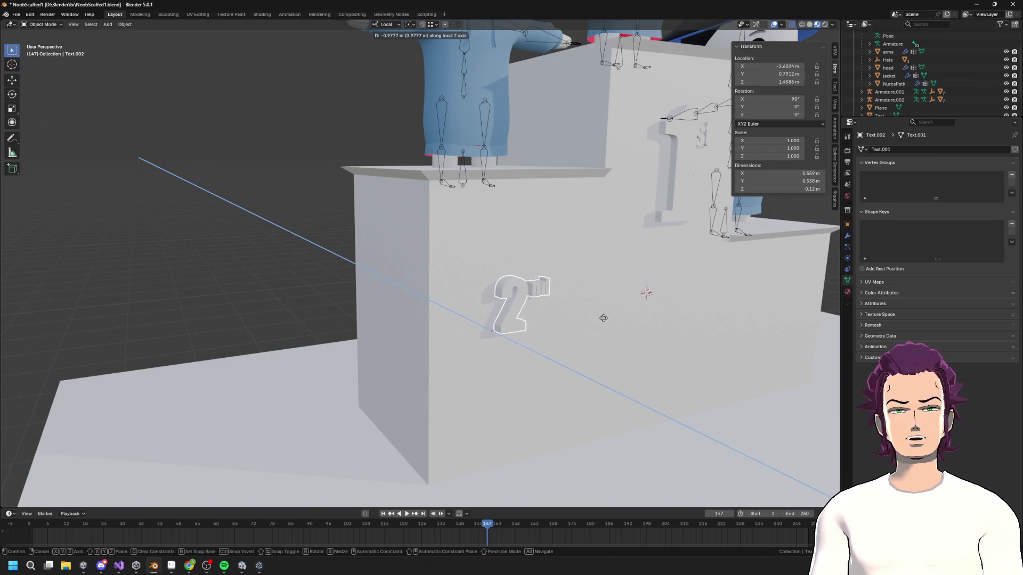
left_click(603, 318)
middle_click_drag(604, 318, 584, 311)
key("g")
key("x")
left_click(550, 302)
- Enlarge the 2nd label on the second-place block's front
key("s")
left_click(613, 224)
key("g")
key("y")
scroll(620, 206, "down", 5)
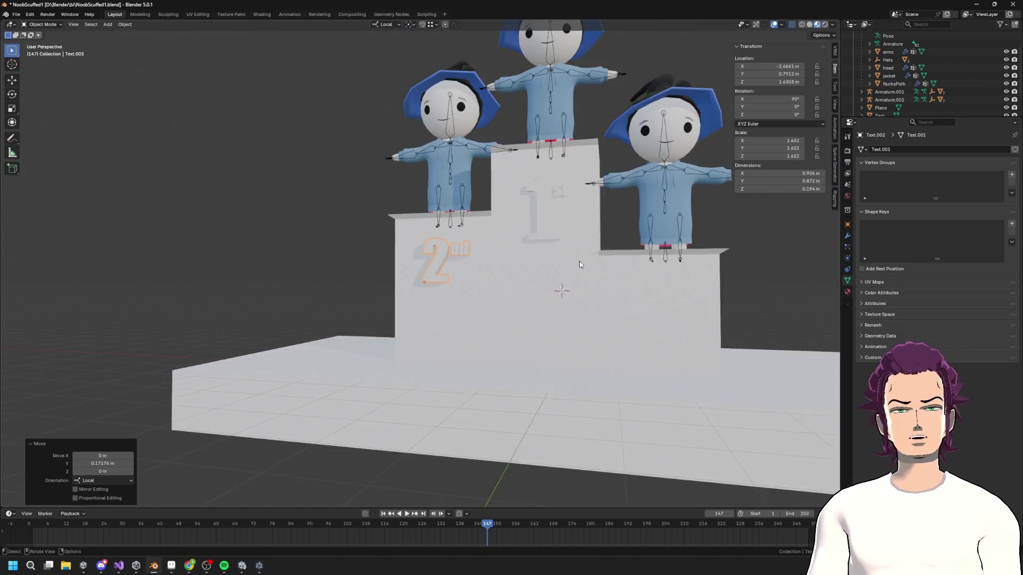
- Scale the 2nd label up to 1.72 and nudge it 0.057 m along local X
right_click(600, 259)
key("s")
left_click(600, 260)
key("g")
key("x")
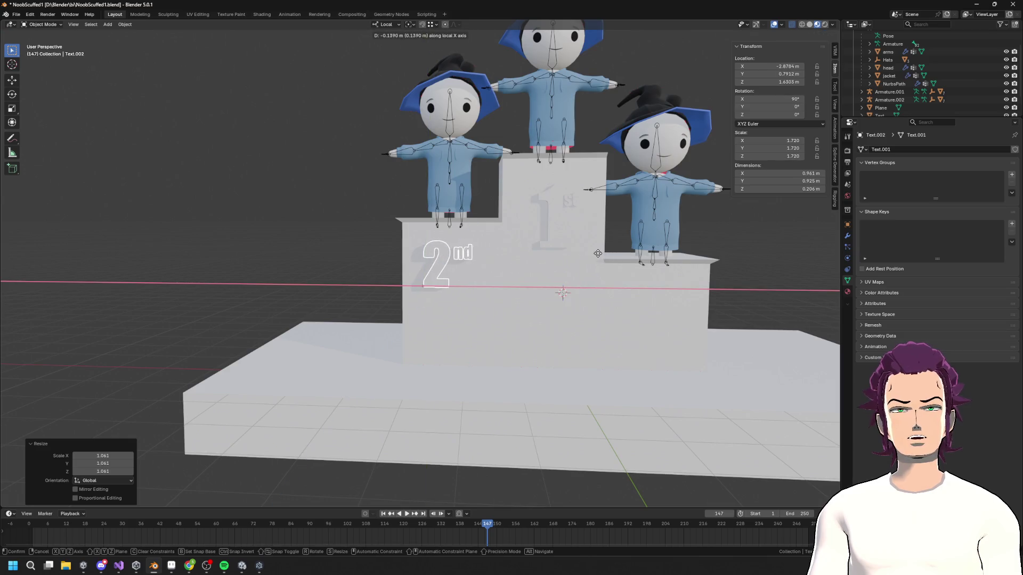
left_click(603, 254)
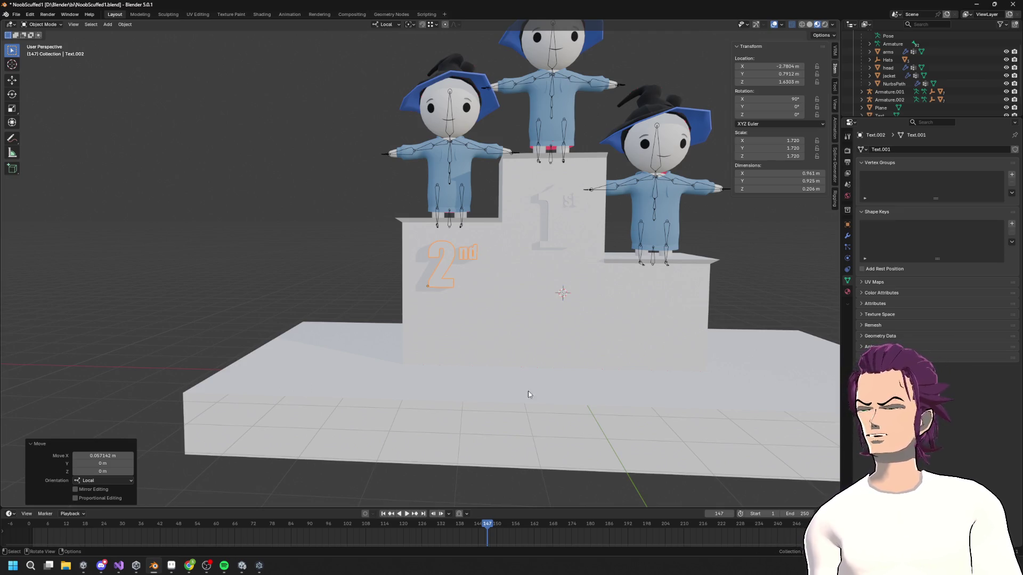
- Orbit around the podium from above and the side to check the label's placement
mouse_move(685, 324)
middle_mouse_down()
mouse_move(539, 268)
mouse_move(575, 277)
middle_mouse_up()
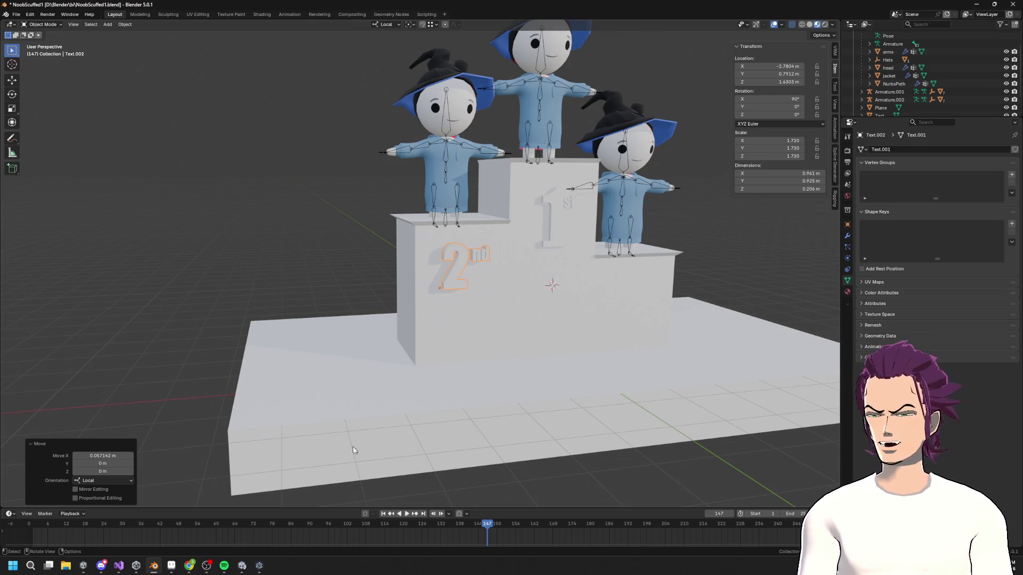
mouse_move(401, 274)
middle_mouse_down()
mouse_move(493, 243)
mouse_move(376, 247)
mouse_move(475, 229)
middle_mouse_up()
mouse_move(534, 275)
middle_mouse_down()
mouse_move(525, 258)
mouse_move(491, 266)
mouse_move(501, 274)
middle_mouse_up()
scroll(501, 274, "down", 4)
scroll(510, 286, "up", 3)
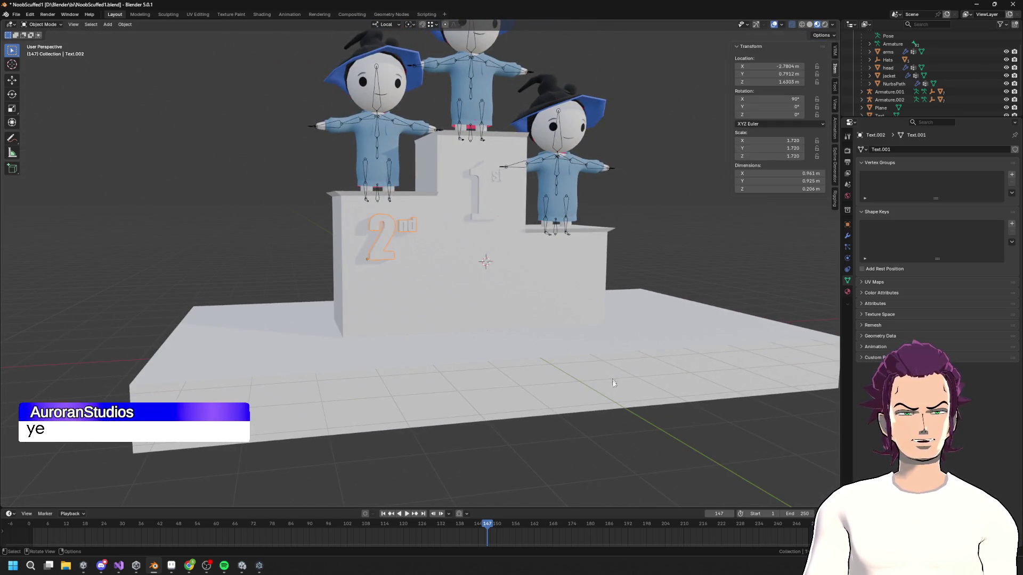
scroll(586, 371, "down", 4)
middle_click_drag(564, 360, 484, 334)
key("F3")
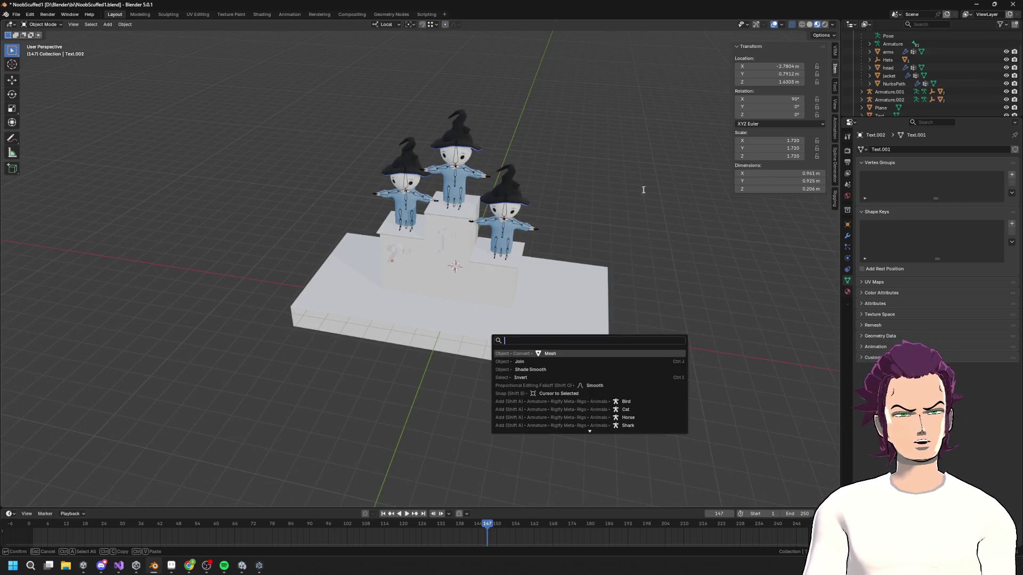
- Add a new text object and slide it along Y in front of the podium
key("Escape")
key("shift+a")
left_click(619, 185)
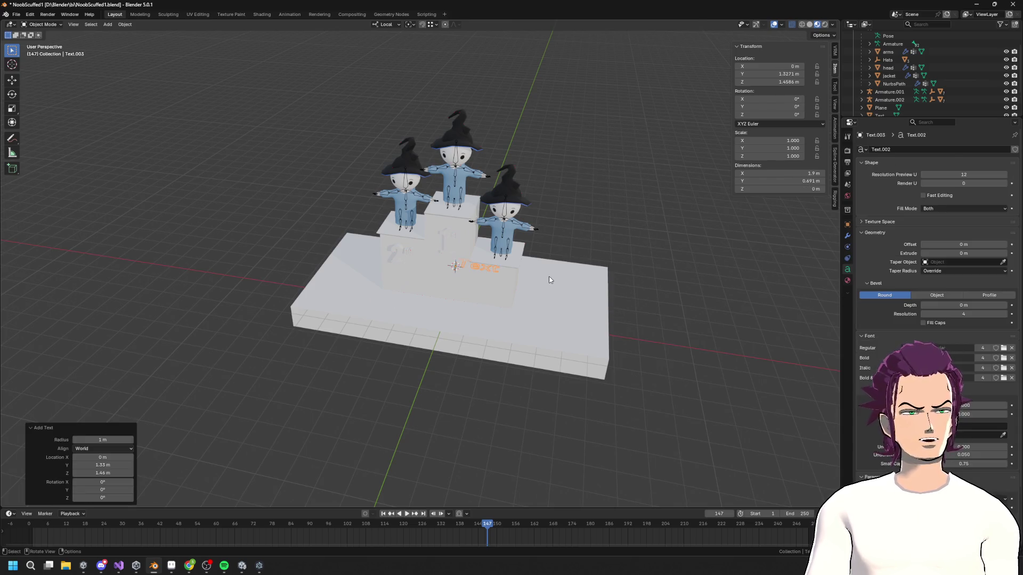
key("y")
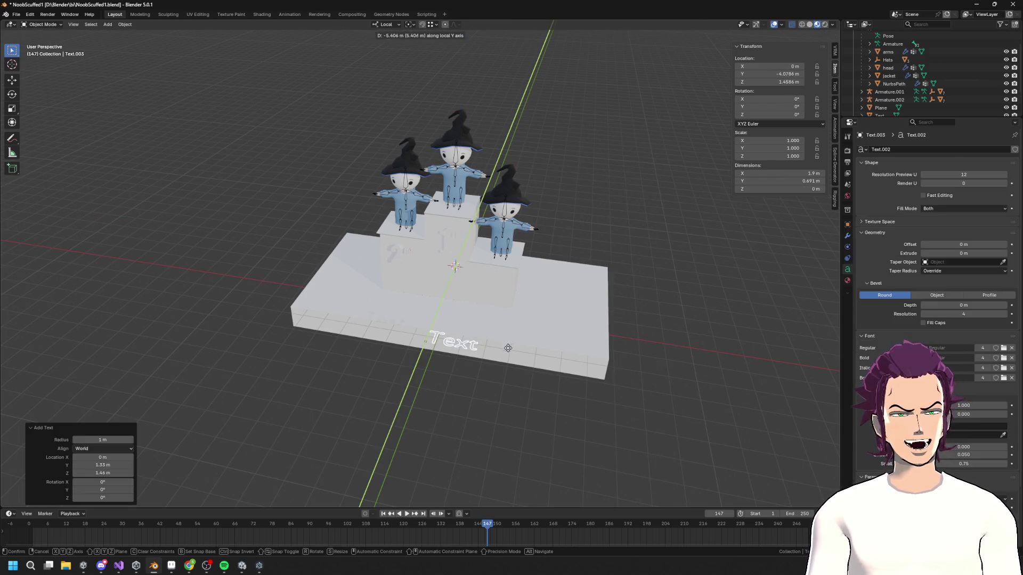
left_click(477, 363)
- Change the new text's contents to read 3rd
key("Tab")
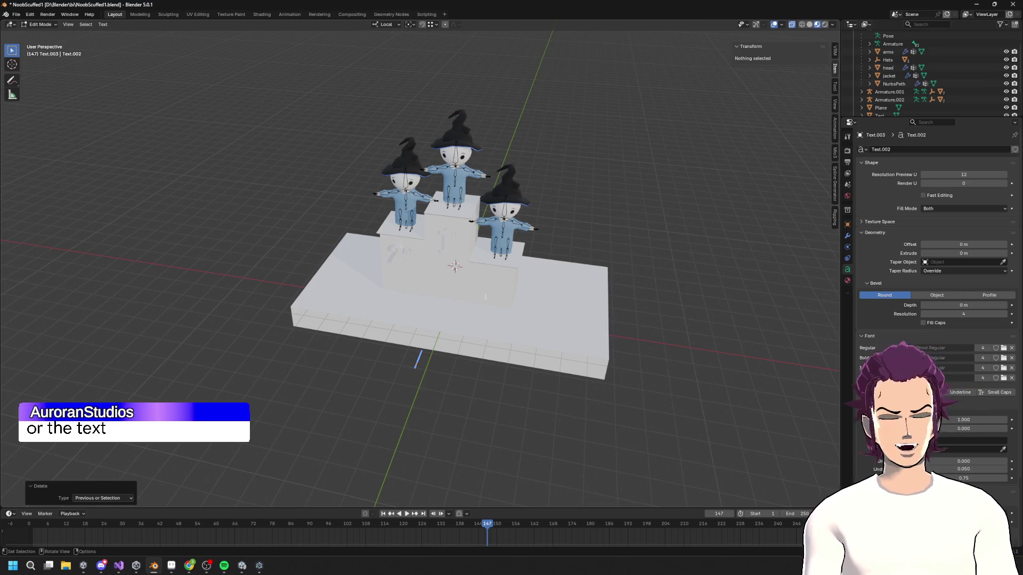
type("3rd")
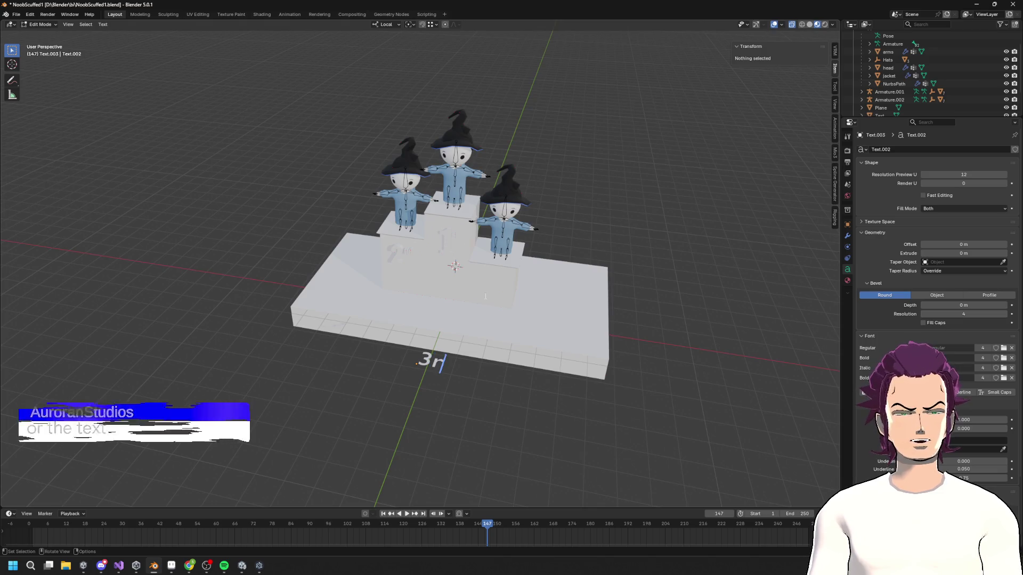
key("Tab")
mouse_move(458, 373)
middle_mouse_down()
mouse_move(505, 316)
mouse_move(546, 303)
middle_mouse_up()
middle_click_drag(686, 354, 530, 352)
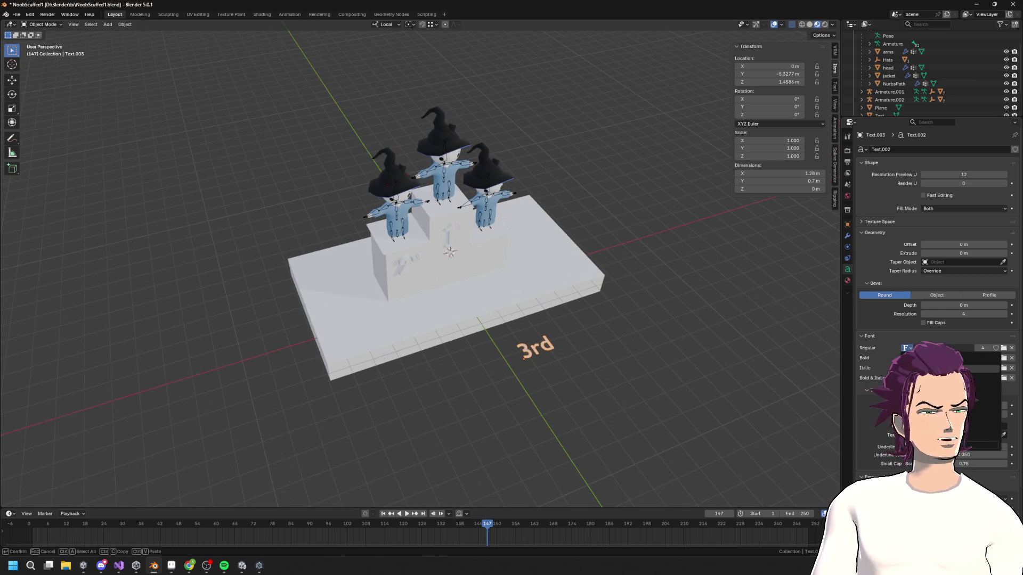
- Stand the 3rd text upright by rotating it 90° on X
key("Return")
mouse_move(772, 368)
middle_mouse_down()
mouse_move(673, 349)
mouse_move(648, 333)
mouse_move(673, 359)
mouse_move(612, 297)
middle_mouse_up()
type("rx")
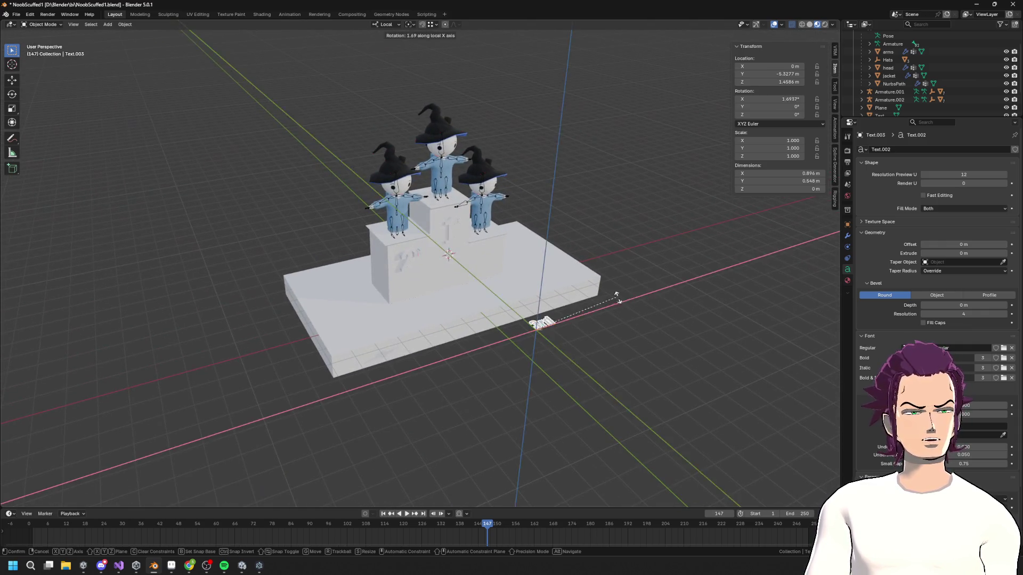
type("90")
key("Return")
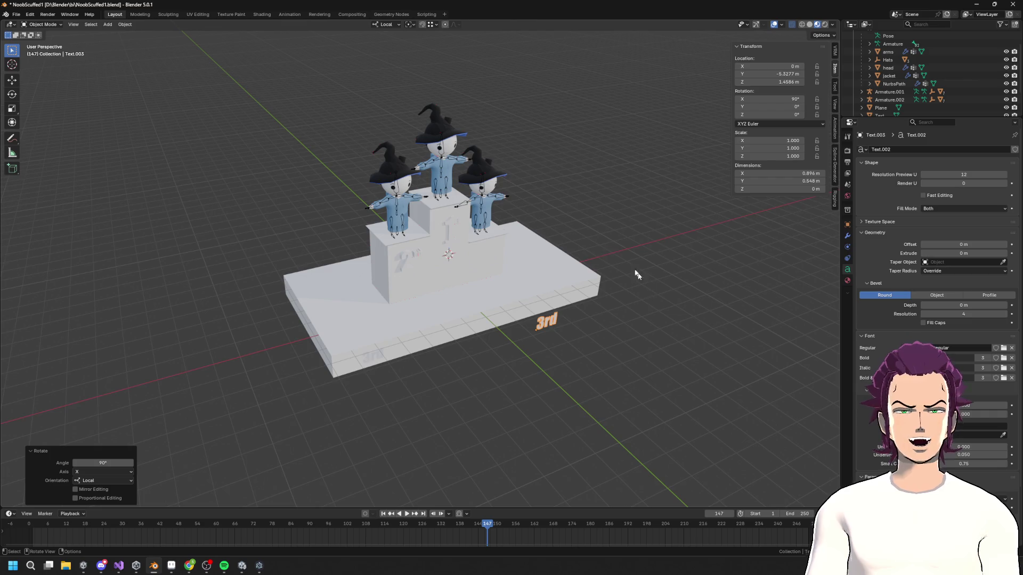
- Move the 3rd text along Z, Y and X onto the third-place block's front
middle_click_drag(634, 276, 449, 226)
mouse_move(535, 312)
middle_mouse_down()
mouse_move(565, 306)
mouse_move(502, 250)
mouse_move(517, 259)
middle_mouse_up()
key("g")
key("z")
left_click(509, 293)
key("g")
key("y")
left_click(502, 249)
key("g")
key("x")
left_click(519, 261)
- Convert the 3rd text to a mesh and frame it in the view
right_click(521, 263)
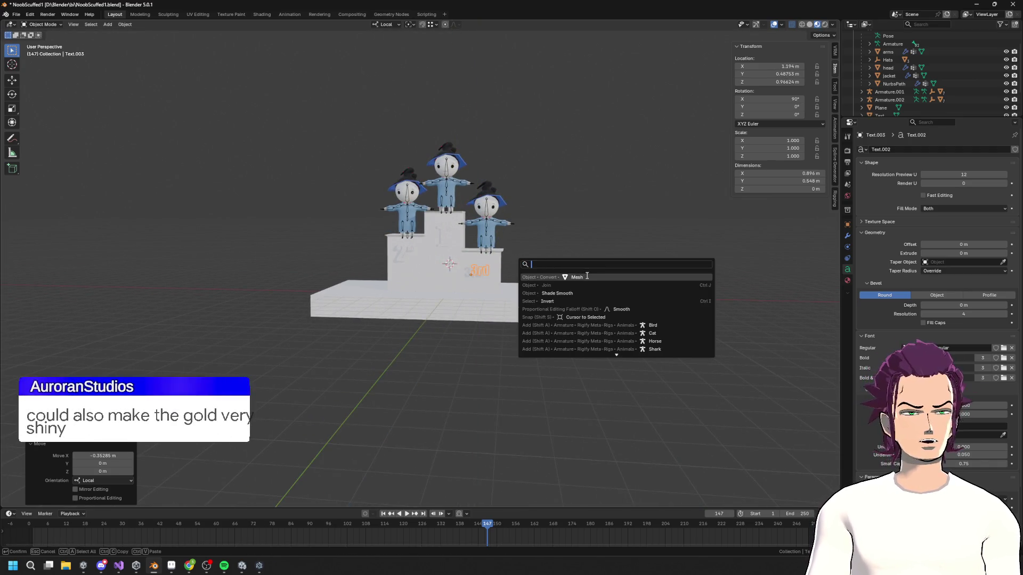
left_click(565, 274)
key("grave")
left_click(607, 298)
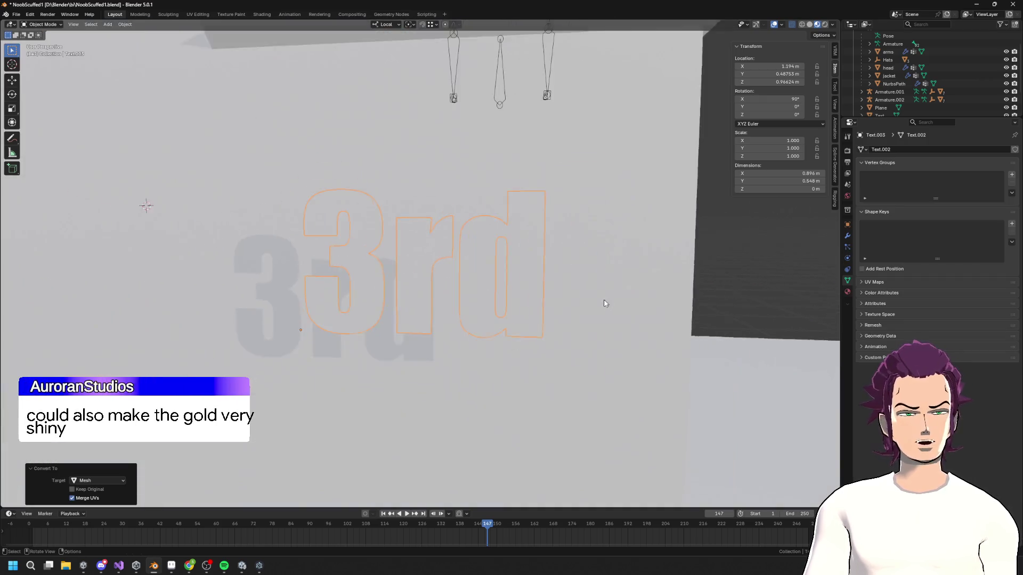
- Extrude the whole 3rd mesh along its normals to give it thickness
scroll(477, 300, "down", 4)
key("Tab")
key("a")
key("e")
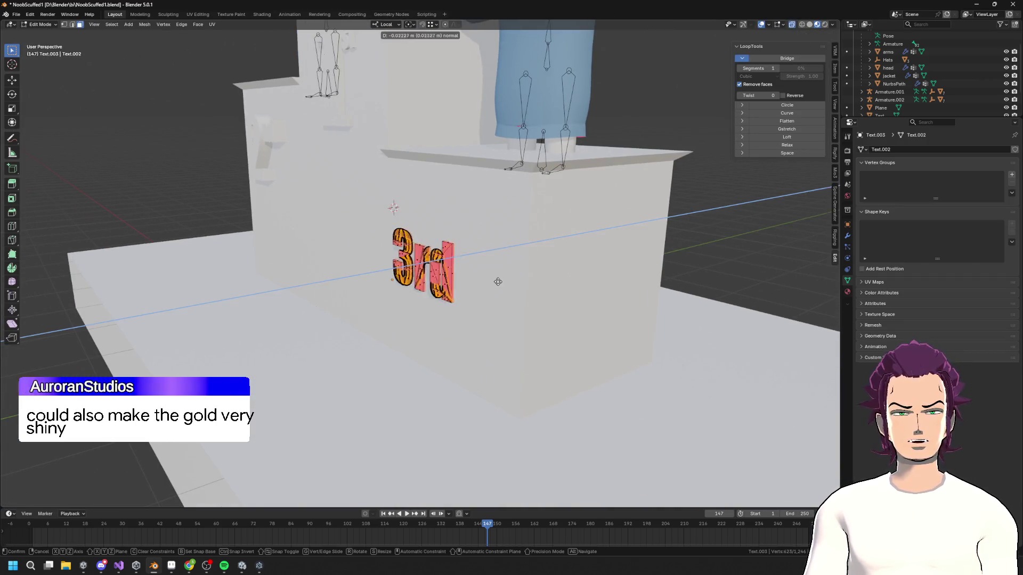
left_click(488, 292)
- Shrink the rd letters and slide them along X to sit beside the 3
mouse_move(488, 292)
middle_mouse_down()
mouse_move(481, 283)
mouse_move(543, 340)
middle_mouse_up()
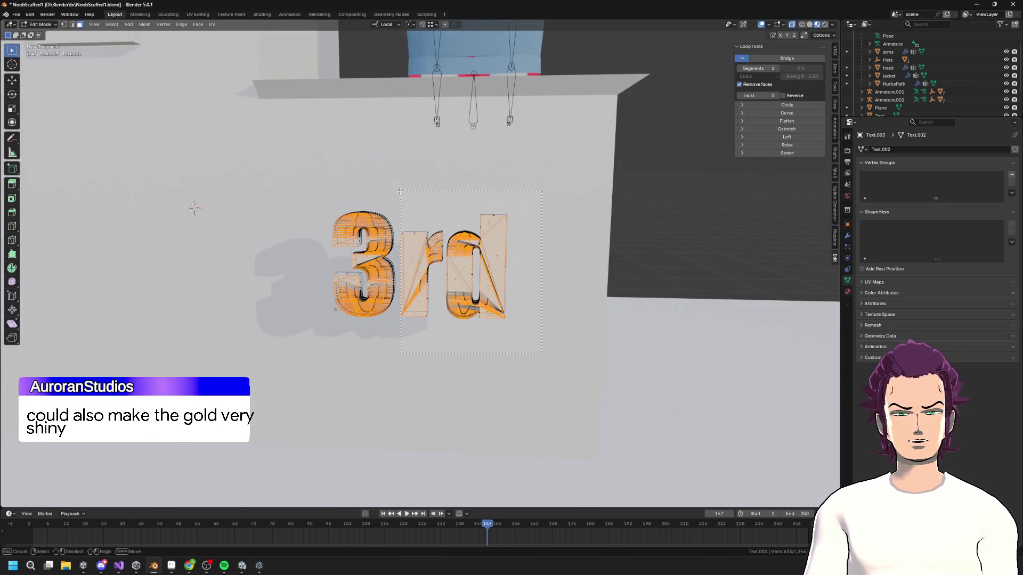
left_click_drag(400, 191, 400, 191)
key("s")
left_click(503, 186)
key("g")
key("x")
key("Escape")
key("g")
key("x")
left_click(494, 197)
key("g")
key("x")
left_click(483, 179)
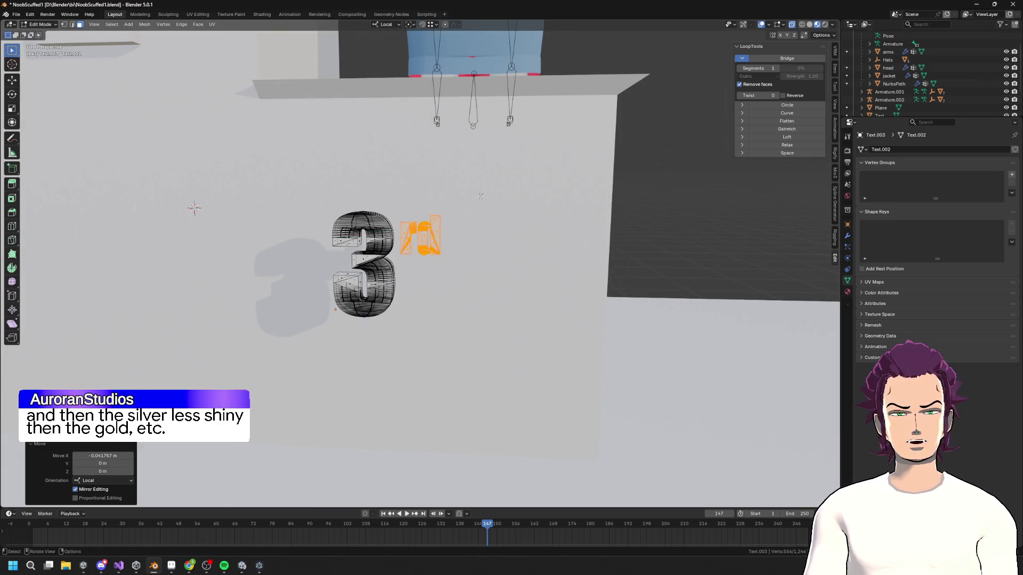
- Reposition the entire 3rd mesh along Z and X within Edit Mode
scroll(479, 213, "down", 3)
key("a")
mouse_move(476, 228)
middle_mouse_down()
mouse_move(549, 285)
mouse_move(513, 285)
middle_mouse_up()
key("g")
key("z")
left_click(547, 283)
key("x")
left_click(544, 291)
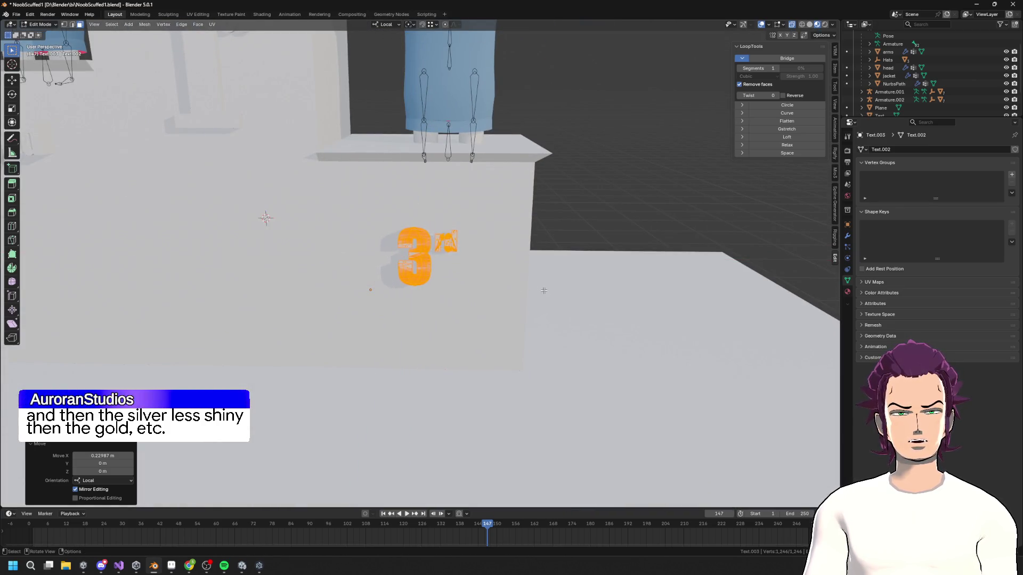
- Scale the 3rd label to 1.589 and move it along X and Z onto the third step
key("Tab")
key("s")
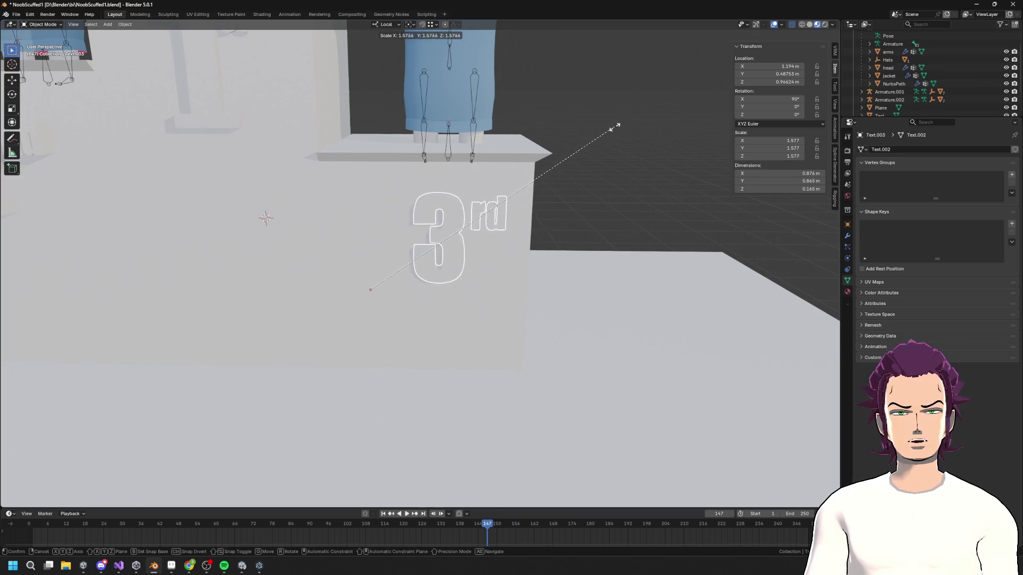
left_click(613, 133)
key("g")
key("x")
left_click(586, 149)
mouse_move(592, 151)
middle_mouse_down()
mouse_move(533, 158)
mouse_move(612, 178)
mouse_move(540, 186)
mouse_move(516, 176)
mouse_move(509, 191)
mouse_move(490, 192)
middle_mouse_up()
key("g")
key("z")
left_click(568, 169)
scroll(560, 186, "down", 3)
- Zoom and orbit around the podium to inspect the 3rd label, then enter its Edit Mode
scroll(485, 218, "down", 6)
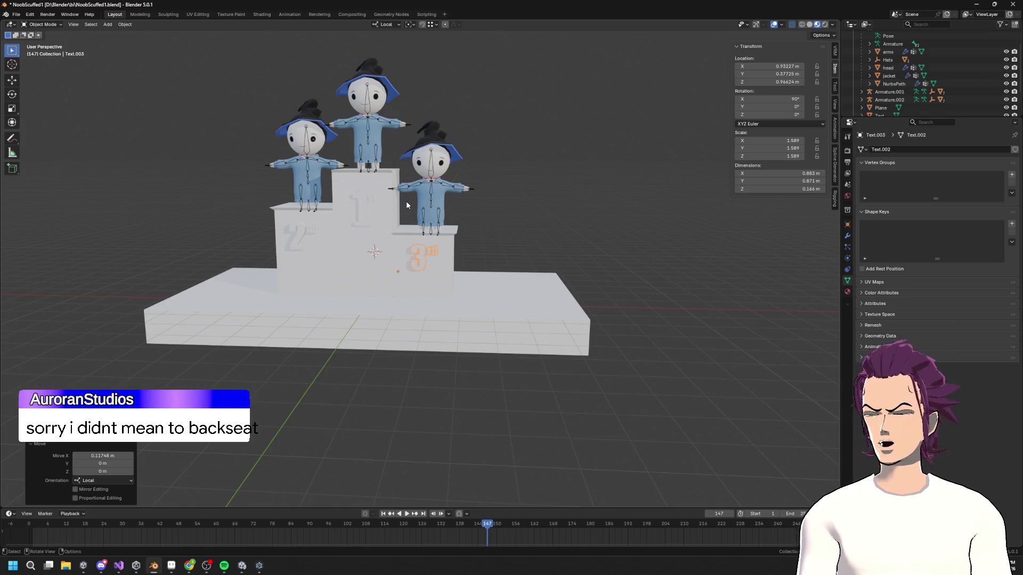
scroll(407, 201, "down", 2)
scroll(415, 198, "up", 7)
scroll(423, 190, "down", 3)
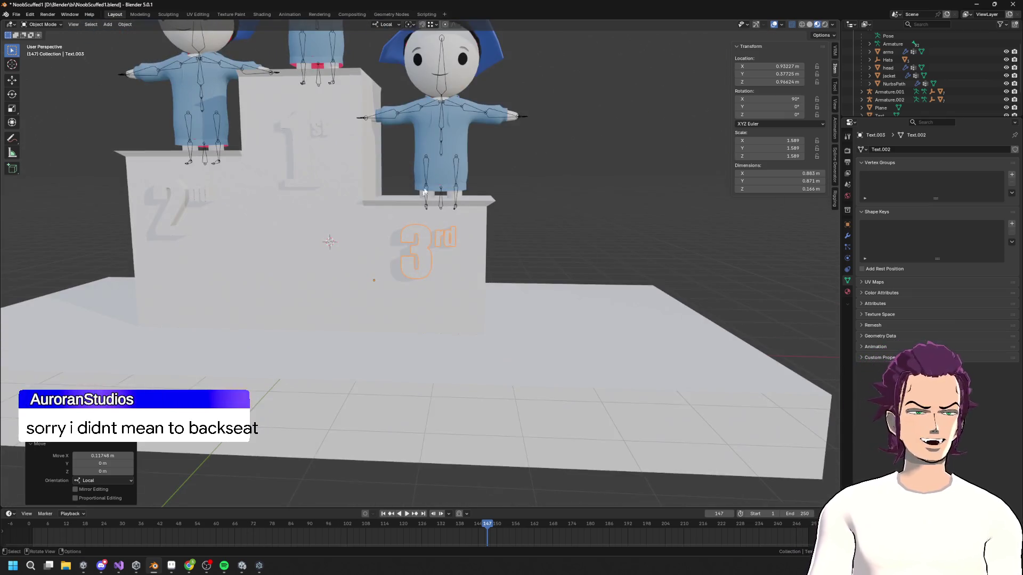
scroll(446, 180, "down", 5)
mouse_move(446, 180)
middle_mouse_down()
mouse_move(542, 176)
mouse_move(534, 226)
mouse_move(482, 165)
middle_mouse_up()
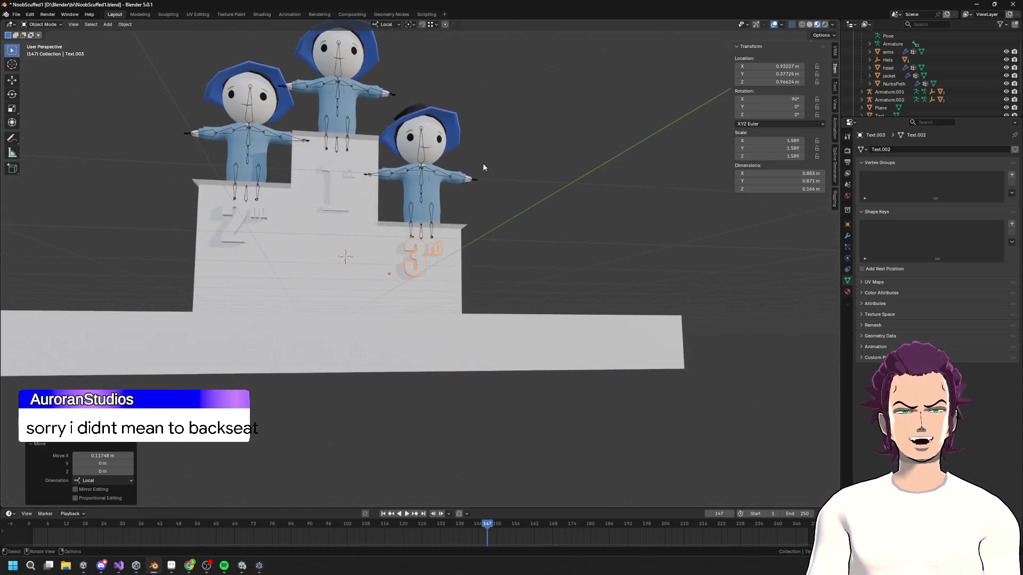
mouse_move(509, 218)
middle_mouse_down()
mouse_move(457, 254)
mouse_move(484, 226)
middle_mouse_up()
mouse_move(502, 137)
middle_mouse_down()
mouse_move(566, 137)
mouse_move(570, 83)
mouse_move(634, 132)
mouse_move(515, 135)
mouse_move(543, 155)
mouse_move(525, 148)
middle_mouse_up()
scroll(543, 155, "down", 5)
scroll(418, 250, "up", 5)
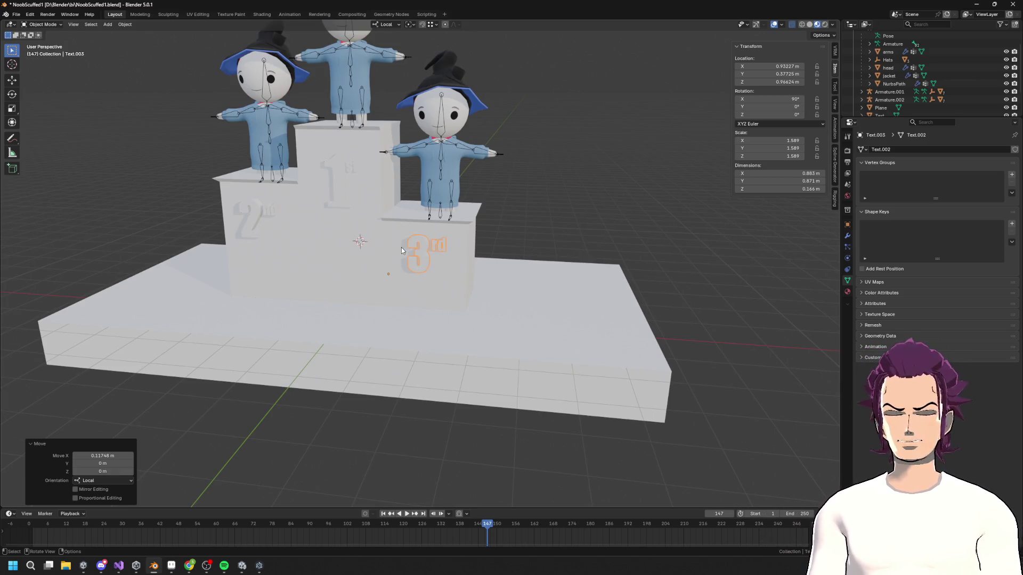
scroll(422, 237, "up", 5)
mouse_move(422, 238)
middle_mouse_down()
mouse_move(331, 240)
mouse_move(319, 255)
mouse_move(549, 194)
mouse_move(586, 239)
middle_mouse_up()
key("Tab")
- Box-select the rd letters, check the snapping options, and move rd closer to the 3
left_click_drag(586, 238, 534, 187)
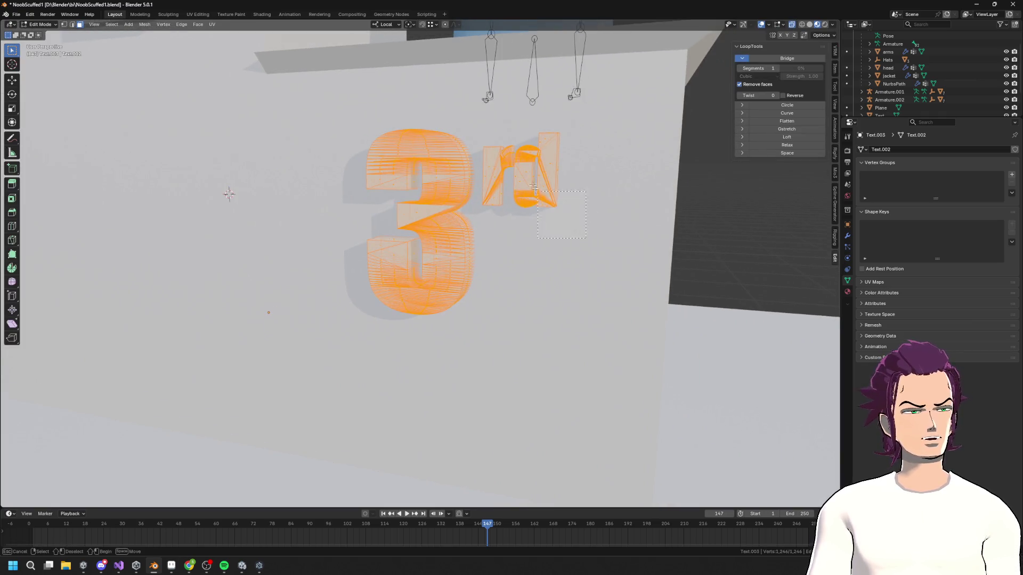
left_click_drag(483, 117, 483, 117)
middle_click_drag(533, 213, 565, 225)
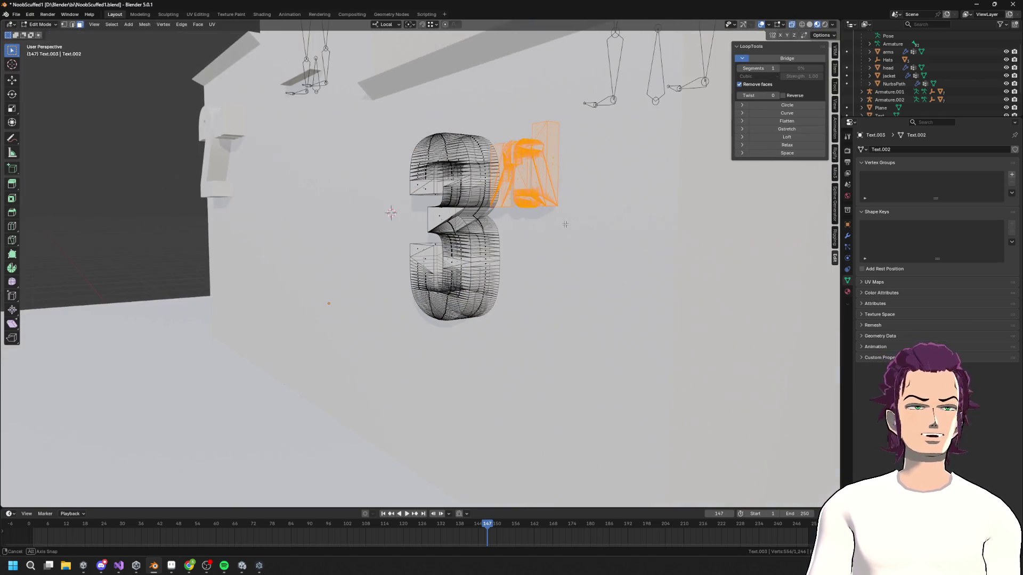
left_click(436, 24)
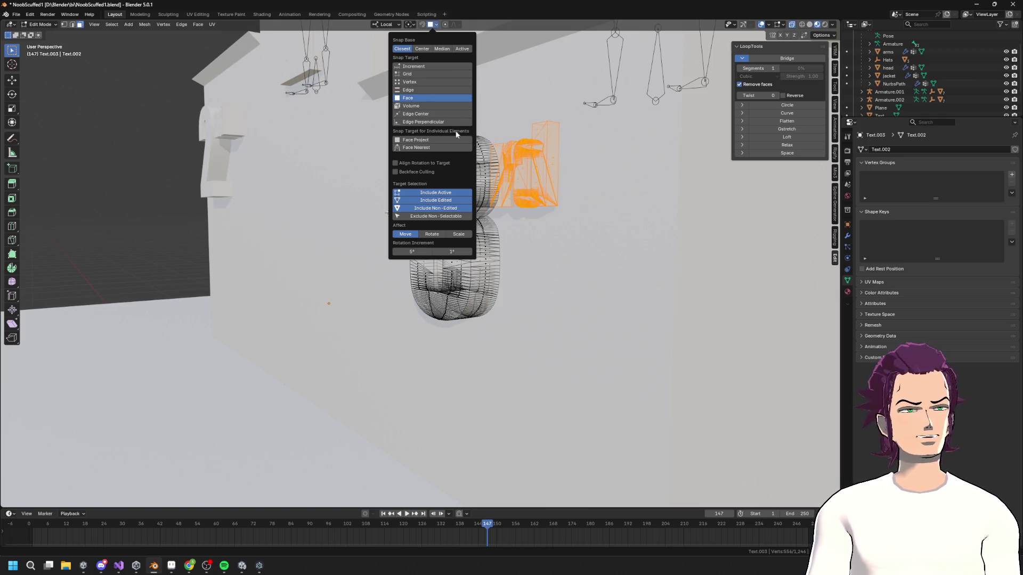
middle_click_drag(570, 82, 541, 149)
key("g")
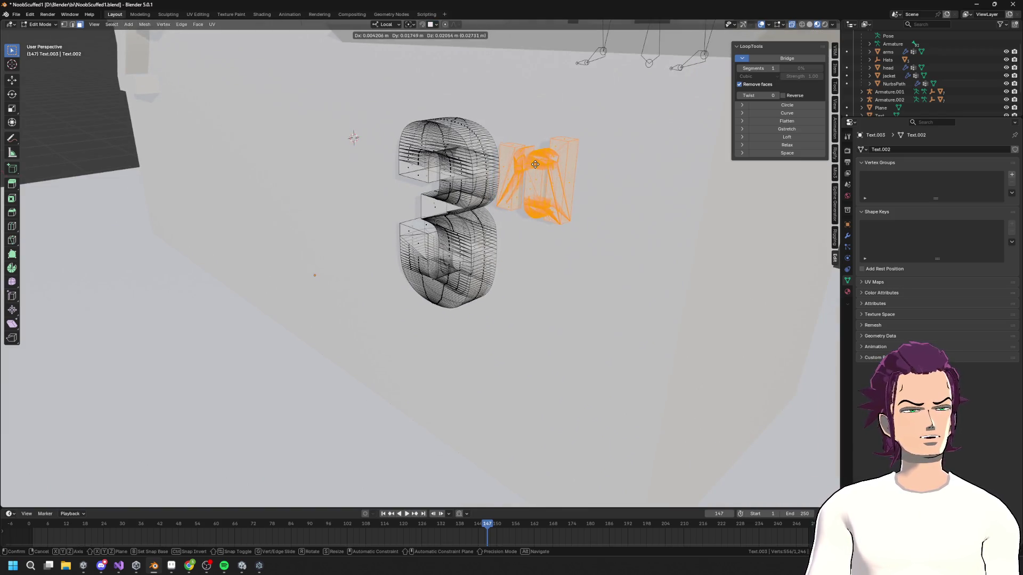
left_click(536, 167)
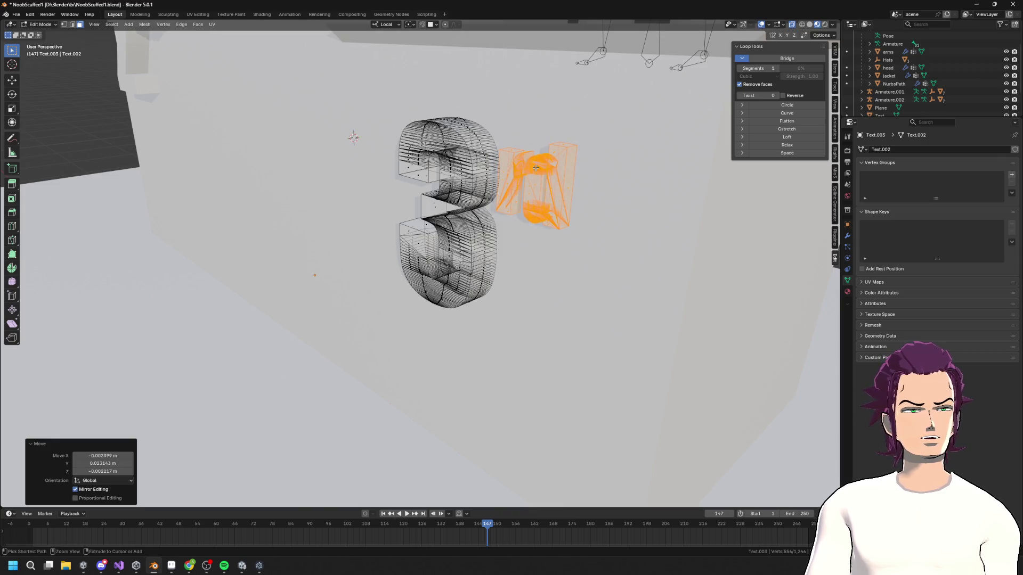
- Nudge the whole 3rd mesh into place on the third step and return to Object Mode
middle_click_drag(535, 168, 394, 163)
key("a")
key("g")
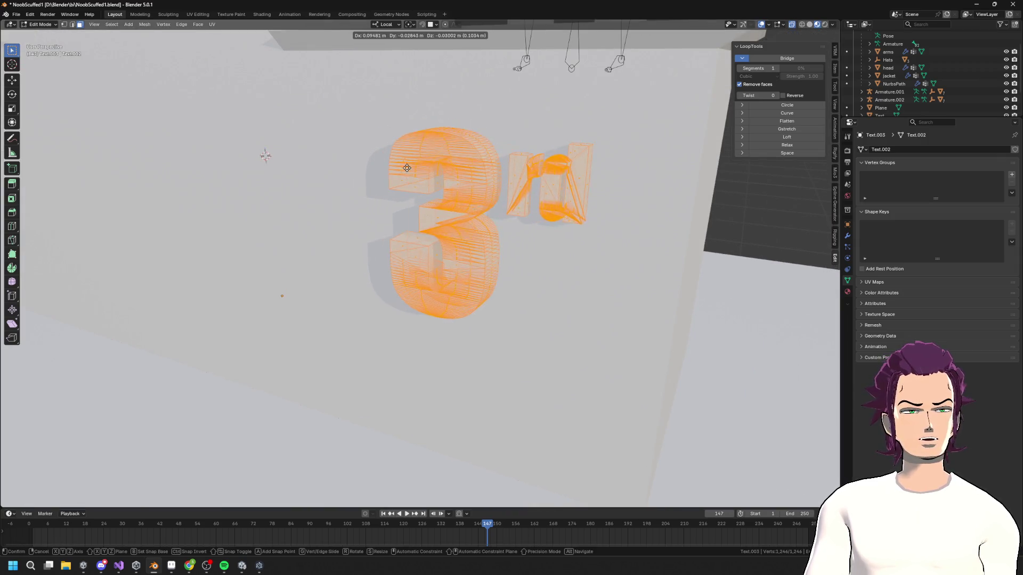
left_click(394, 163)
scroll(427, 191, "down", 3)
middle_click_drag(428, 191, 459, 165)
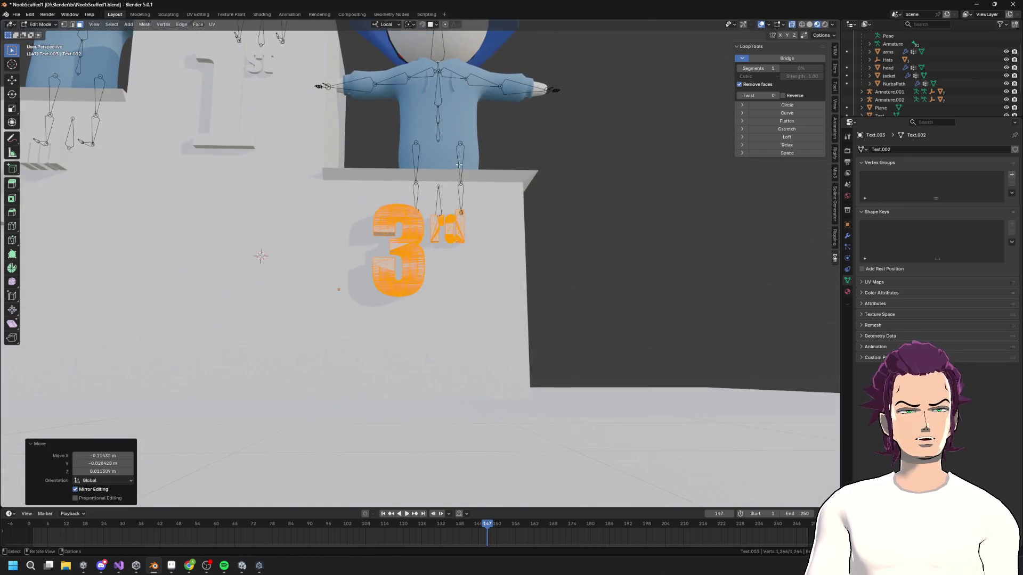
key("g")
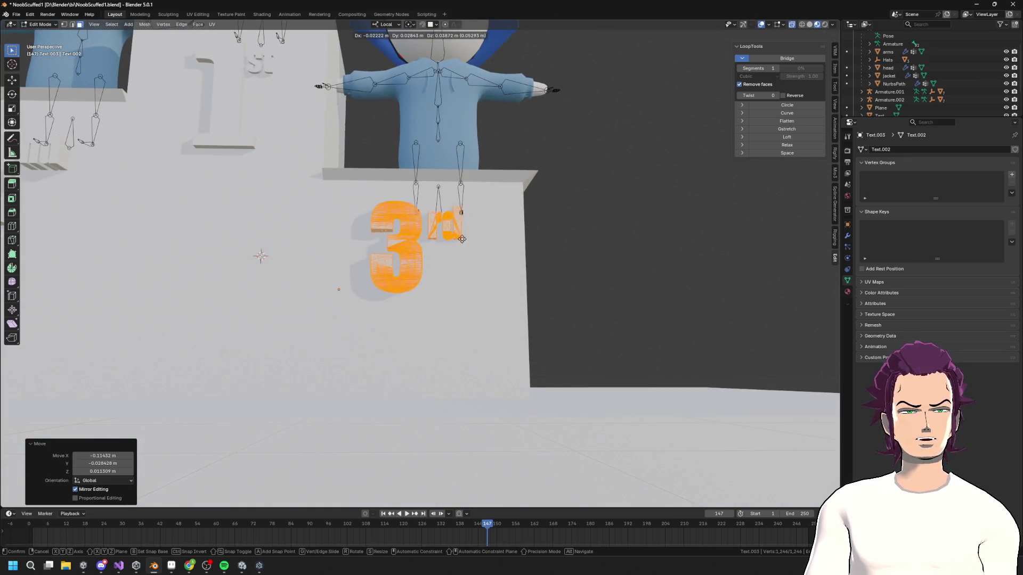
left_click(468, 242)
mouse_move(468, 242)
middle_mouse_down()
mouse_move(538, 235)
mouse_move(461, 246)
mouse_move(523, 256)
mouse_move(516, 271)
mouse_move(506, 249)
mouse_move(462, 221)
middle_mouse_up()
key("Tab")
scroll(506, 249, "down", 3)
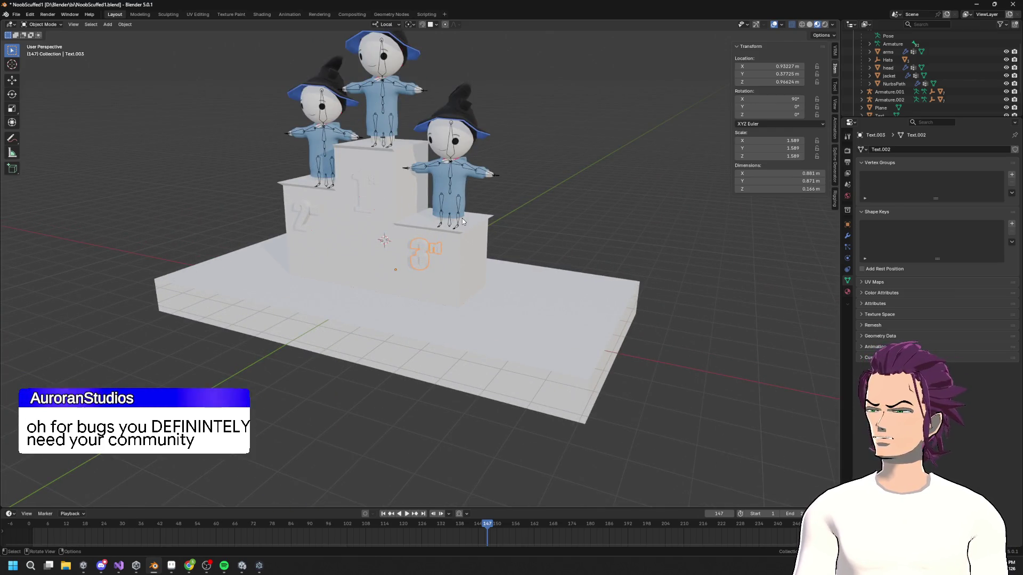
mouse_move(459, 253)
middle_mouse_down()
mouse_move(541, 224)
mouse_move(417, 248)
mouse_move(451, 300)
middle_mouse_up()
scroll(518, 233, "down", 3)
scroll(518, 232, "up", 6)
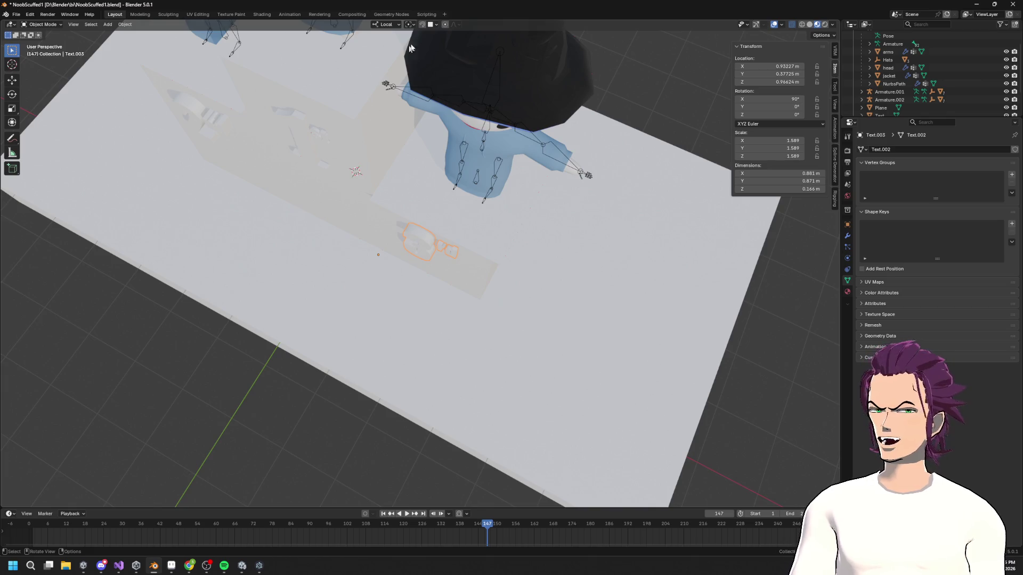
middle_click_drag(714, 185, 618, 148)
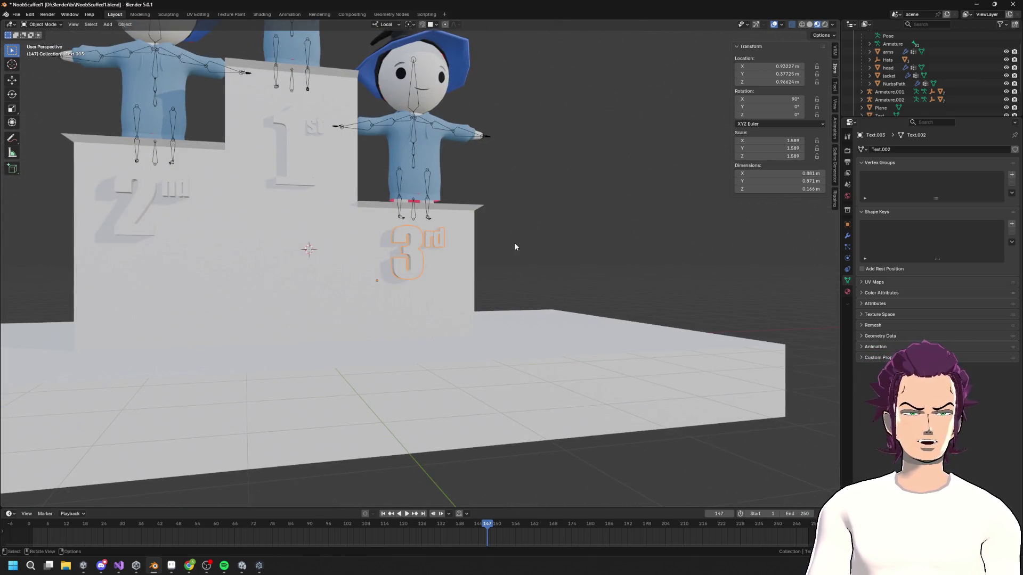
scroll(476, 288, "down", 4)
mouse_move(477, 283)
middle_mouse_down()
mouse_move(548, 264)
mouse_move(492, 282)
mouse_move(527, 266)
mouse_move(536, 286)
mouse_move(344, 211)
middle_mouse_up()
scroll(371, 218, "up", 6)
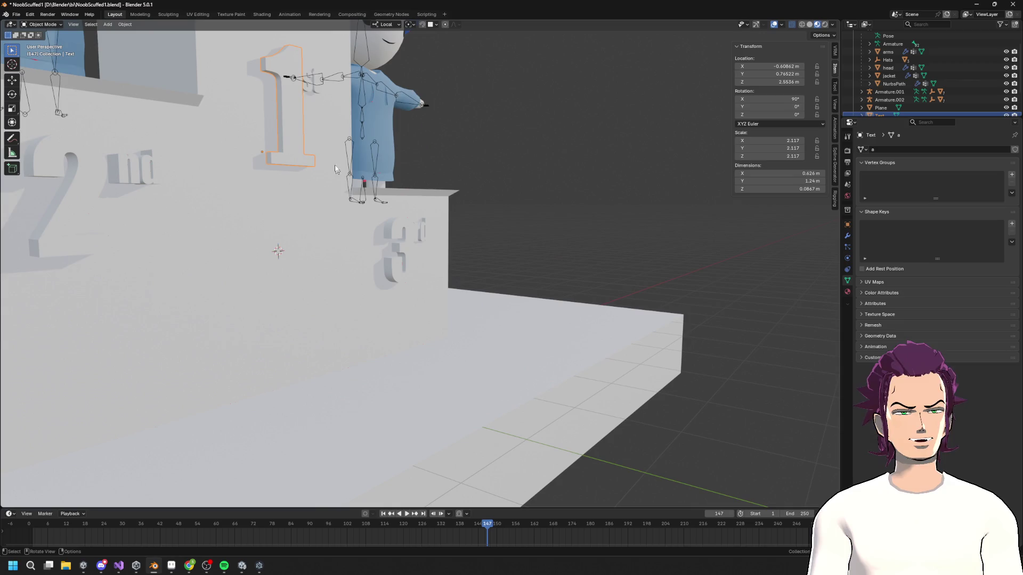
scroll(335, 138, "down", 2)
- Scale the 1st label along its local Z for thickness and move it along Z
middle_click_drag(341, 159, 454, 285)
key("s")
key("z")
key("z")
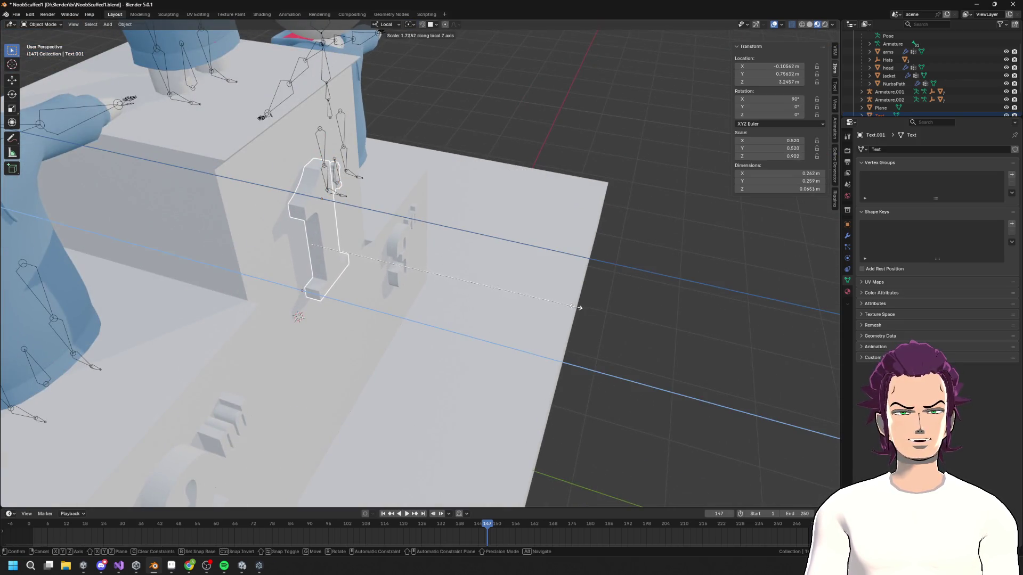
left_click(591, 307)
scroll(607, 293, "up", 3)
left_click(558, 273)
mouse_move(558, 272)
middle_mouse_down()
mouse_move(500, 213)
mouse_move(503, 189)
mouse_move(469, 266)
middle_mouse_up()
key("g")
key("z")
key("z")
left_click(489, 204)
- In Edit Mode, scale the st letters 1.317 along local Z to thicken them
key("Tab")
scroll(502, 188, "up", 3)
scroll(480, 240, "up", 2)
mouse_move(502, 253)
left_mouse_down()
mouse_move(470, 187)
mouse_move(442, 171)
left_mouse_up()
middle_click_drag(442, 172, 533, 255)
key("s")
key("z")
key("z")
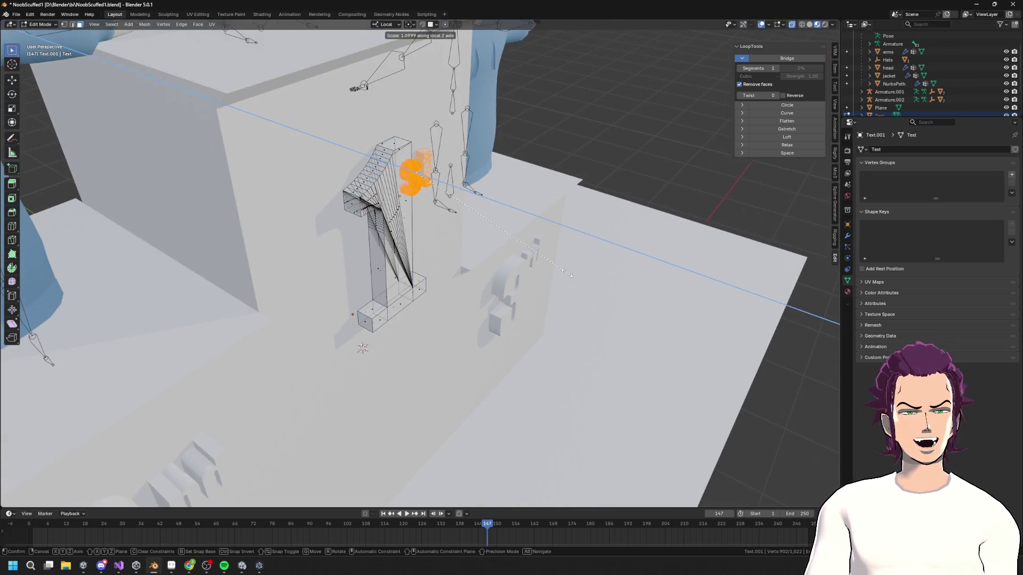
left_click(602, 285)
middle_click_drag(601, 285, 555, 253)
key("g")
key("z")
key("z")
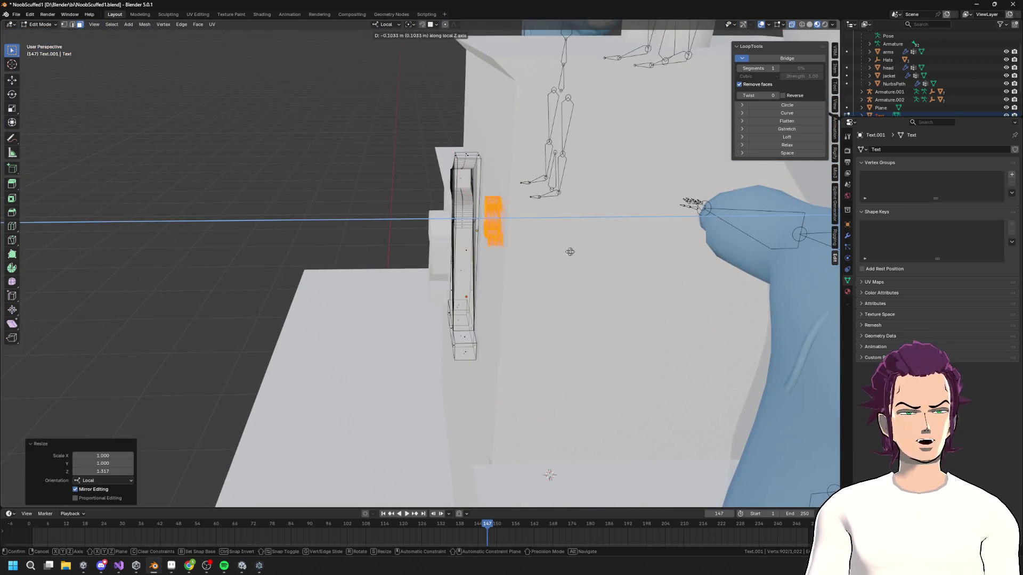
key("Escape")
mouse_move(555, 243)
middle_mouse_down()
mouse_move(449, 271)
mouse_move(426, 250)
middle_mouse_up()
key("Tab")
scroll(418, 242, "down", 3)
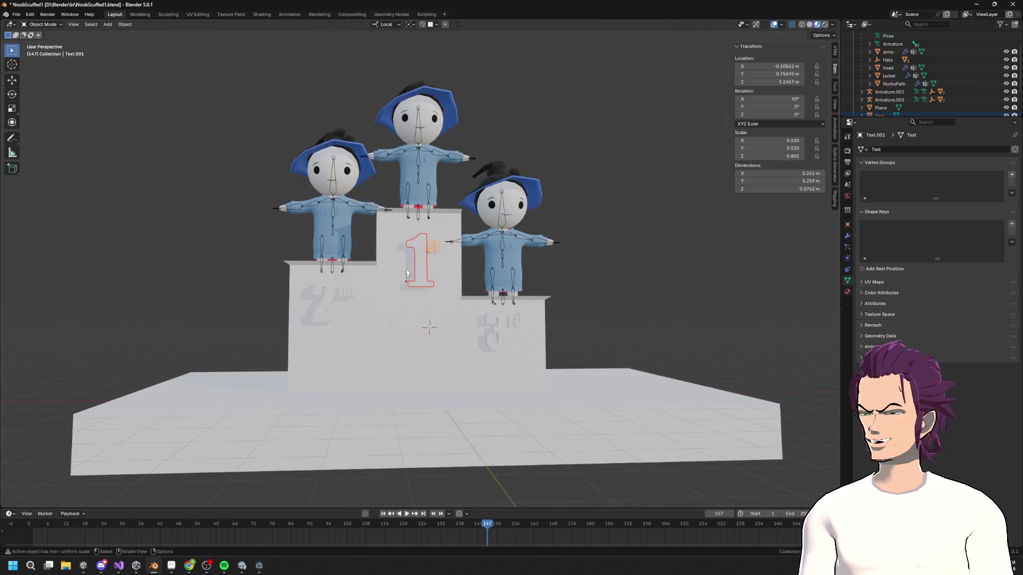
- Raise the st and 1 by 0.31985 m along local Y and join them with Ctrl+J
mouse_move(421, 298)
middle_mouse_down()
mouse_move(434, 320)
mouse_move(448, 318)
middle_mouse_up()
scroll(434, 320, "up", 4)
left_click(451, 229, "shift")
key("g")
key("y")
left_click(468, 228)
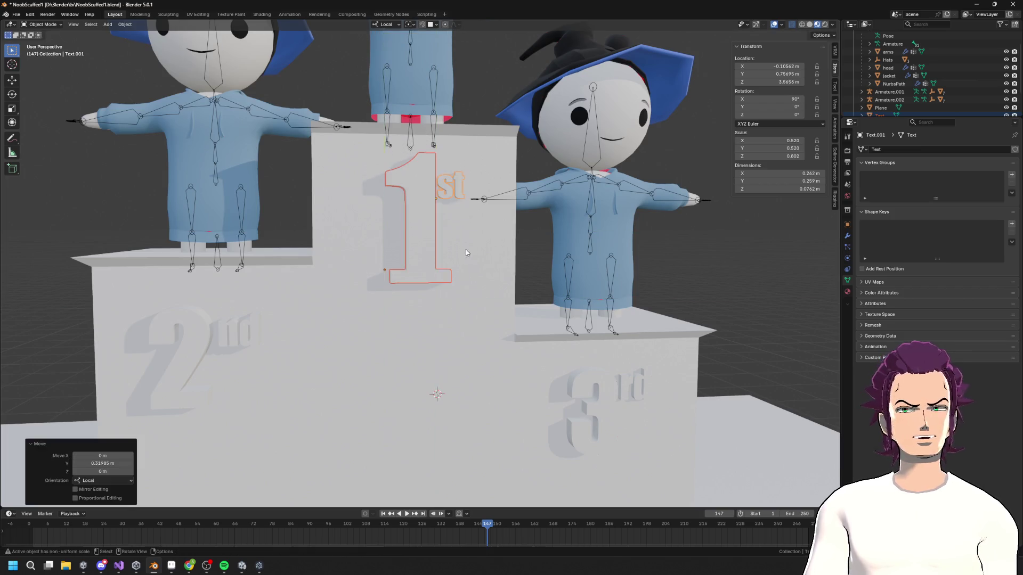
key("ctrl+j")
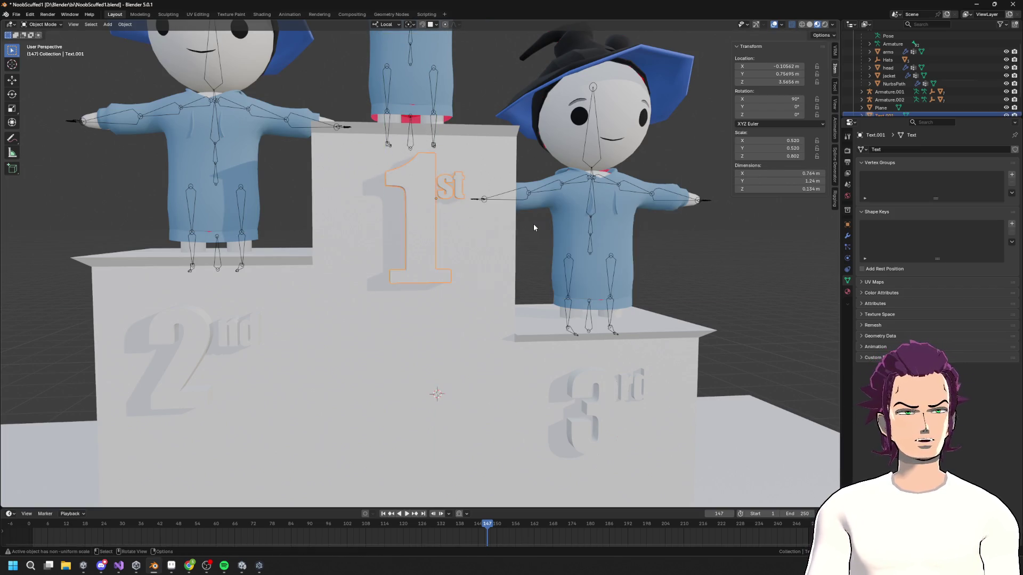
- Add the 3rd label, 2nd label and podium base to the selection
scroll(486, 334, "down", 4)
left_click(486, 334, "shift")
left_click(328, 302, "shift")
left_click(362, 311, "shift")
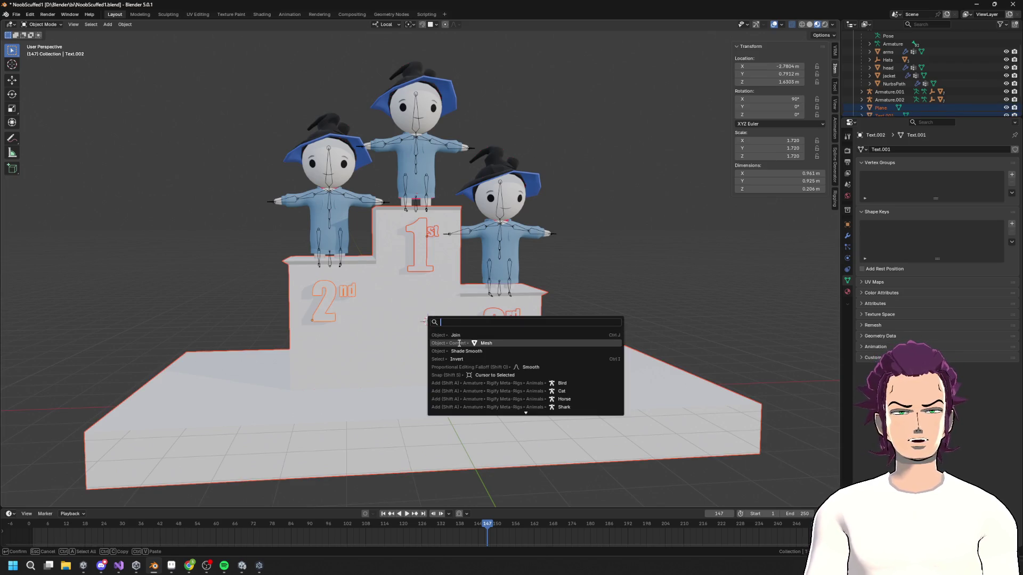
- Join the labels and podium base into one mesh object, Text.002
left_click(448, 339)
mouse_move(447, 339)
middle_mouse_down()
mouse_move(448, 305)
mouse_move(511, 277)
middle_mouse_up()
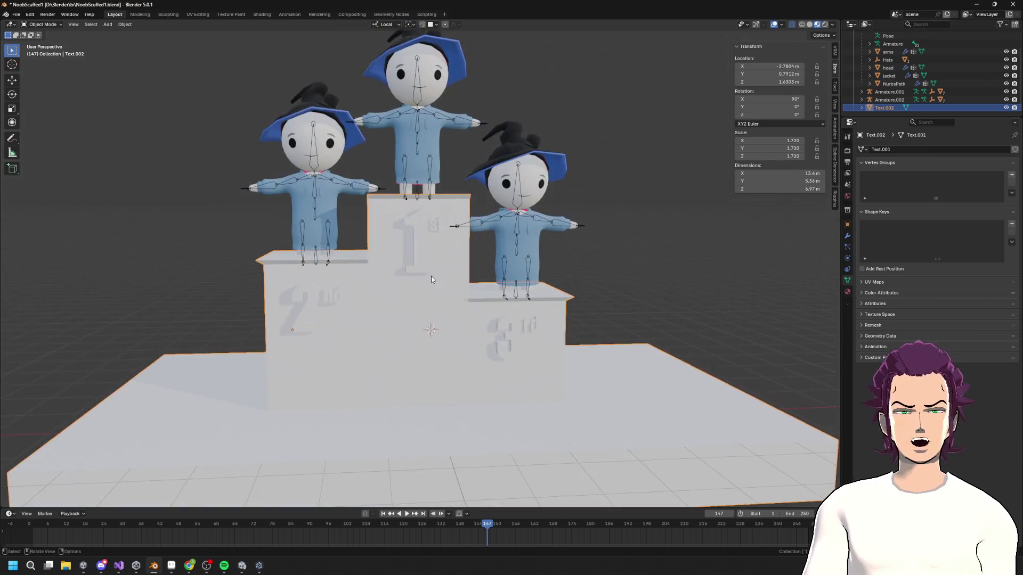
scroll(823, 239, "up", 5)
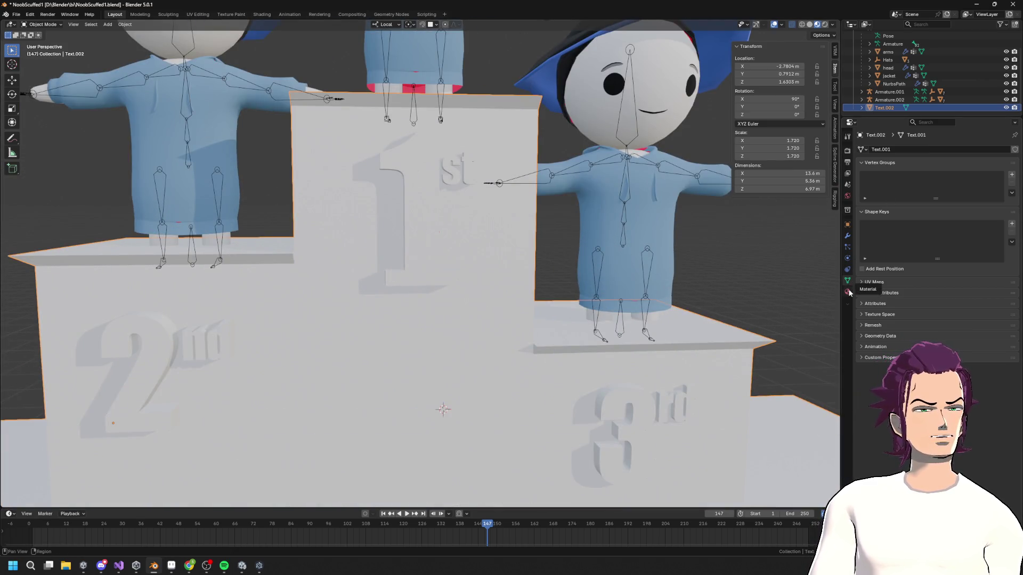
- Show Material Properties, put the podium into Edit Mode and deselect all geometry
left_click(848, 292)
scroll(427, 245, "down", 5)
mouse_move(427, 245)
middle_mouse_down()
mouse_move(429, 234)
mouse_move(423, 241)
middle_mouse_up()
key("Tab")
scroll(429, 234, "up", 2)
left_click(419, 238)
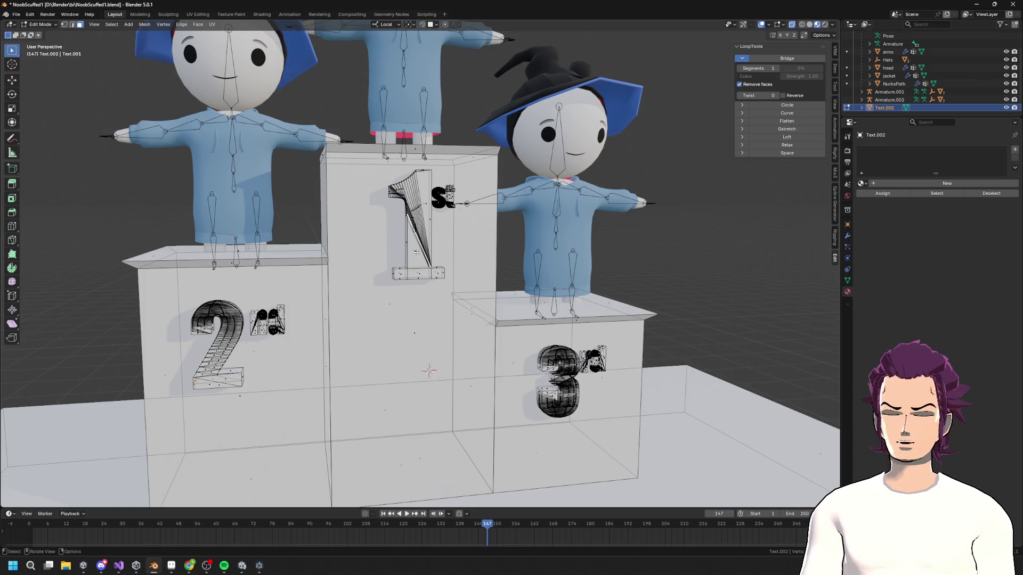
- Create a new material on the podium and name it Marble
left_click(863, 183)
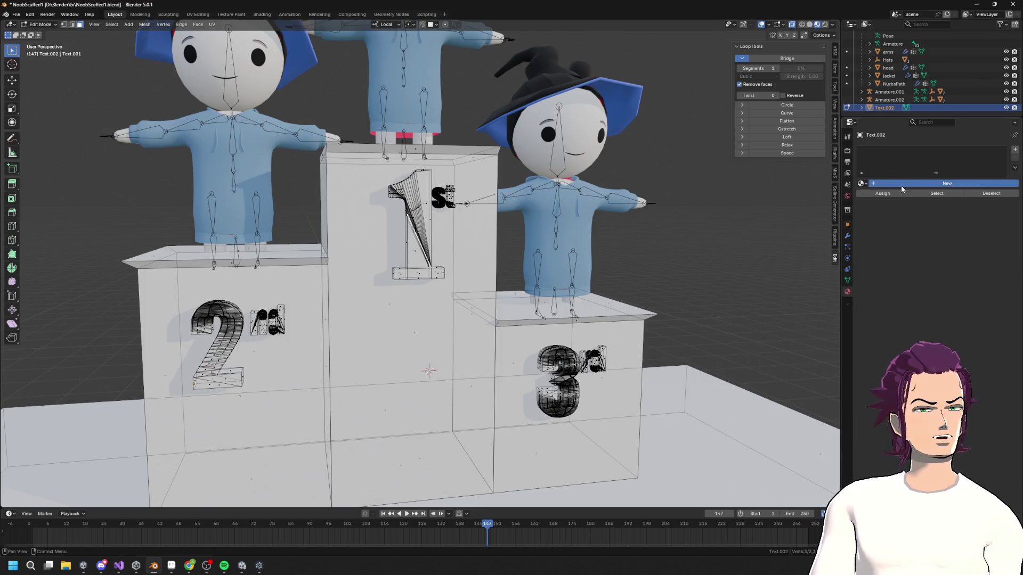
left_click(903, 183)
double_click(896, 187)
key("Return")
double_click(896, 151)
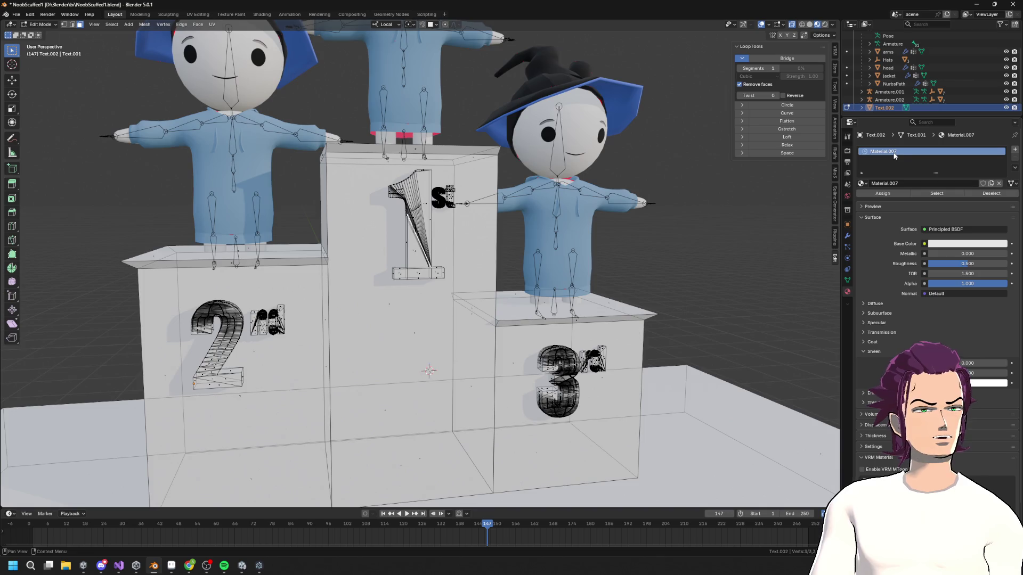
type("Mas")
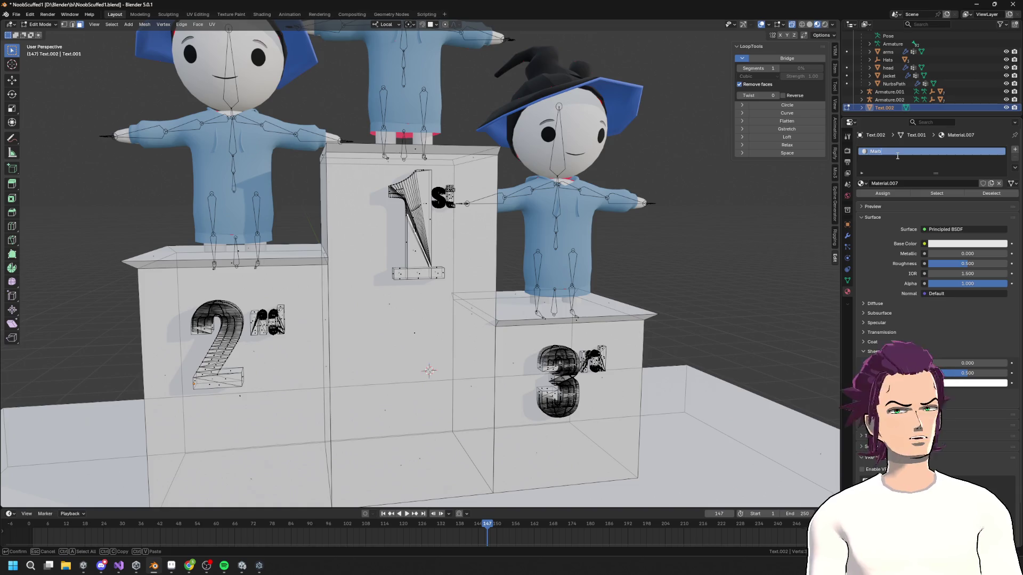
type("le")
key("Return")
- Add a second material slot with a new material named Gold
left_click(1015, 150)
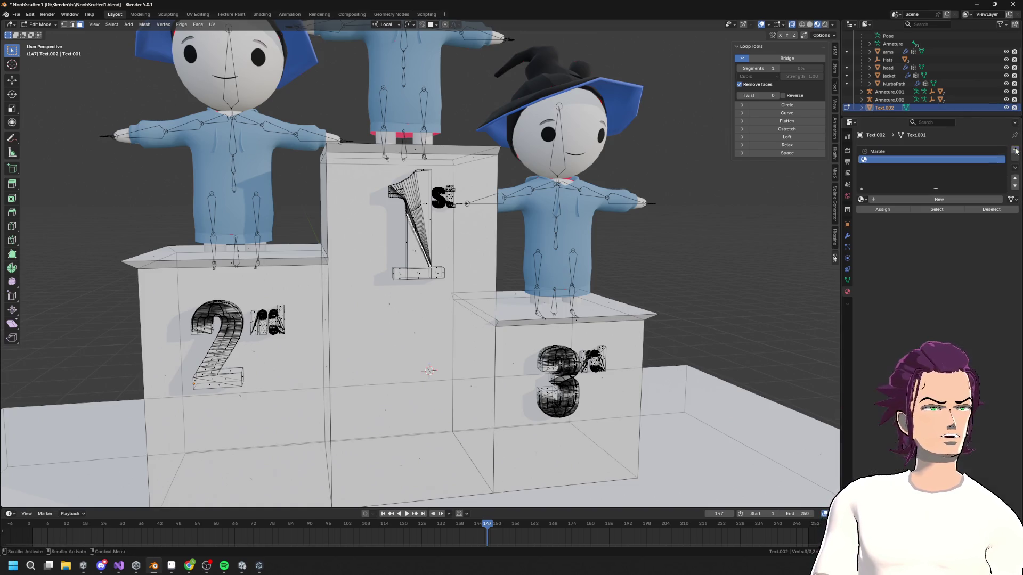
left_click(874, 201)
left_click(907, 203)
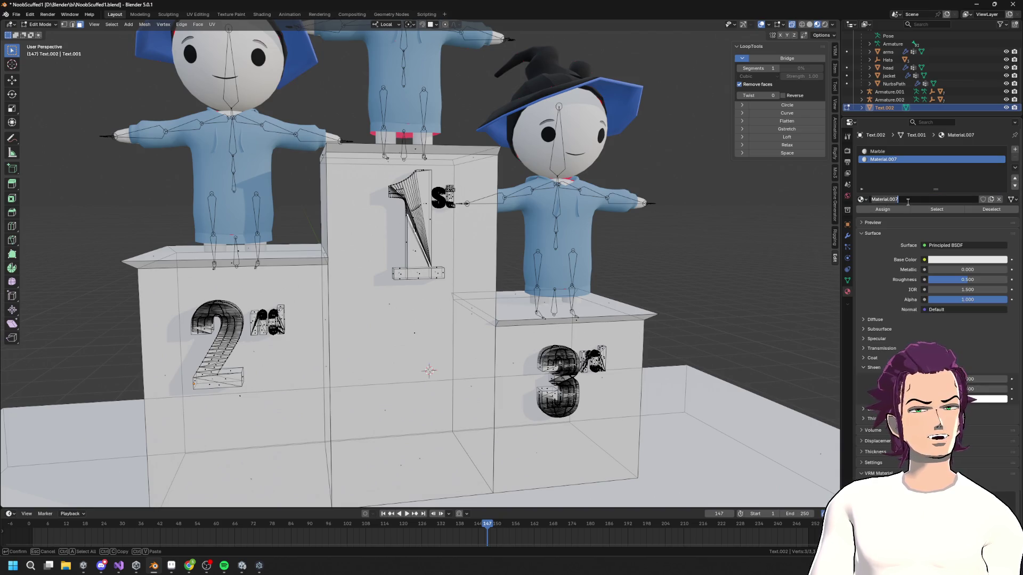
type("Gold")
key("Return")
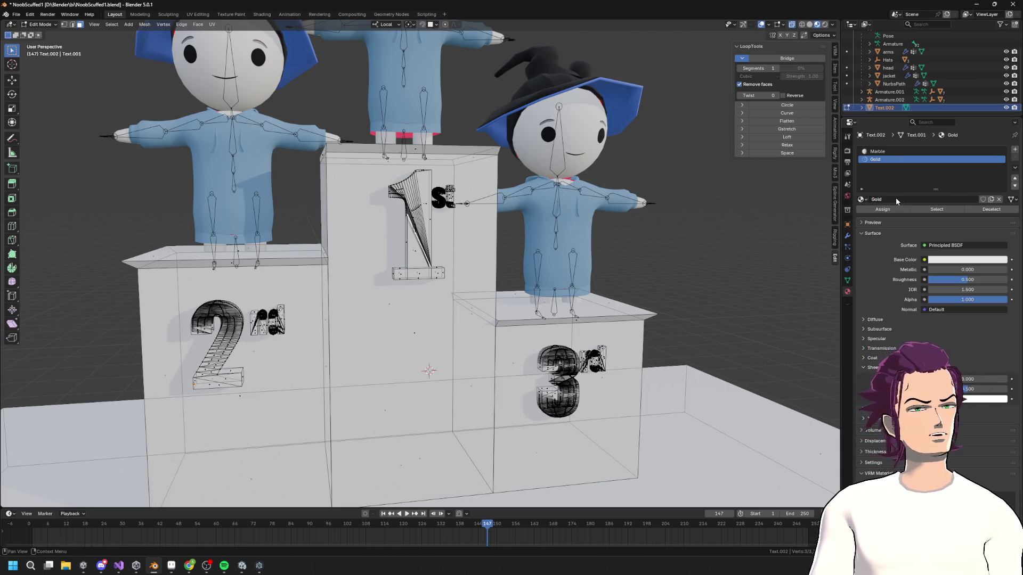
- Add a third material slot with a new material named Silver
left_click(1015, 151)
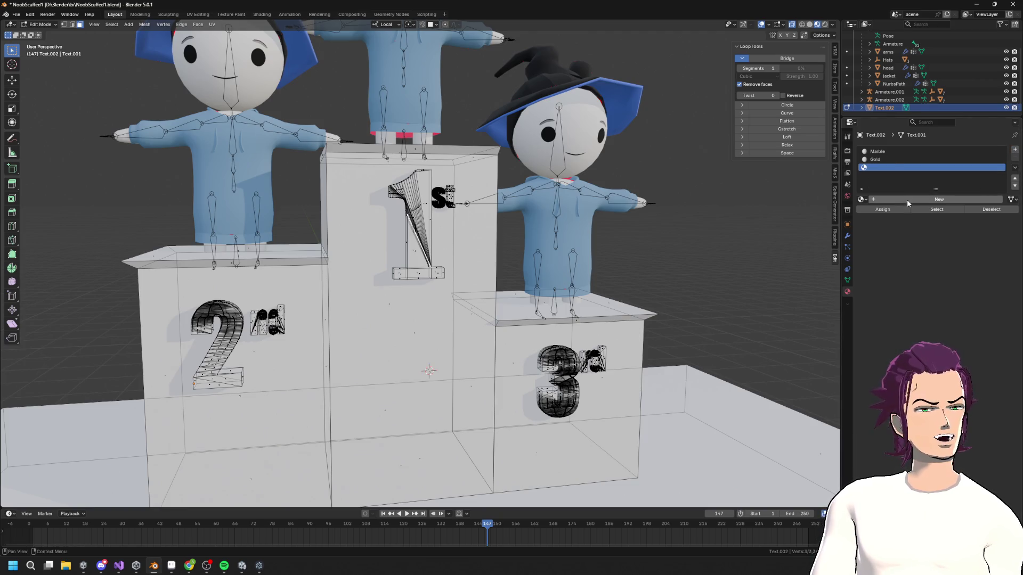
left_click(877, 199)
left_click(912, 198)
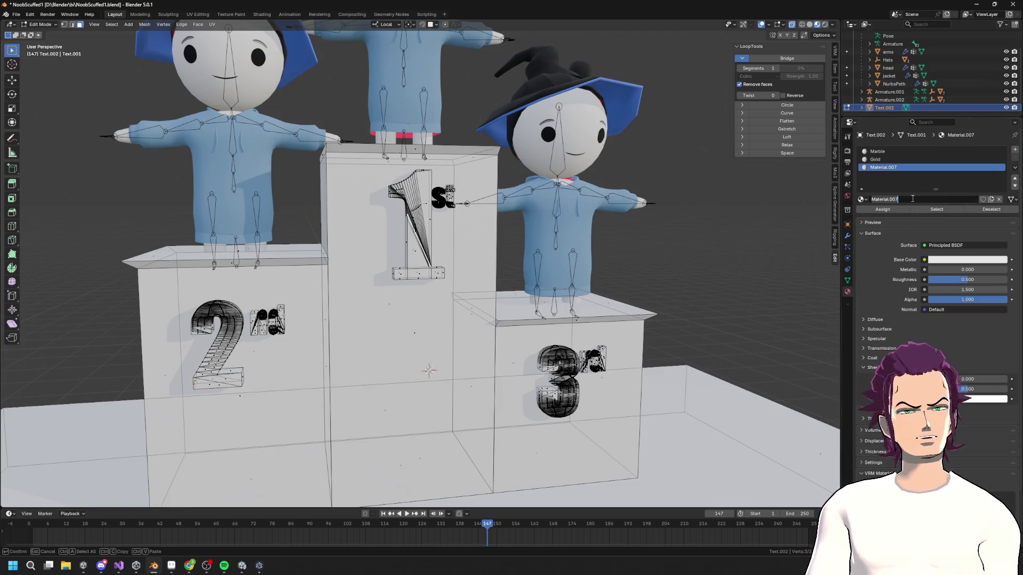
type("Silve")
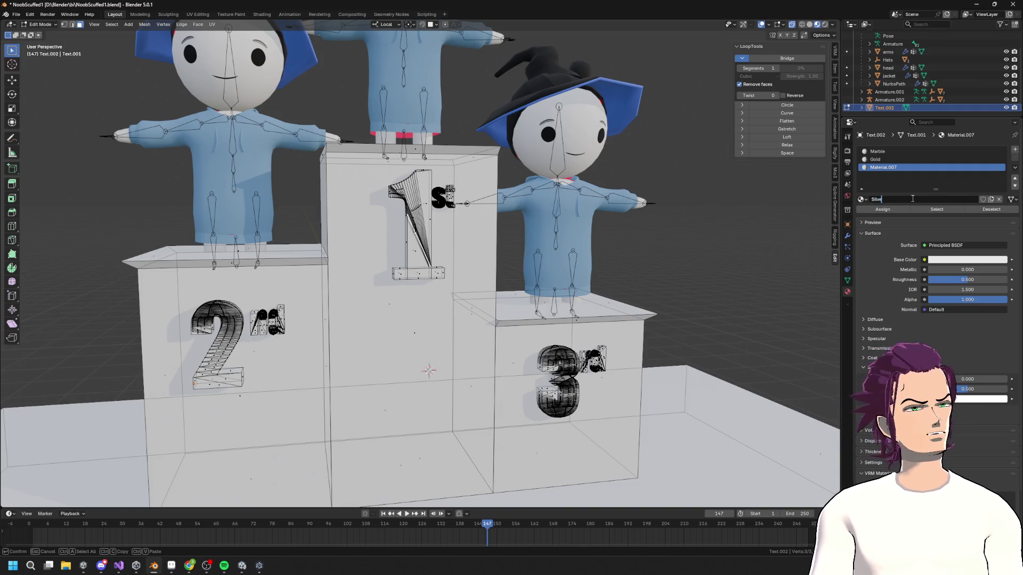
key("Return")
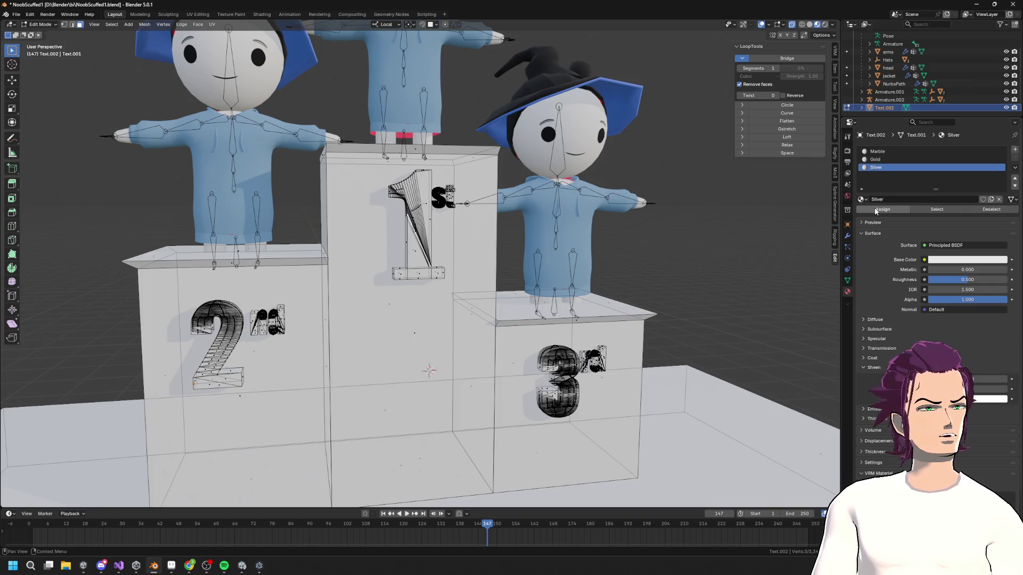
- Add a fourth material named Bronze, then make Marble the active slot
left_click(1015, 150)
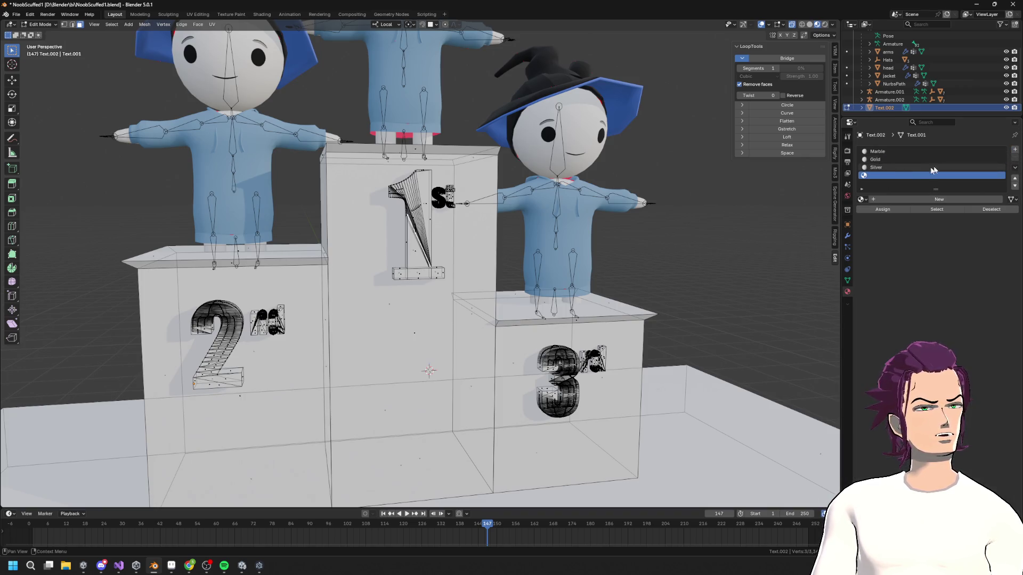
left_click(913, 200)
left_click(914, 200)
type("Bronze")
key("Return")
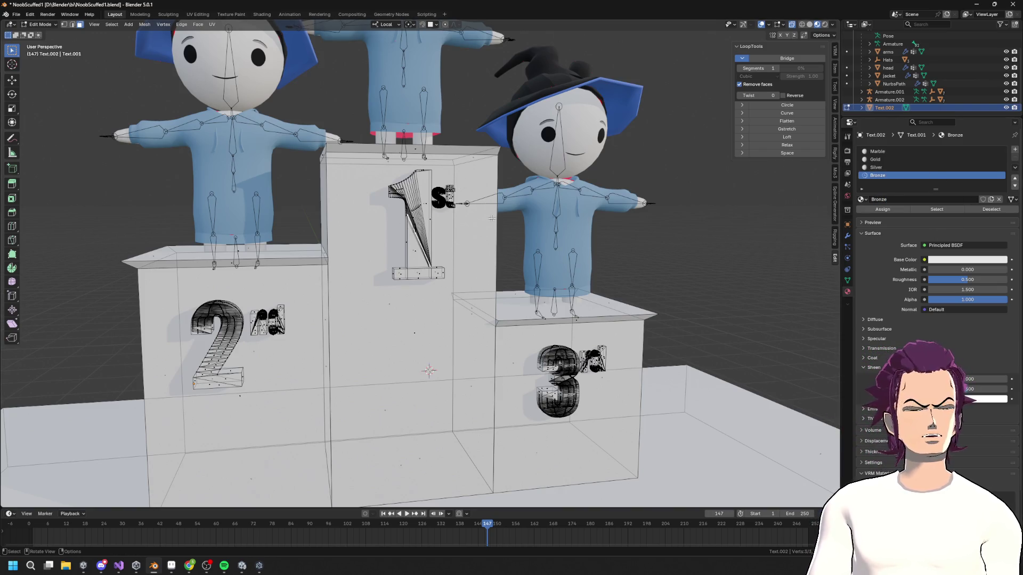
left_click(408, 271)
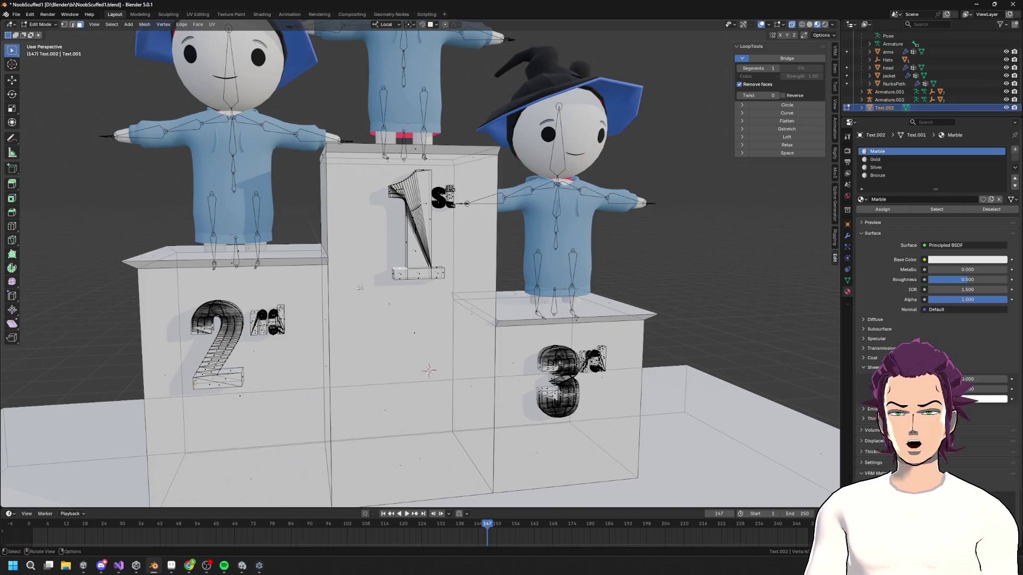
- Select the linked podium blocks and assign them the Marble material
scroll(360, 288, "down", 4)
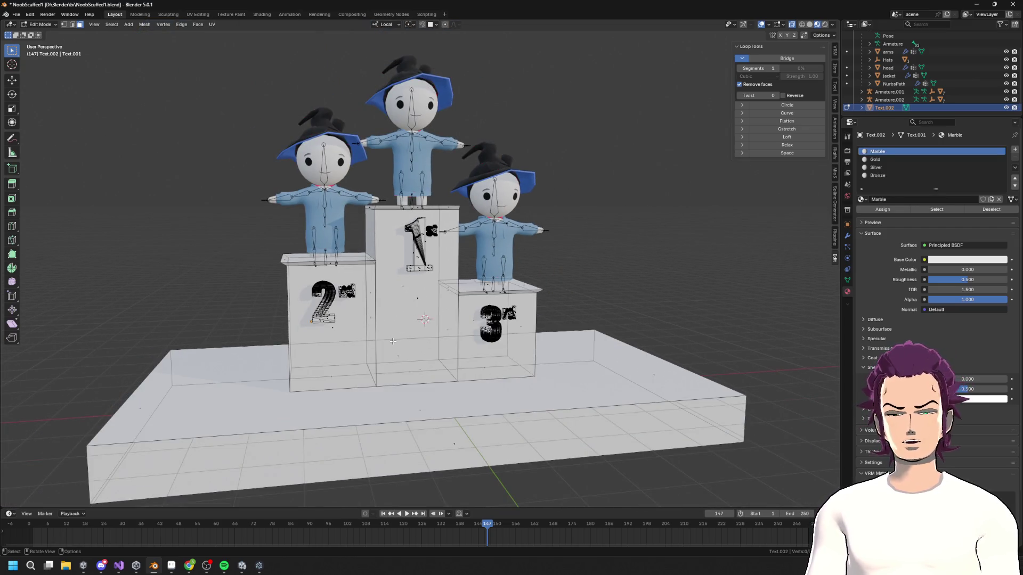
key("l")
key("l")
key("l")
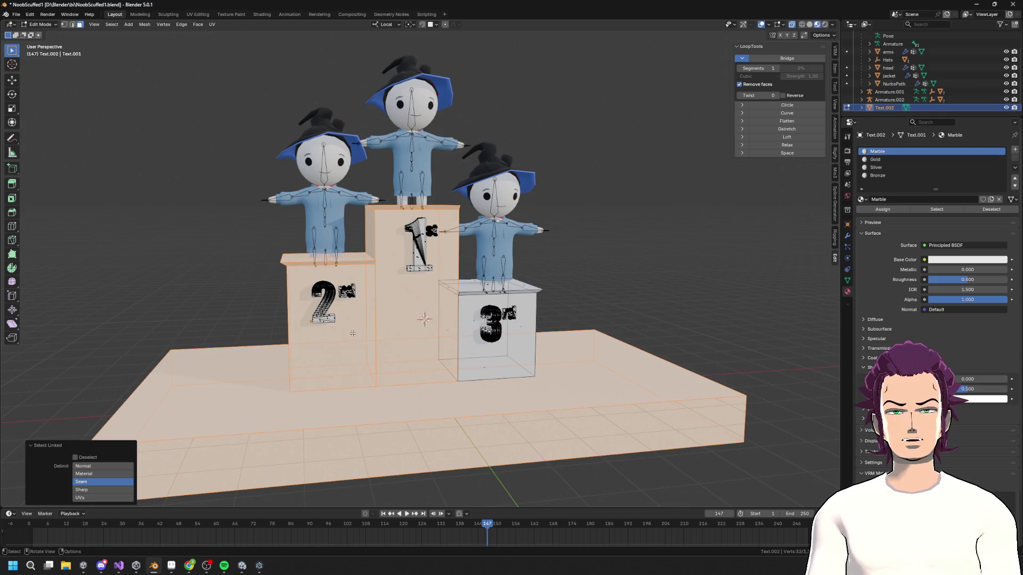
key("l")
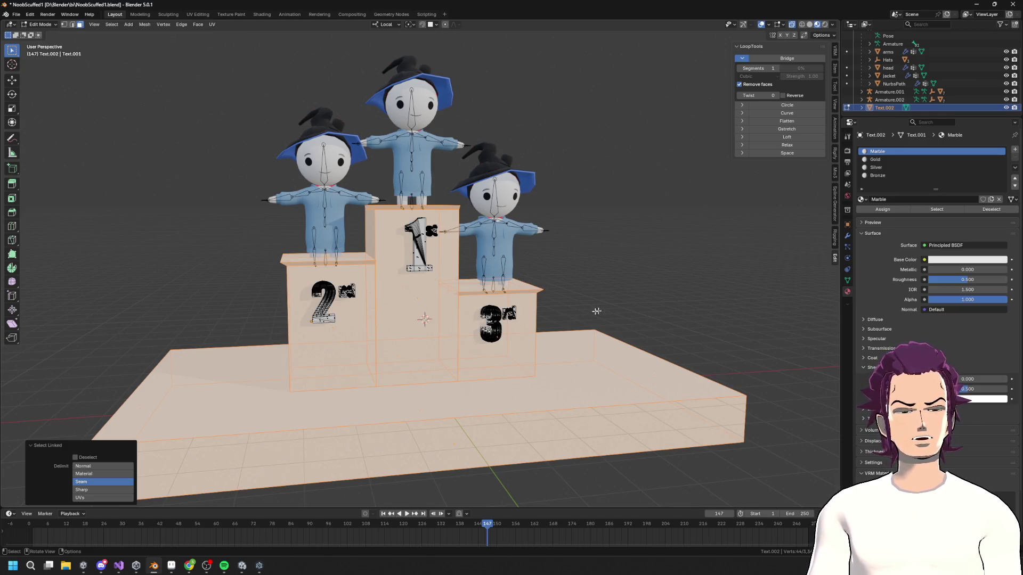
left_click(883, 209)
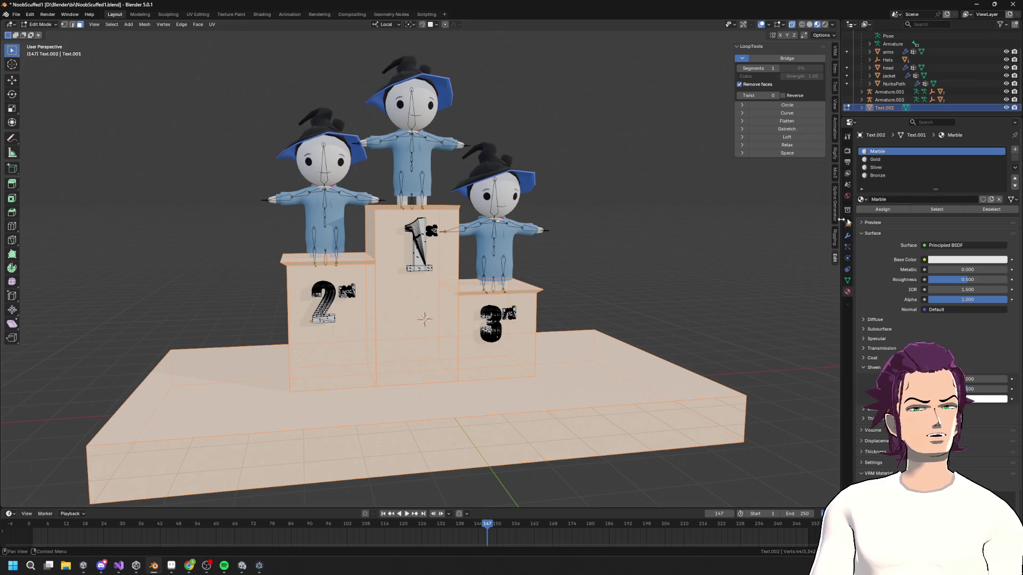
key("alt+a")
- Assign Gold to the 1st text and make its base colour orange-yellow
scroll(422, 259, "up", 4)
key("l")
key("l")
key("l")
left_click(875, 159)
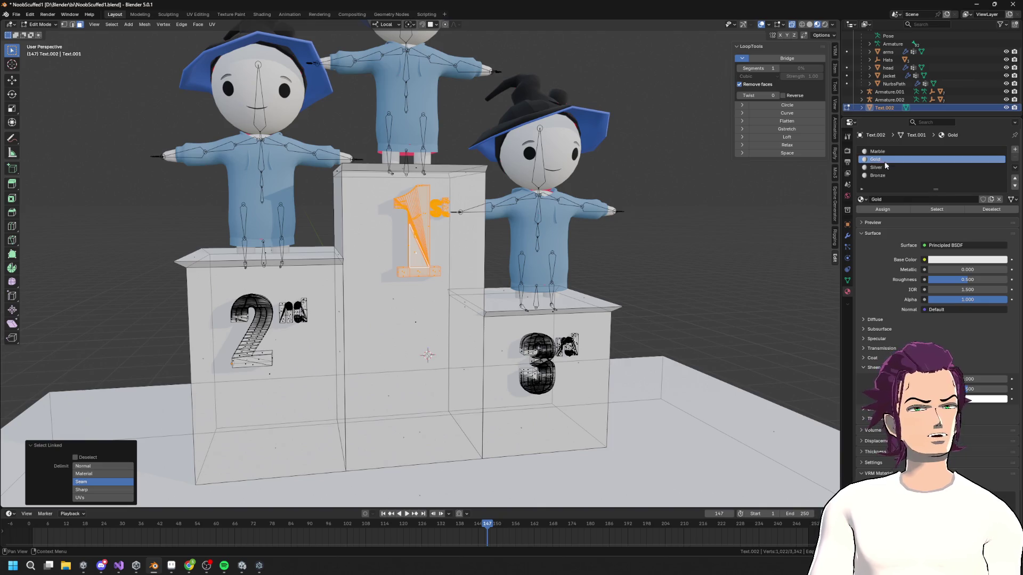
left_click(883, 209)
left_click(956, 260)
left_click_drag(958, 160, 955, 163)
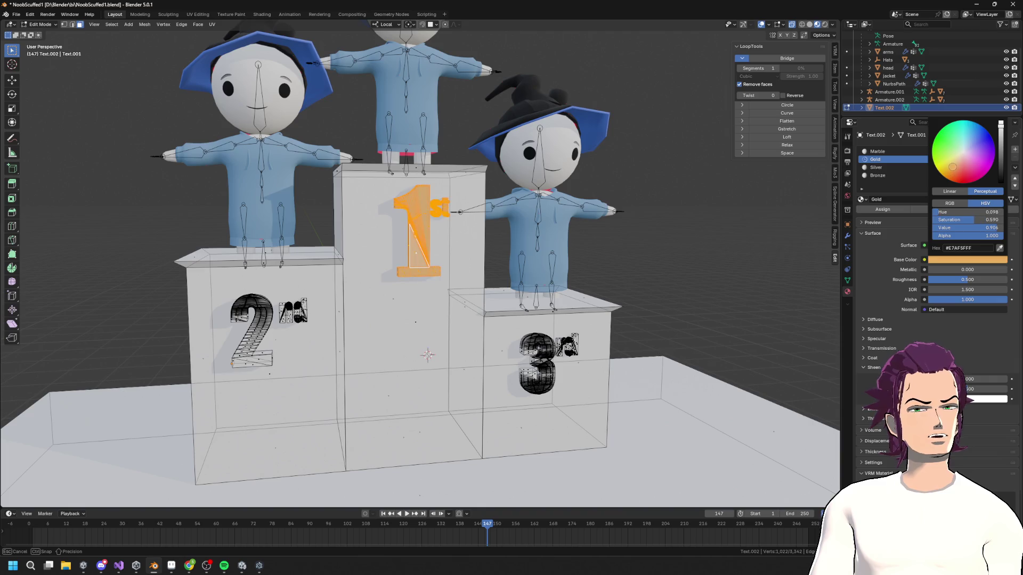
left_click(248, 346)
- Assign Silver to the 2nd text and darken its base colour to grey
key("l")
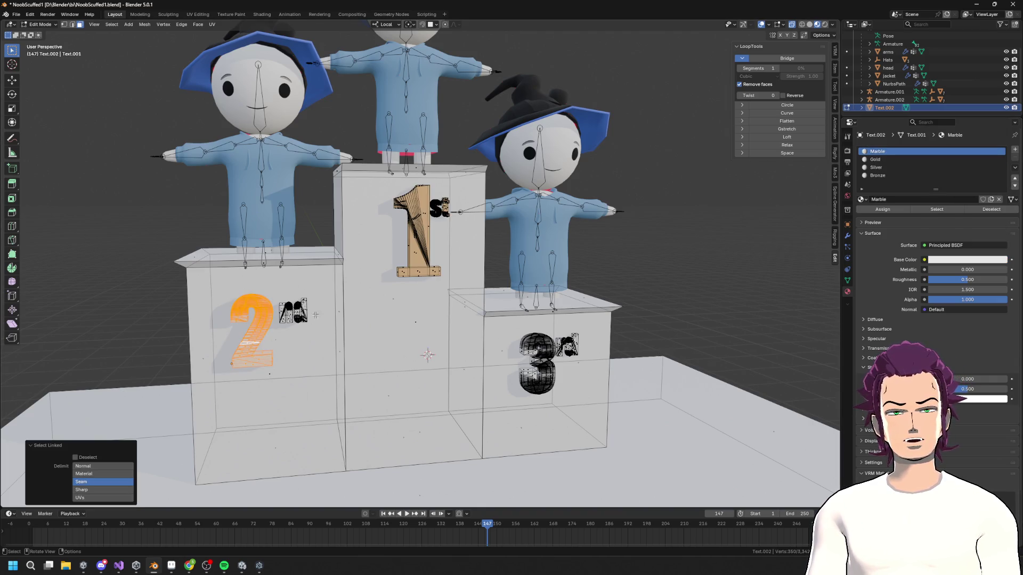
left_click(895, 167)
left_click(897, 209)
left_click(965, 260)
left_click_drag(1002, 147, 1001, 157)
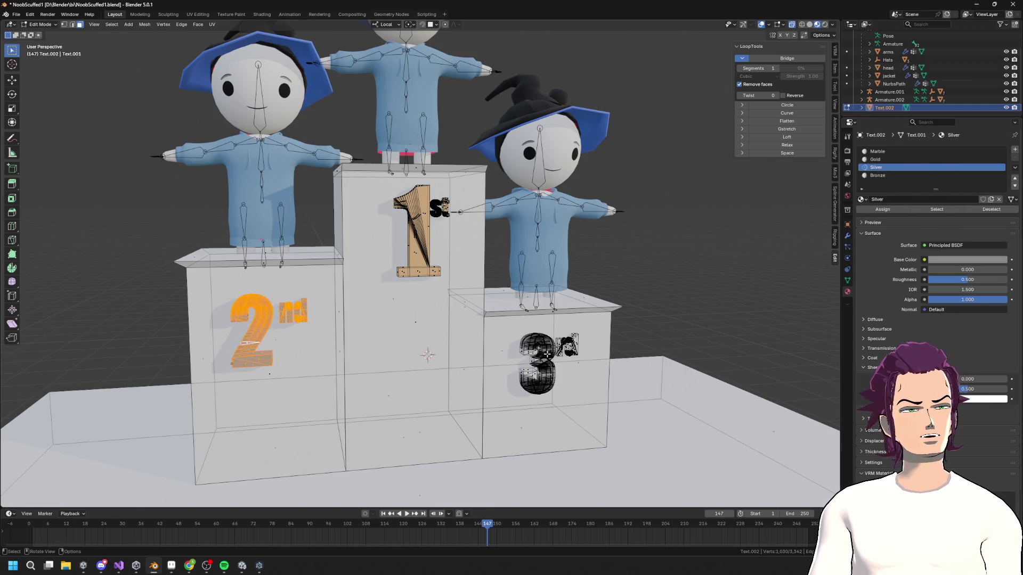
- Assign Bronze to the 3rd text and give it a dark orange-brown base colour
key("l")
key("l")
key("alt+a")
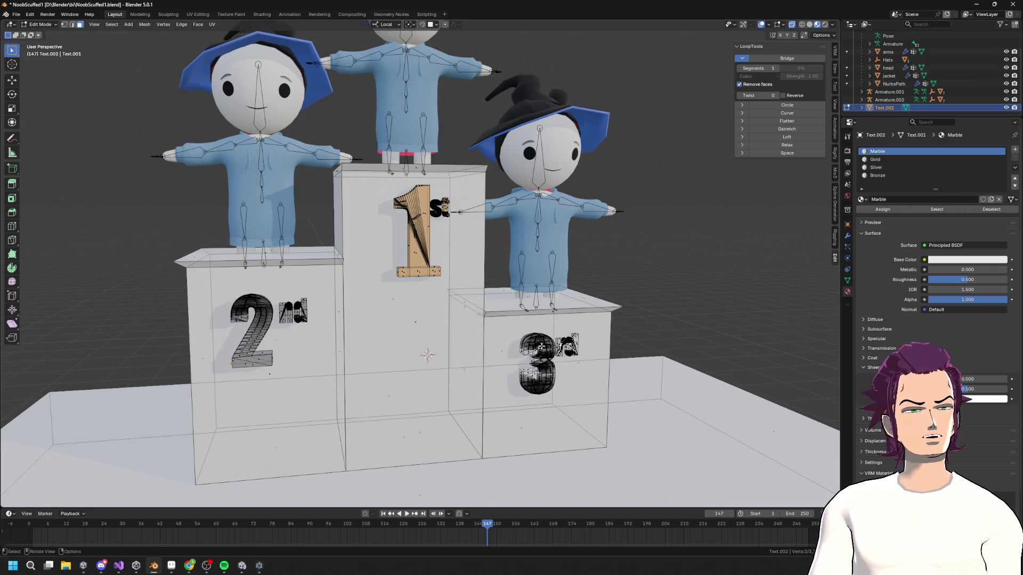
key("l")
key("l")
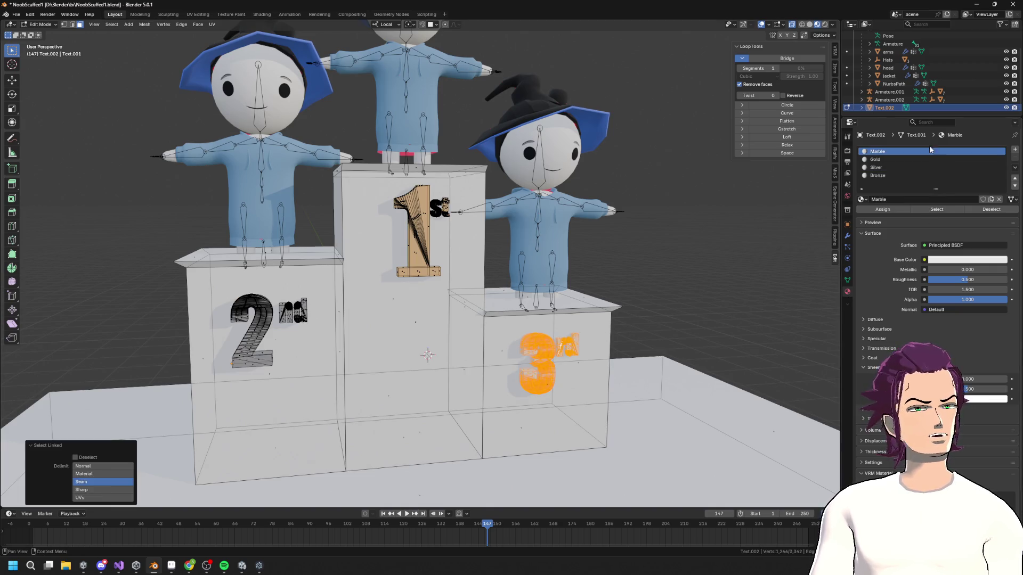
left_click(906, 175)
left_click(883, 209)
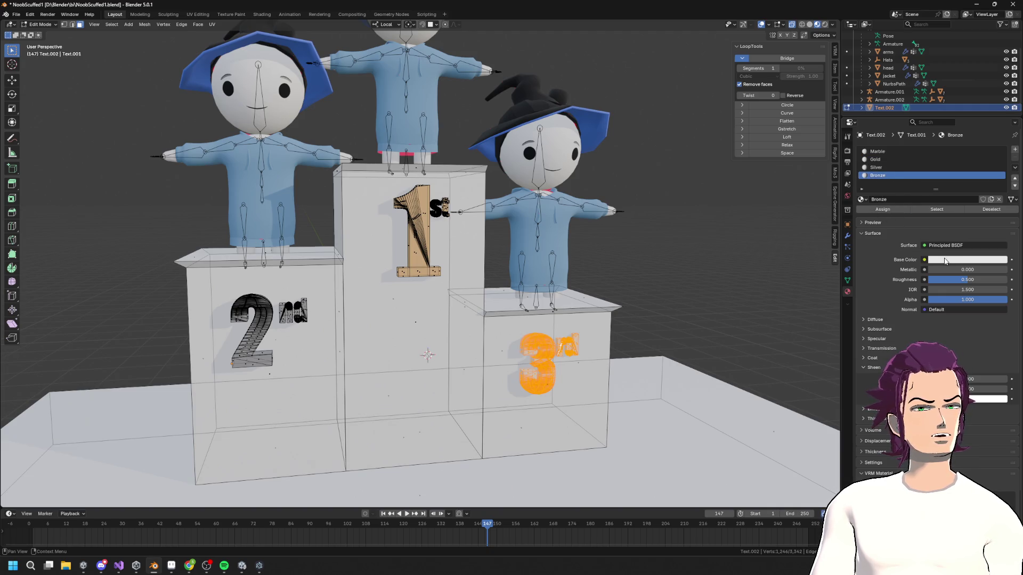
left_click(945, 260)
key("ctrl+v")
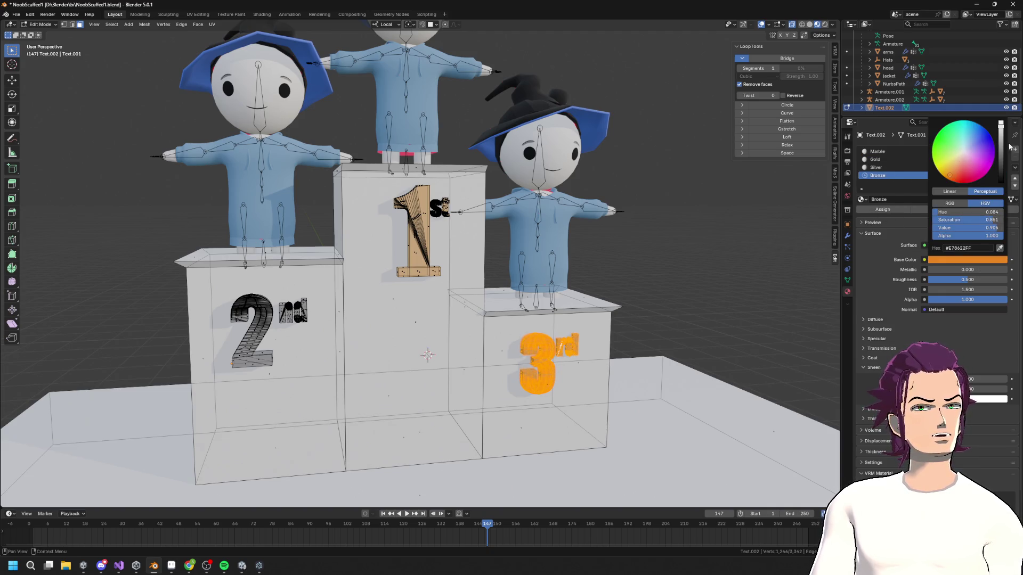
mouse_move(1001, 128)
left_mouse_down()
mouse_move(1000, 171)
mouse_move(1001, 154)
left_mouse_up()
mouse_move(942, 173)
left_mouse_down()
mouse_move(968, 164)
mouse_move(976, 147)
left_mouse_up()
- Return to Object Mode and orbit around to inspect the coloured podium
key("Tab")
mouse_move(533, 266)
middle_mouse_down()
mouse_move(593, 273)
mouse_move(605, 304)
mouse_move(554, 256)
middle_mouse_up()
scroll(591, 279, "up", 3)
scroll(607, 304, "down", 3)
scroll(616, 247, "up", 3)
mouse_move(616, 247)
middle_mouse_down()
mouse_move(669, 281)
mouse_move(505, 289)
middle_mouse_up()
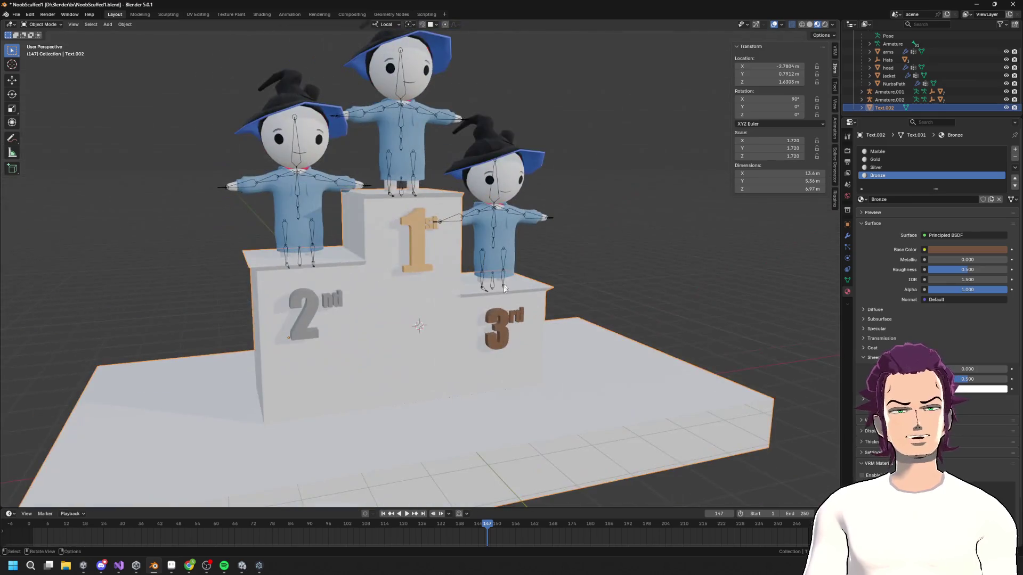
scroll(421, 432, "down", 3)
mouse_move(479, 388)
middle_mouse_down()
mouse_move(440, 402)
mouse_move(530, 401)
mouse_move(352, 348)
mouse_move(405, 298)
mouse_move(453, 194)
middle_mouse_up()
scroll(353, 352, "up", 2)
scroll(452, 195, "up", 2)
scroll(417, 397, "down", 4)
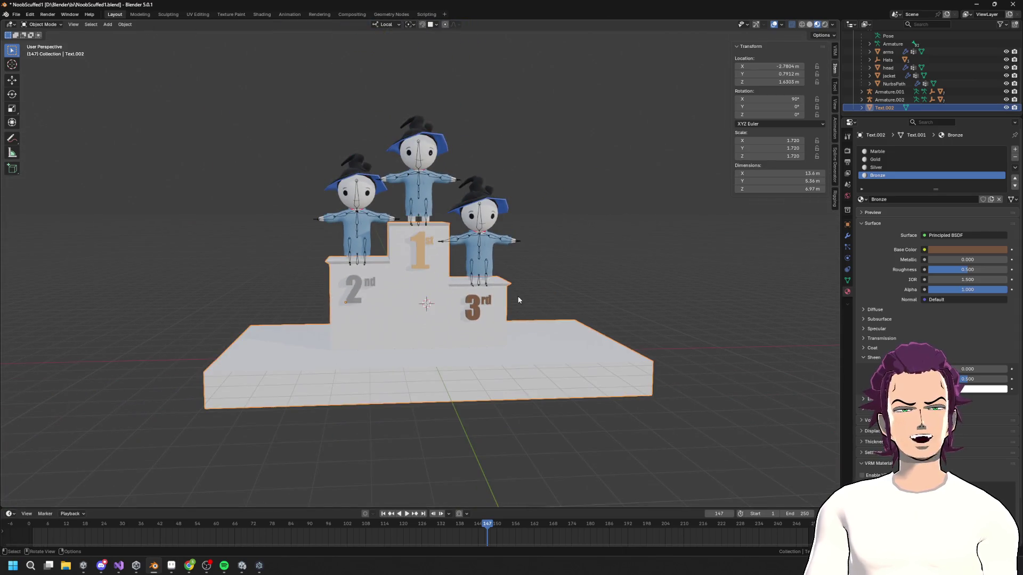
mouse_move(352, 323)
middle_mouse_down()
mouse_move(468, 306)
mouse_move(395, 274)
middle_mouse_up()
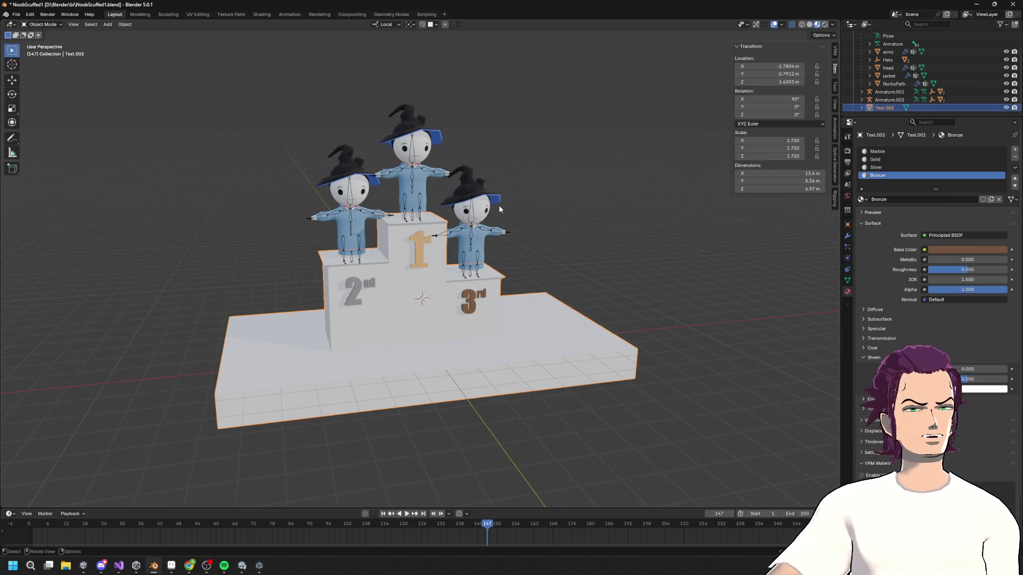
mouse_move(442, 251)
middle_mouse_down()
mouse_move(373, 263)
mouse_move(452, 275)
middle_mouse_up()
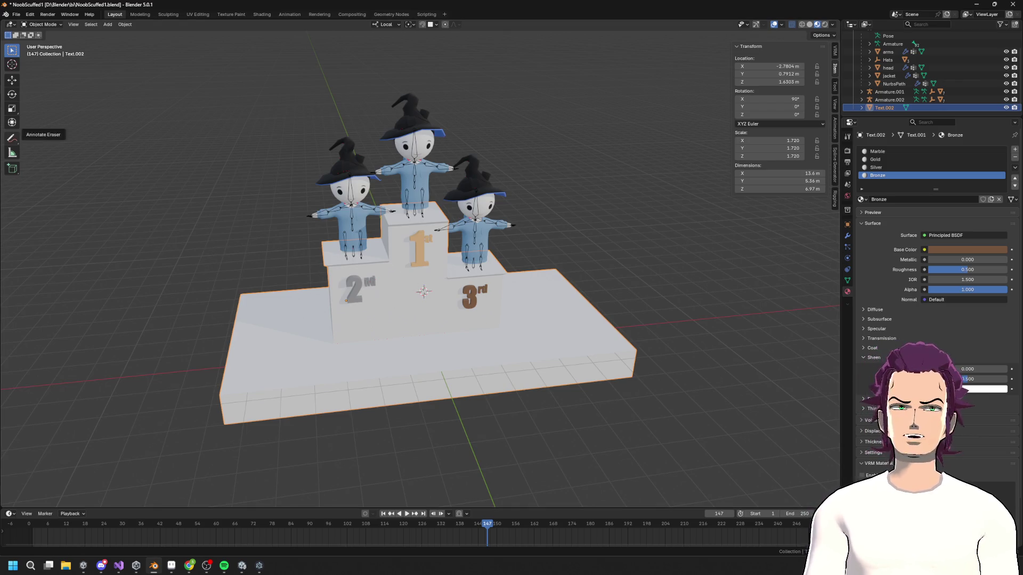
left_click(16, 14)
- Rename the Text.002 object in the Outliner to 'Poduim'
mouse_move(49, 136)
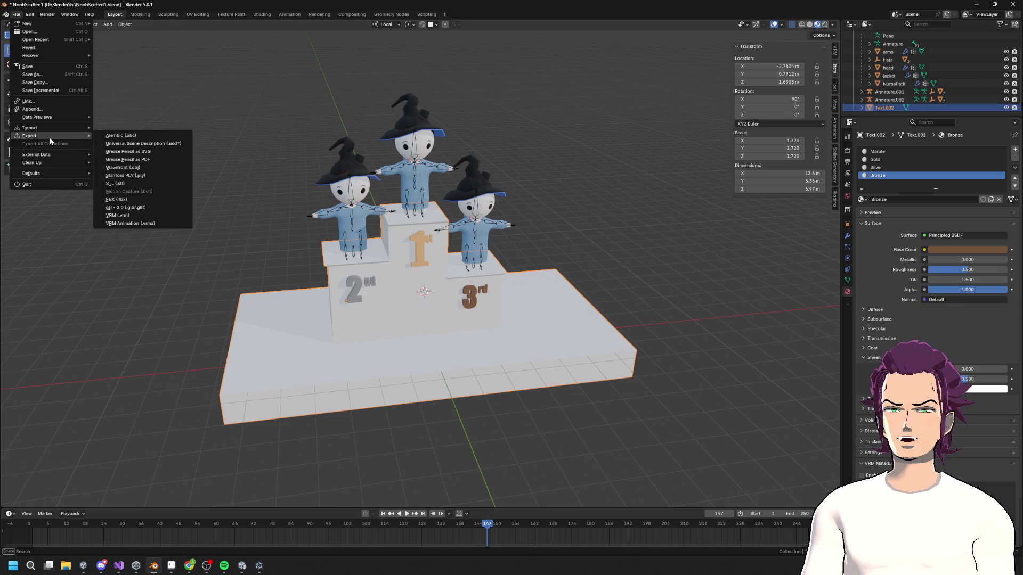
double_click(888, 106)
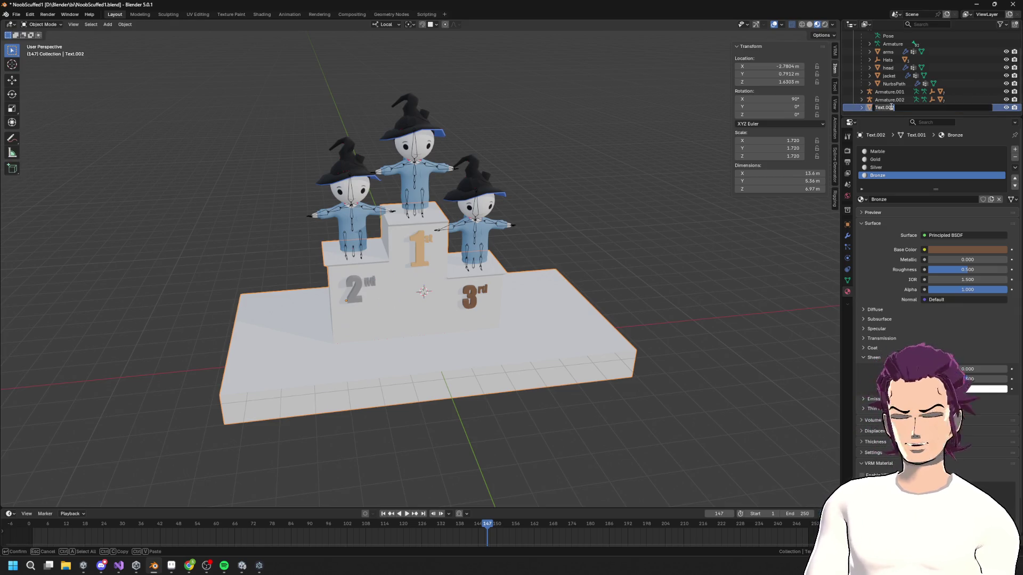
type("Podu")
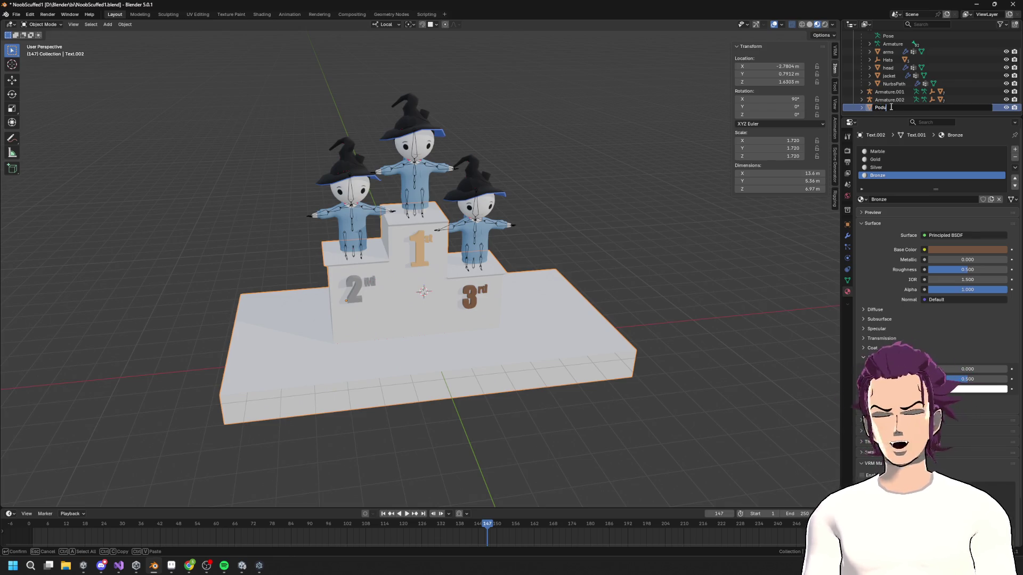
type("im")
key("Return")
- Save the blend file, cancelling an accidental move of the podium
key("ctrl+s")
key("g")
right_click(665, 312)
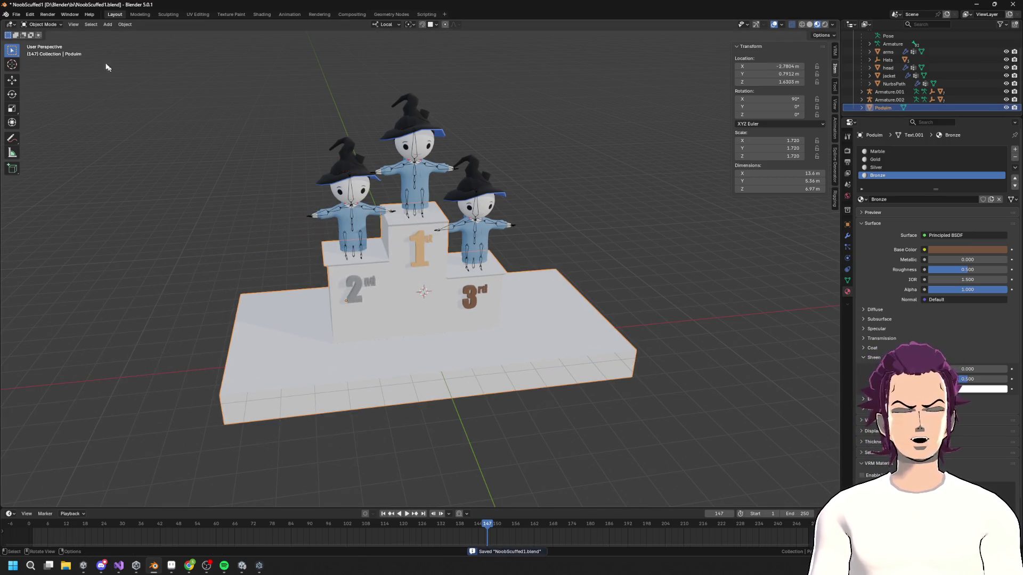
left_click(19, 15)
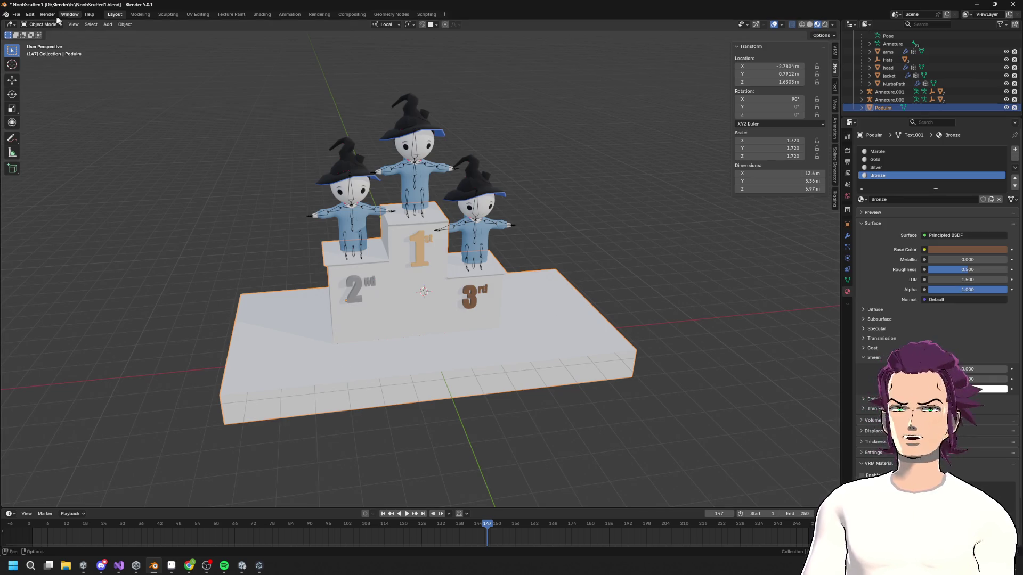
- Export the podium as Podium.fbx into the Unity FBXImports folder, then switch to Unity
left_click(16, 14)
mouse_move(33, 136)
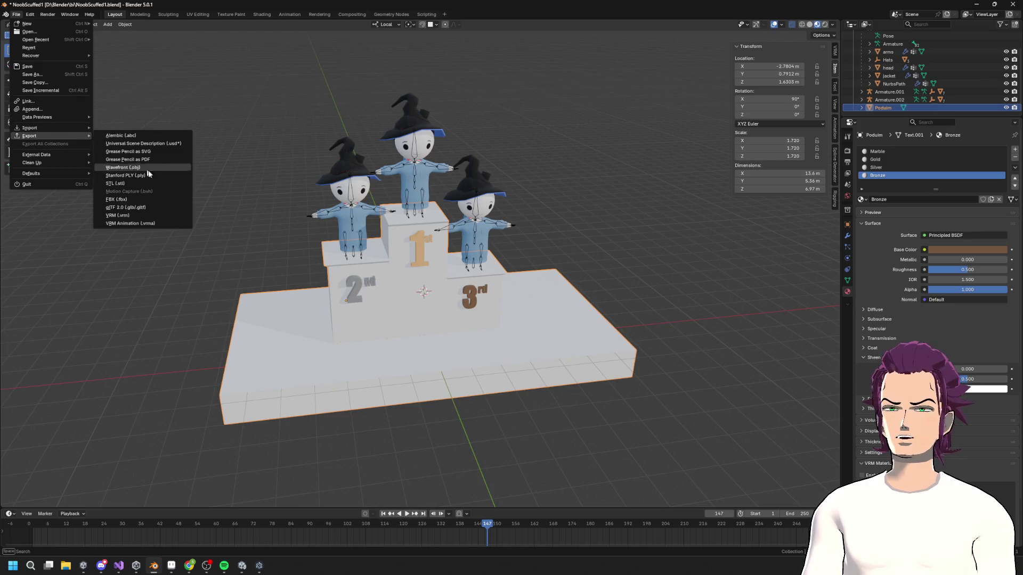
left_click(130, 200)
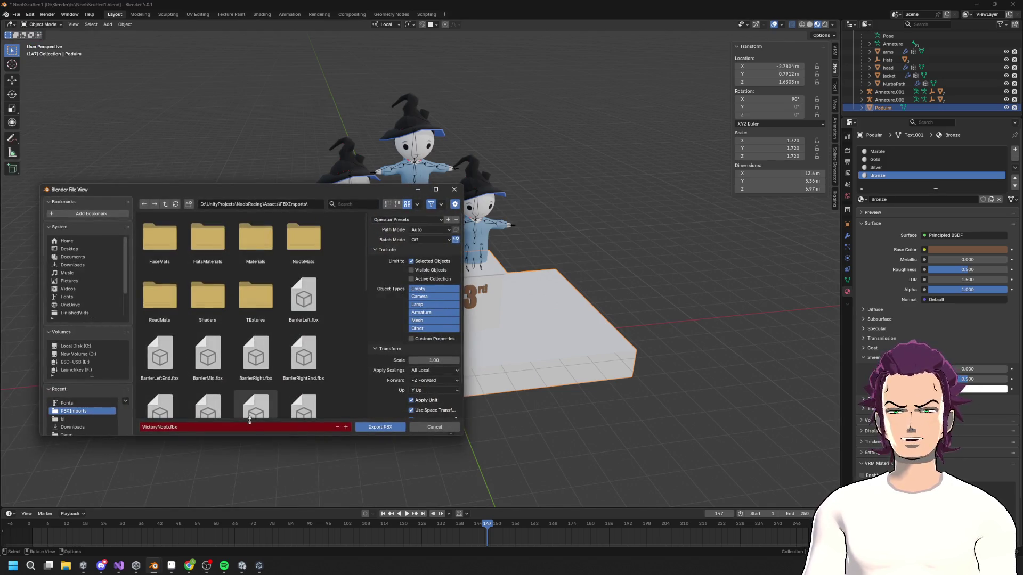
type("Poduim")
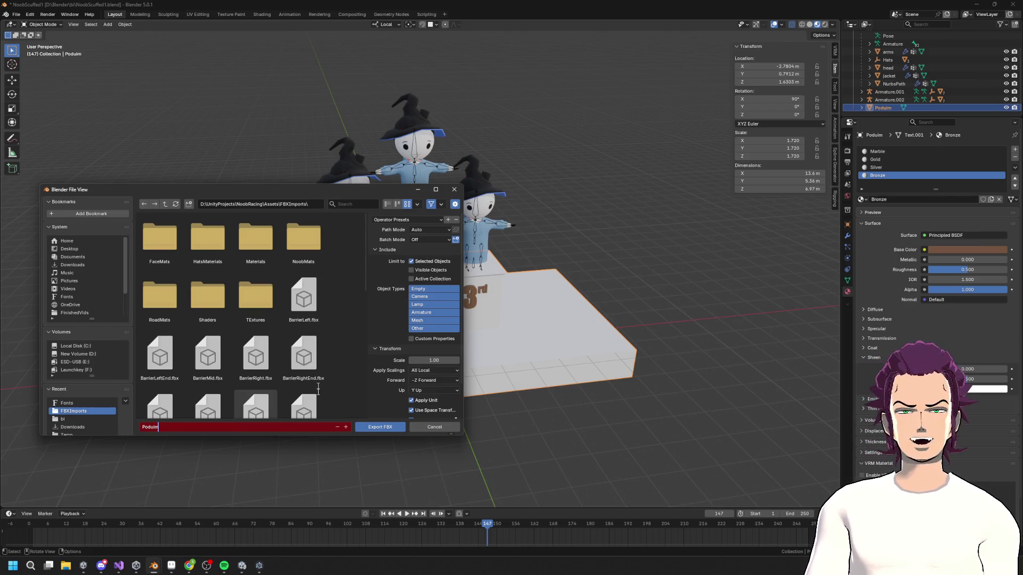
left_click(394, 427)
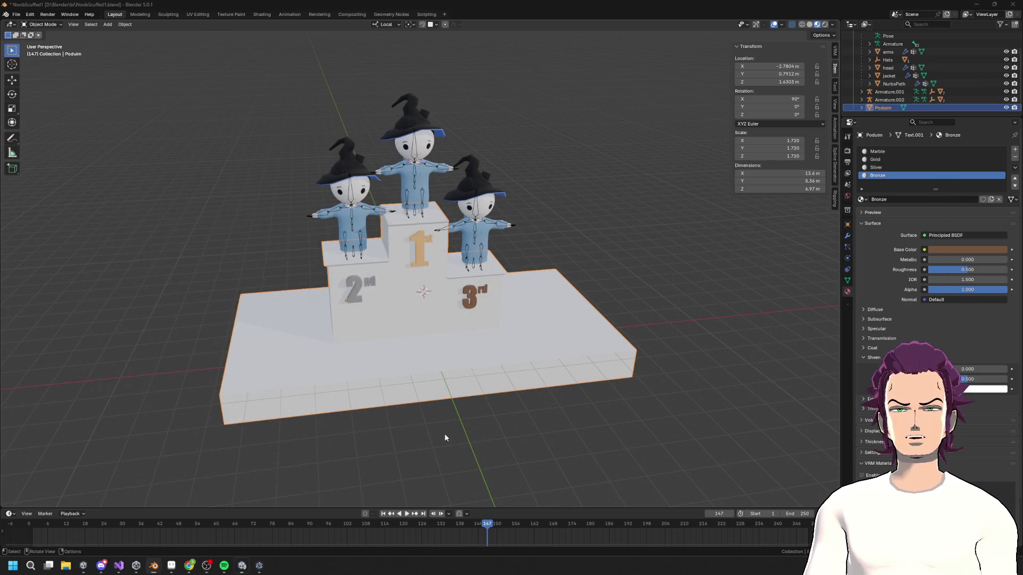
key("alt+Tab")
left_click(49, 372)
- Drag the Podium model from FBXImports into the scene and position it beneath the character
left_click(49, 384)
left_click(35, 378)
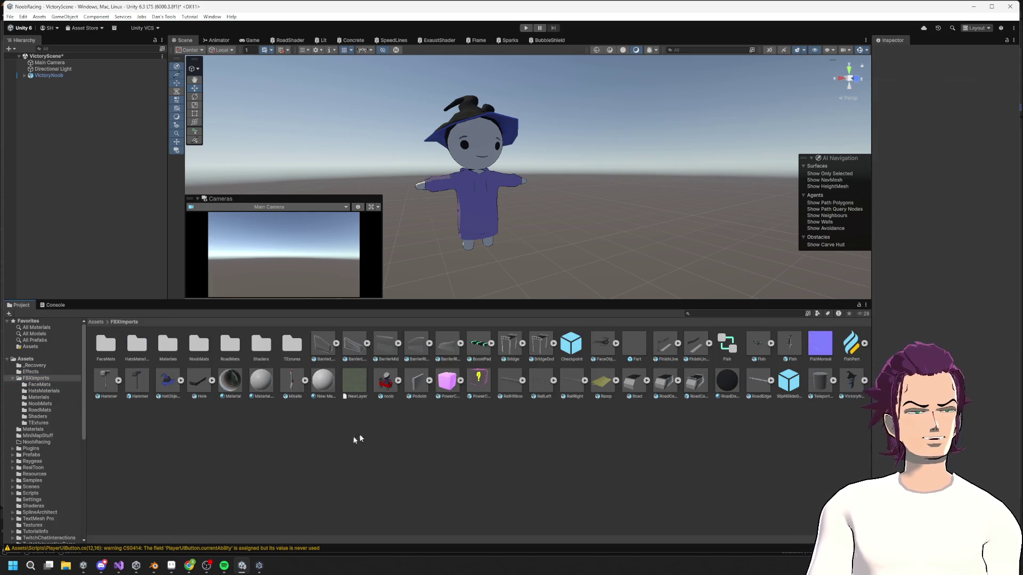
mouse_move(426, 383)
left_mouse_down()
mouse_move(468, 250)
mouse_move(555, 226)
mouse_move(551, 255)
left_mouse_up()
middle_click_drag(548, 225, 544, 177)
left_click_drag(544, 177, 537, 123, "alt")
mouse_move(562, 193)
left_mouse_down()
mouse_move(526, 213)
mouse_move(520, 267)
mouse_move(508, 192)
mouse_move(545, 156)
left_mouse_up()
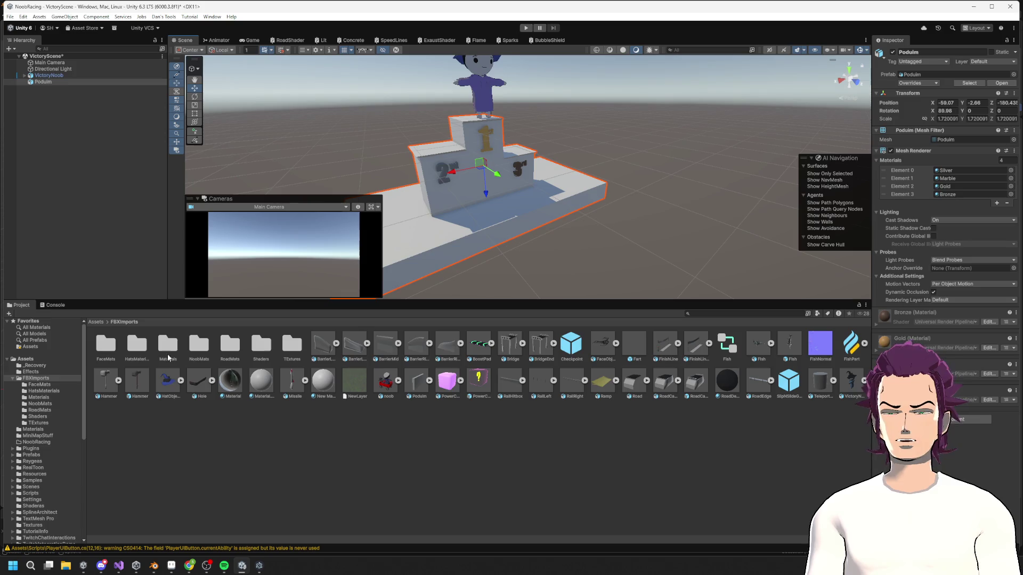
right_click(196, 465)
- Reveal the Shaderas folder in Explorer and return to Unity
left_click(174, 423)
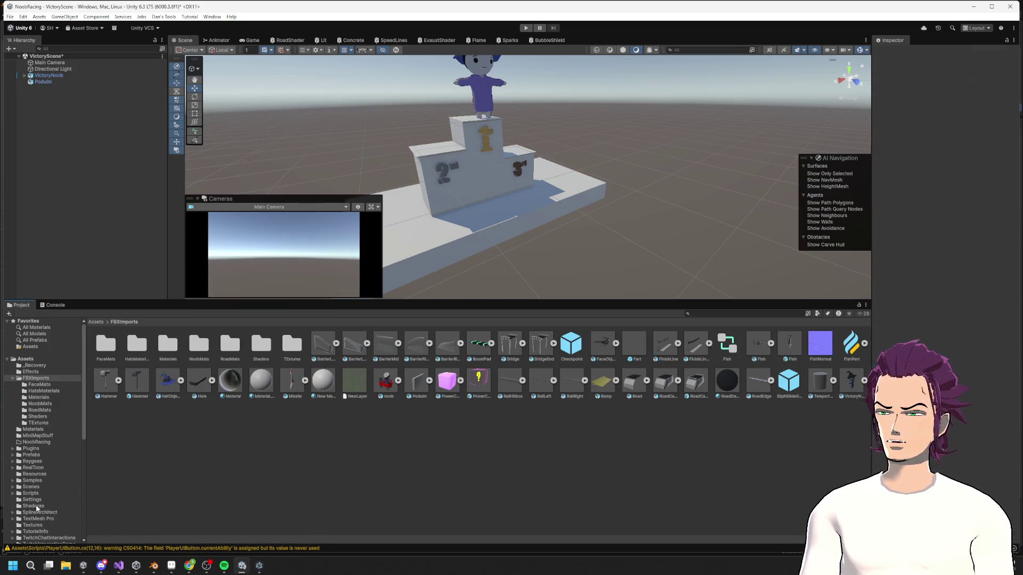
right_click(270, 449)
left_click(298, 223)
left_click(372, 456)
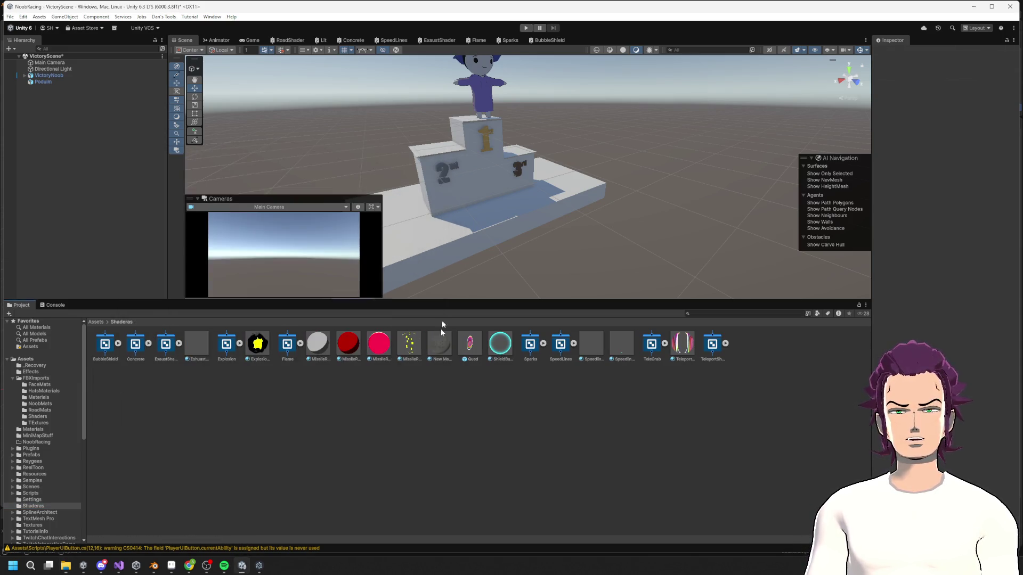
- Delete the MonoBehaviour script accidentally created in Shaderas, cancelling its compile
right_click(311, 470)
mouse_move(373, 247)
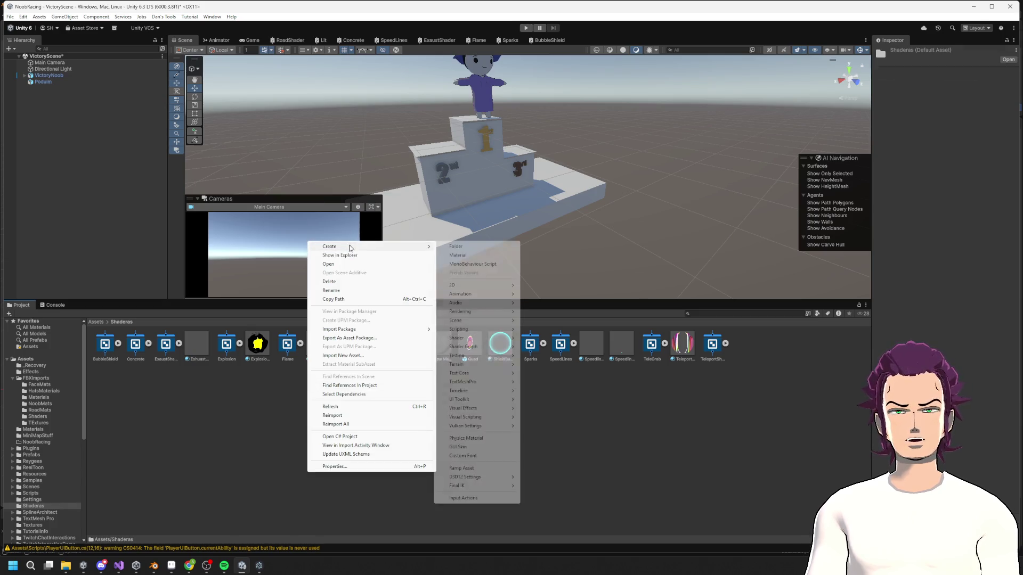
left_click(473, 264)
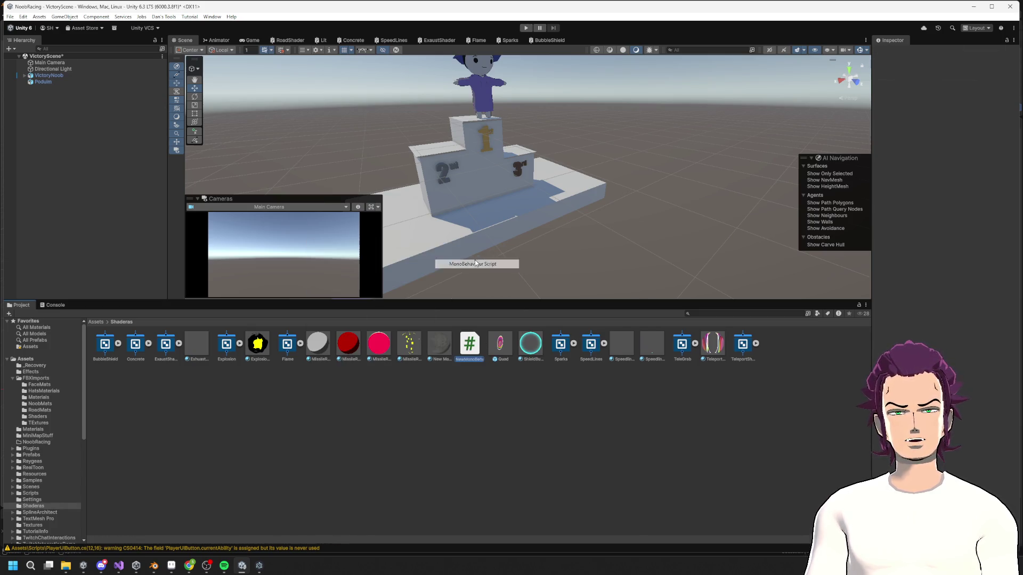
key("alt+Tab")
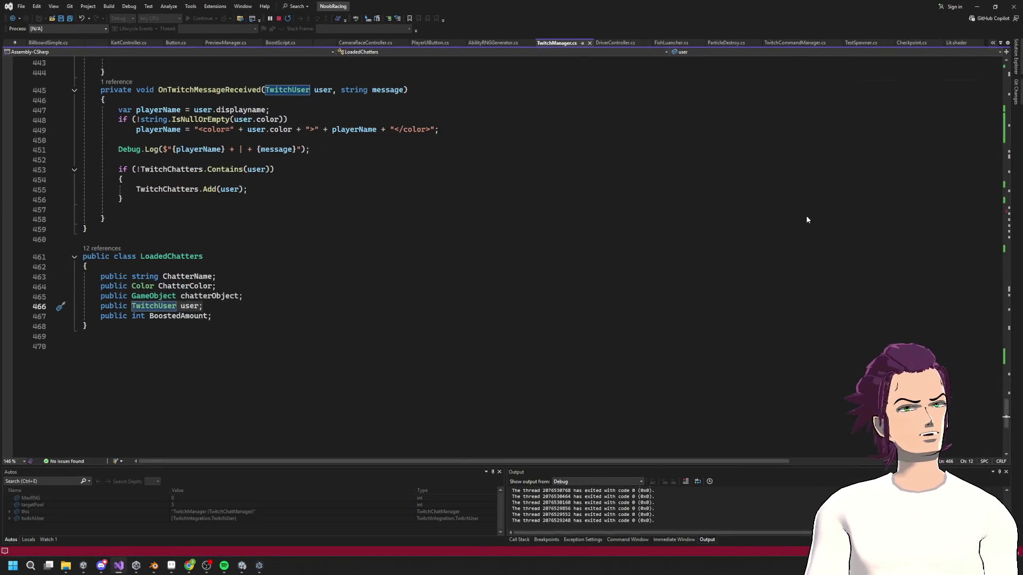
left_click(977, 7)
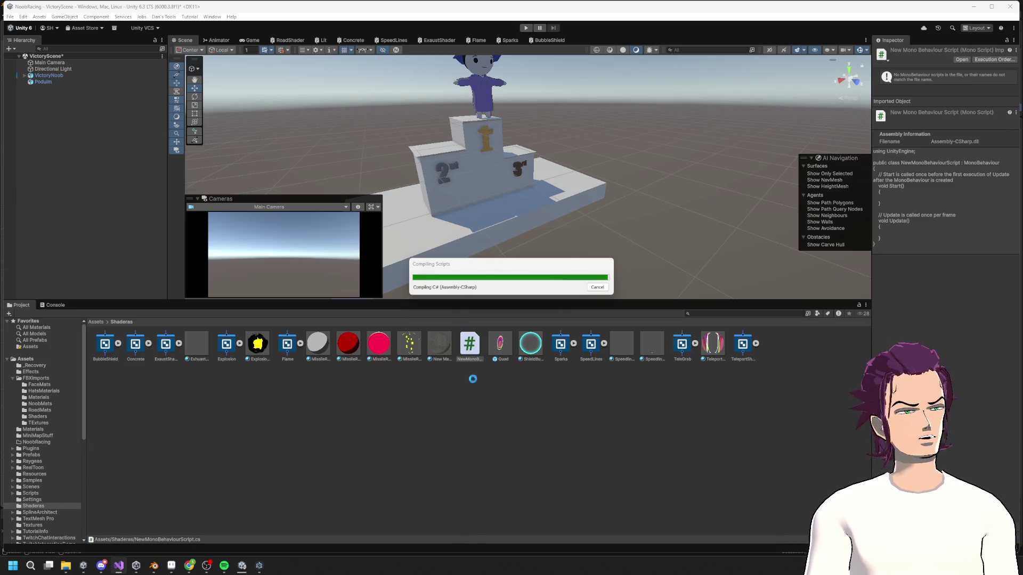
left_click(597, 288)
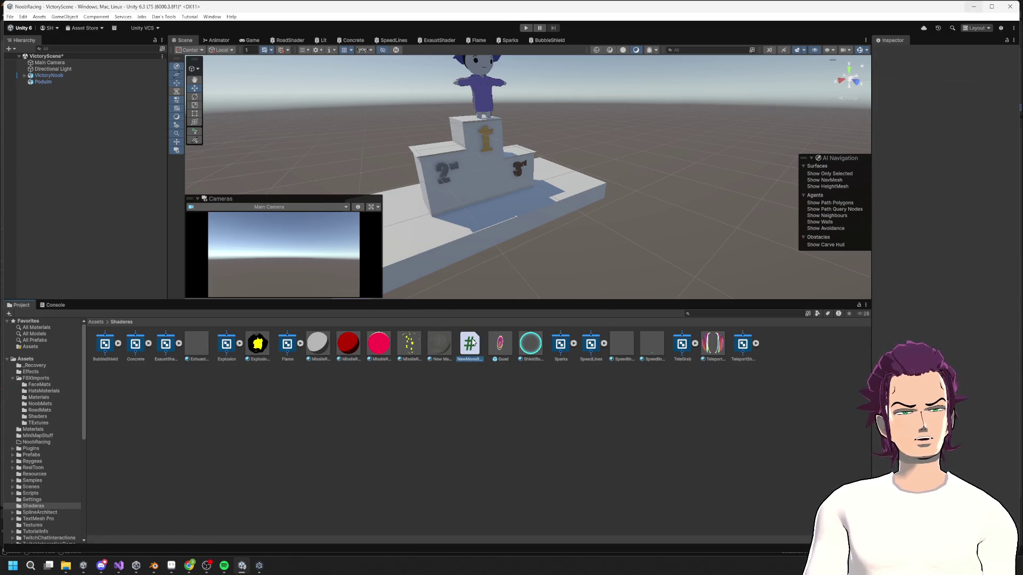
key("Delete")
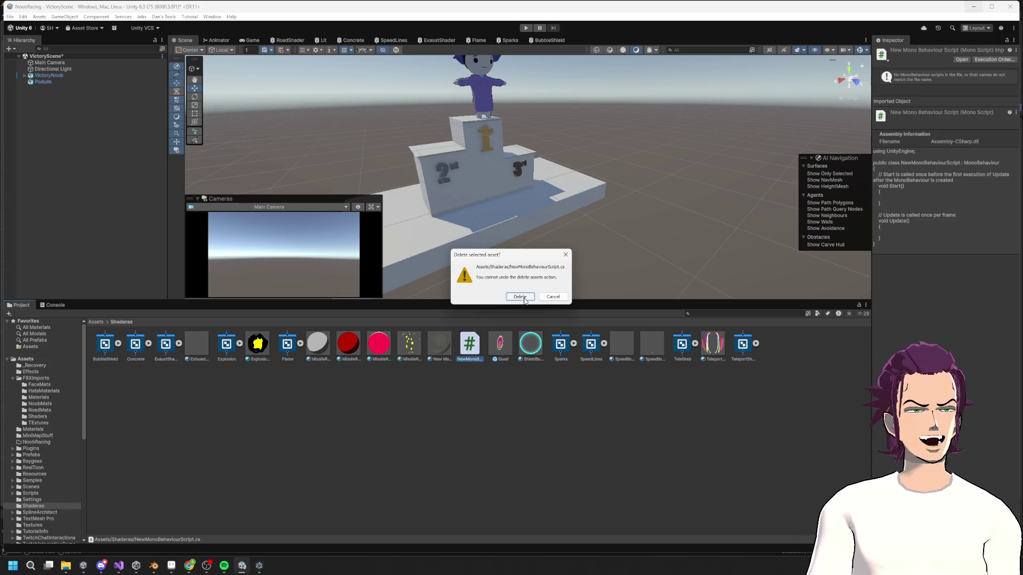
left_click(520, 297)
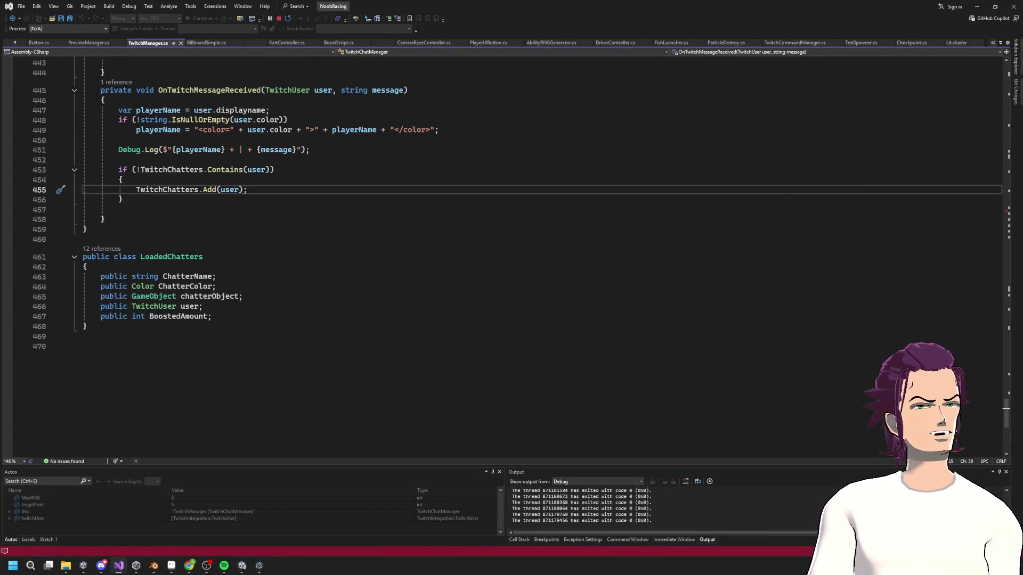
left_click(974, 6)
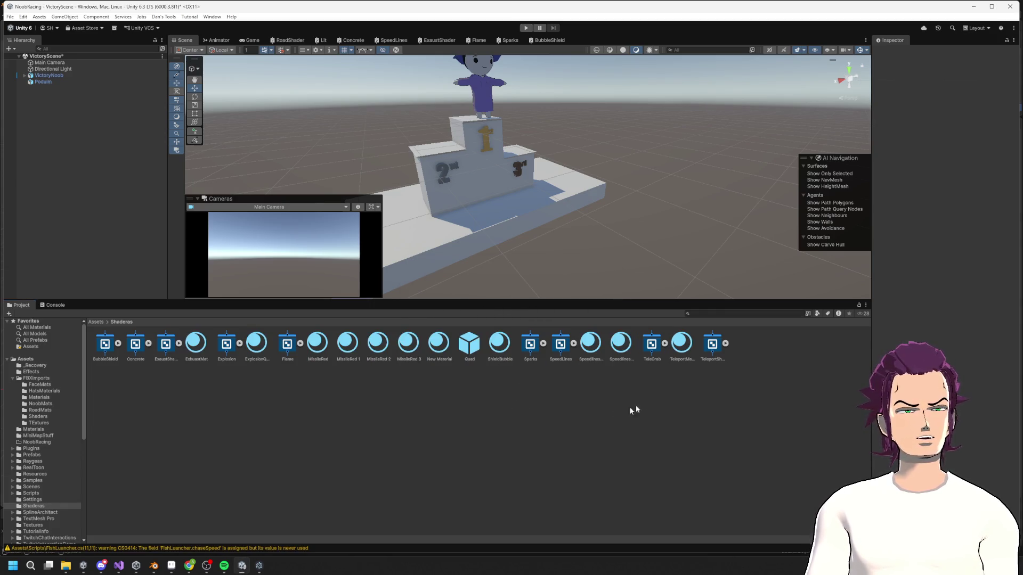
- Create a URP Lit Shader Graph named Marble in Shaderas, then return to the Scene view
right_click(491, 400)
mouse_move(546, 175)
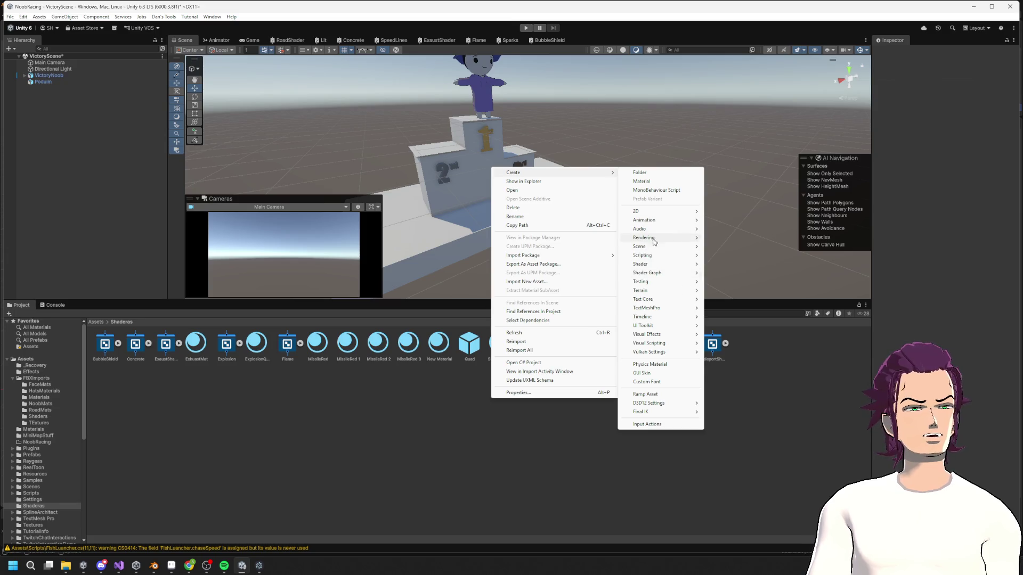
mouse_move(682, 276)
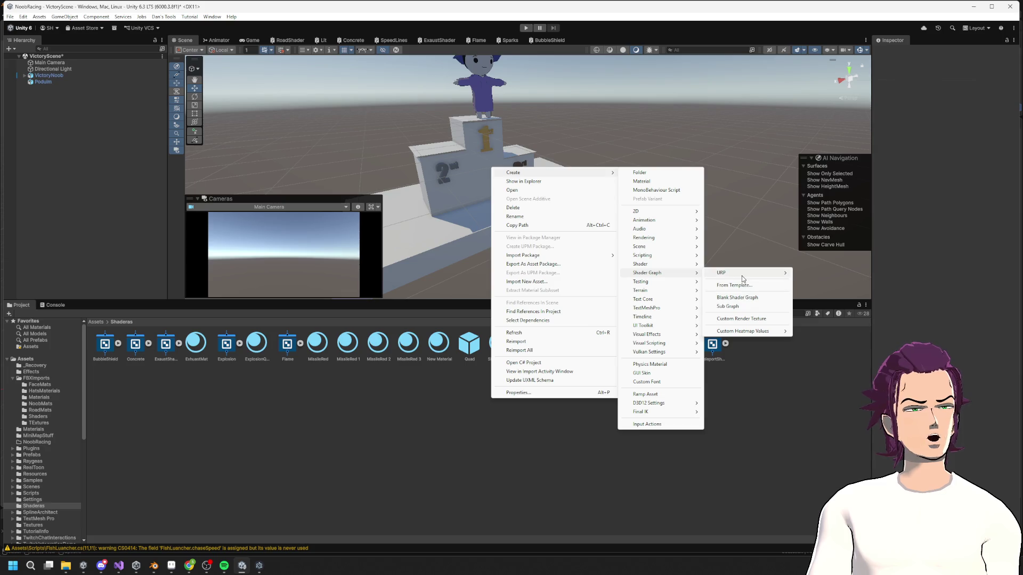
mouse_move(743, 276)
left_click(831, 274)
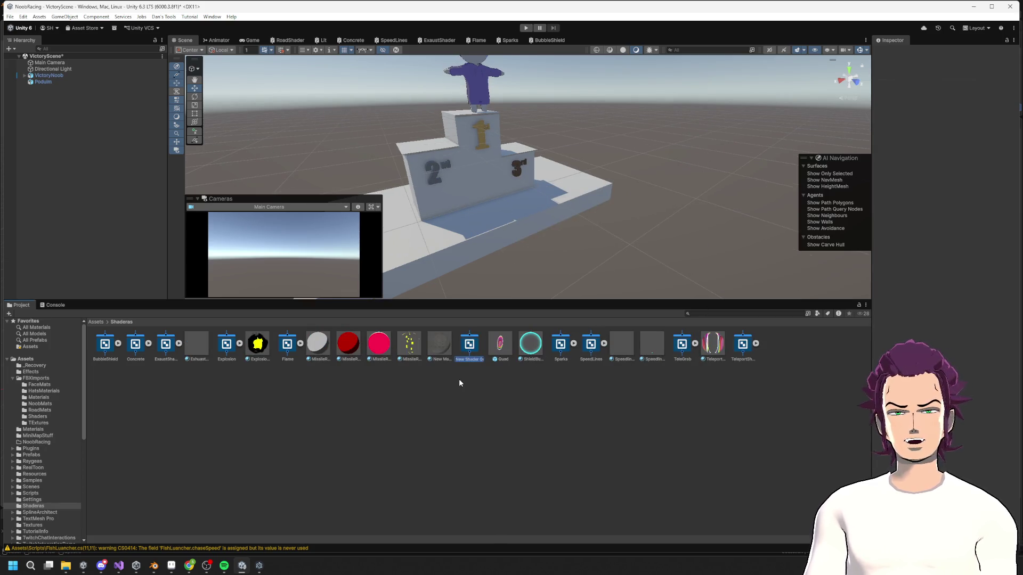
type("S")
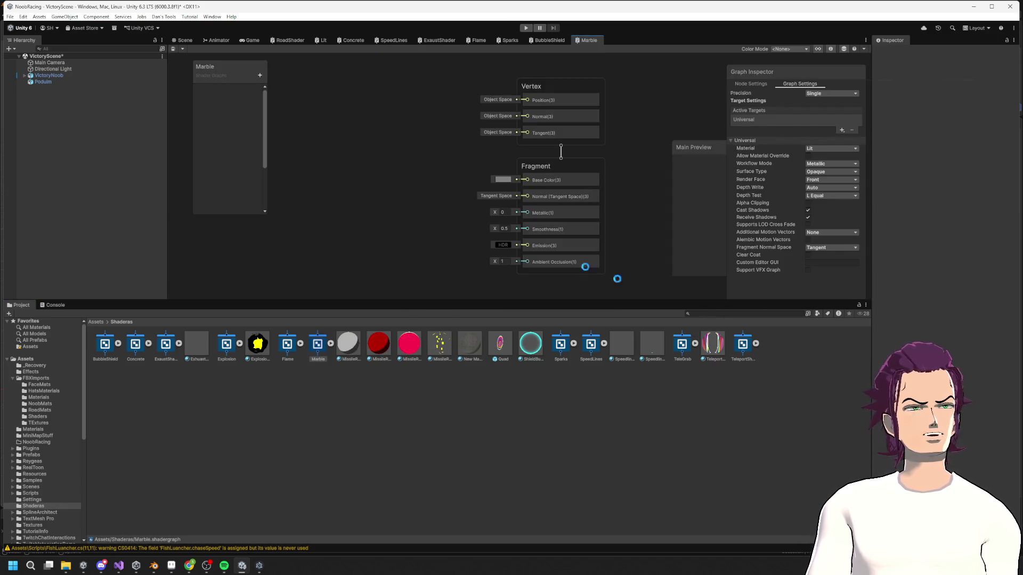
left_click(185, 42)
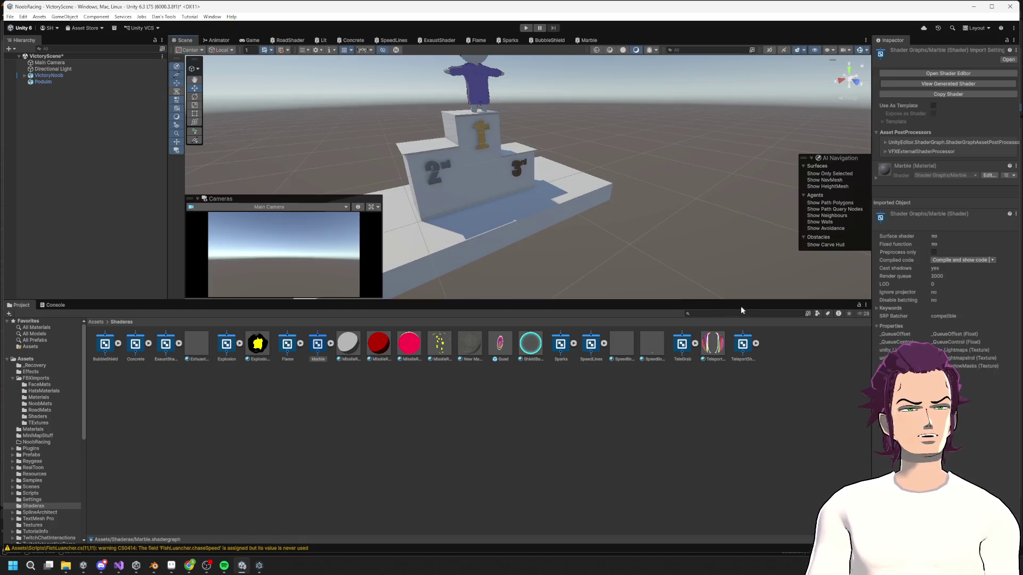
left_click(741, 315)
type("marble")
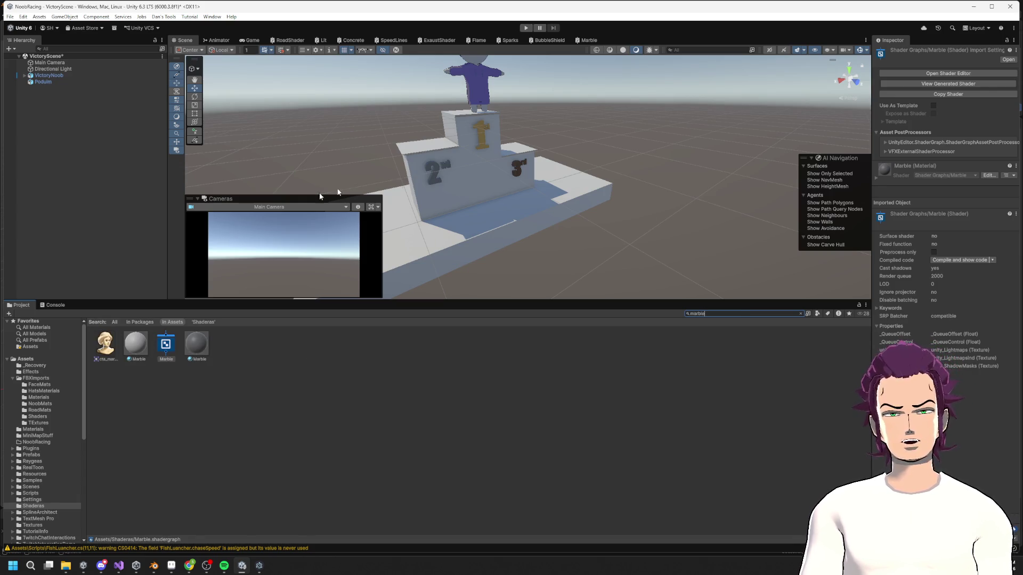
- Search the project assets for 'rock', then clear the search
left_click(142, 346)
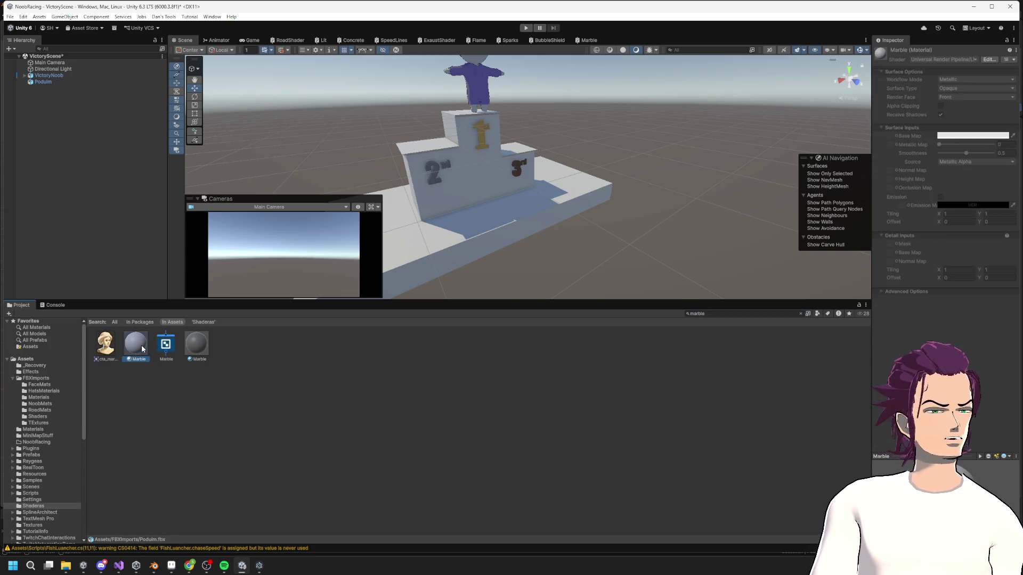
left_click(689, 314)
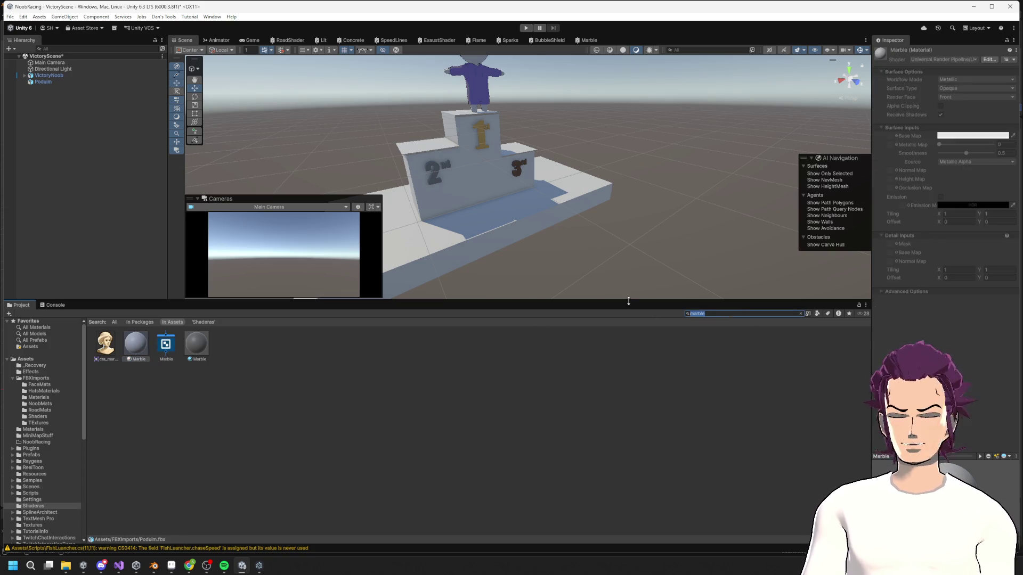
type("rock")
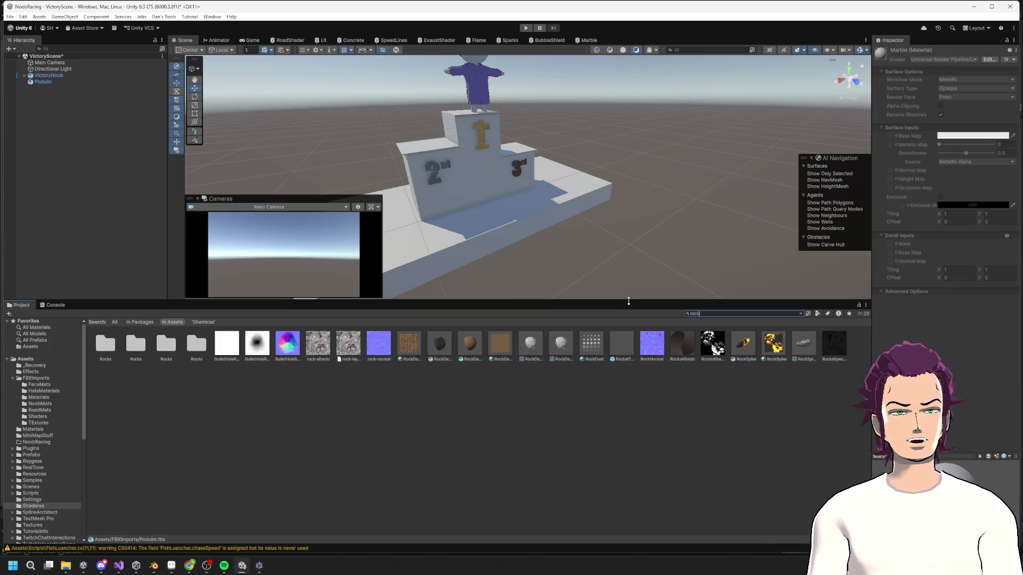
key("BackSpace")
key("BackSpace")
key("BackSpace")
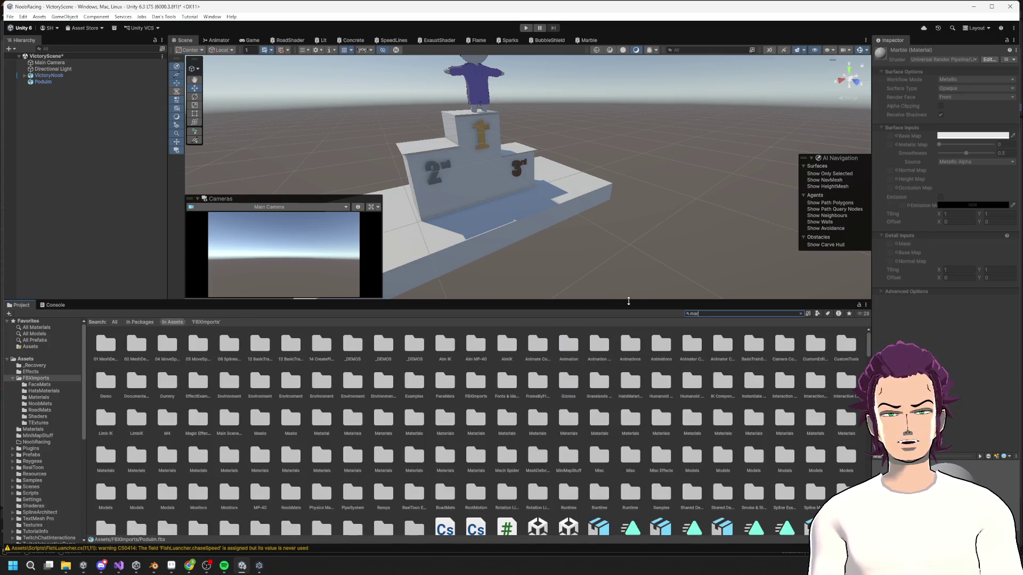
key("BackSpace")
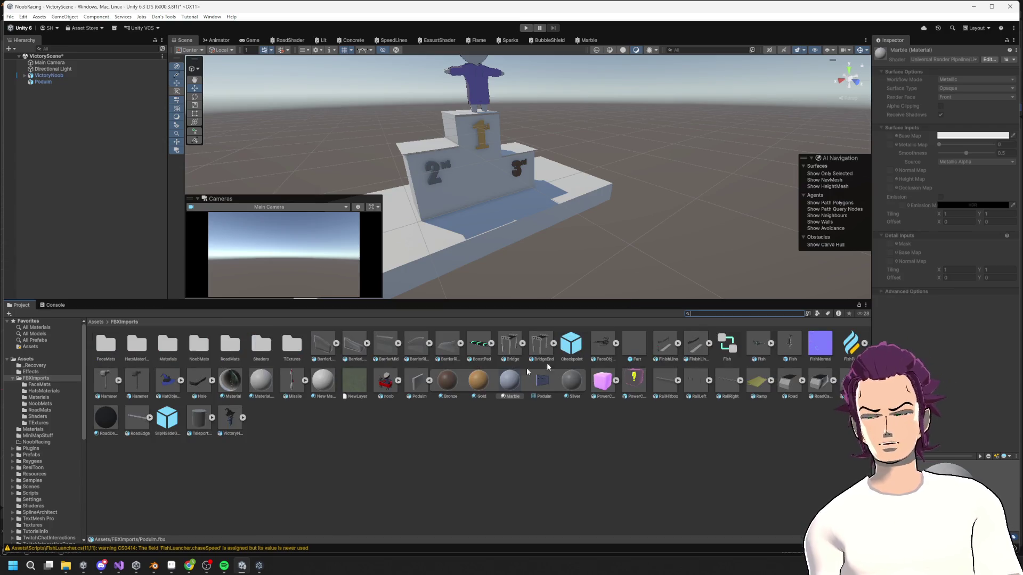
- Browse to Raygeas Grasslands Environment materials and drag the Column stone material onto the podium
left_click(16, 464)
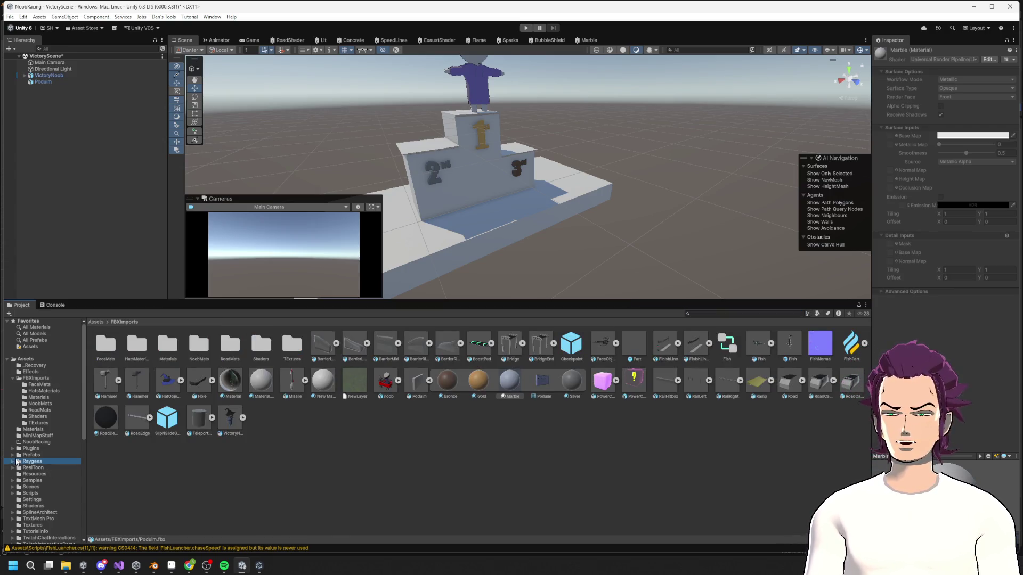
left_click(13, 461)
scroll(63, 480, "down", 4)
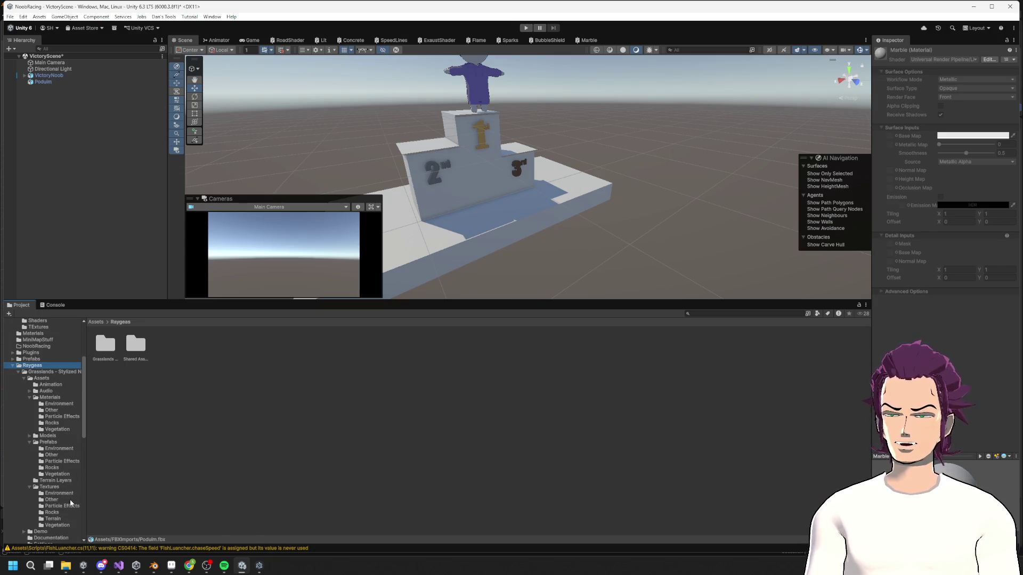
scroll(72, 502, "down", 3)
left_click(53, 465)
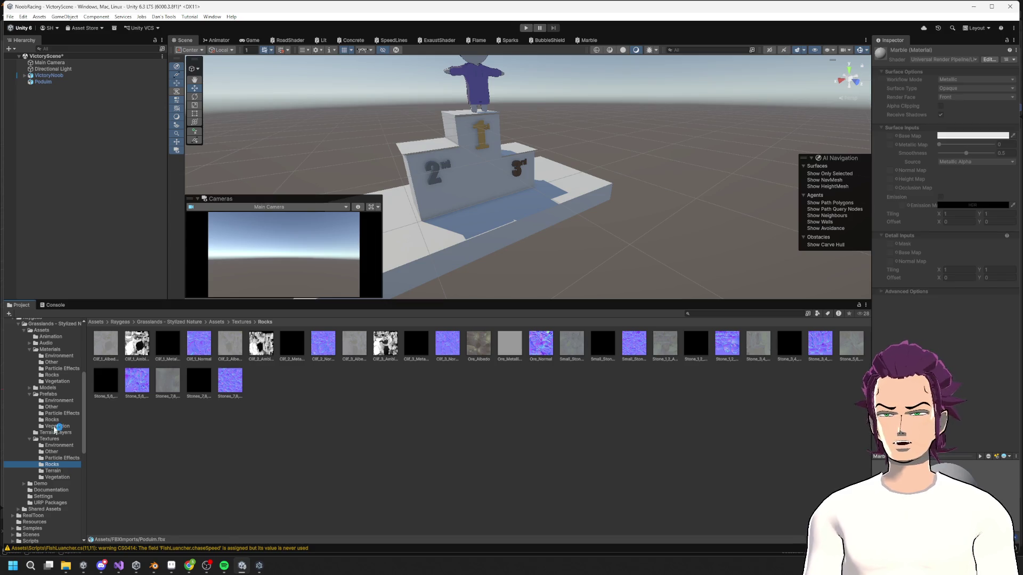
left_click(59, 356)
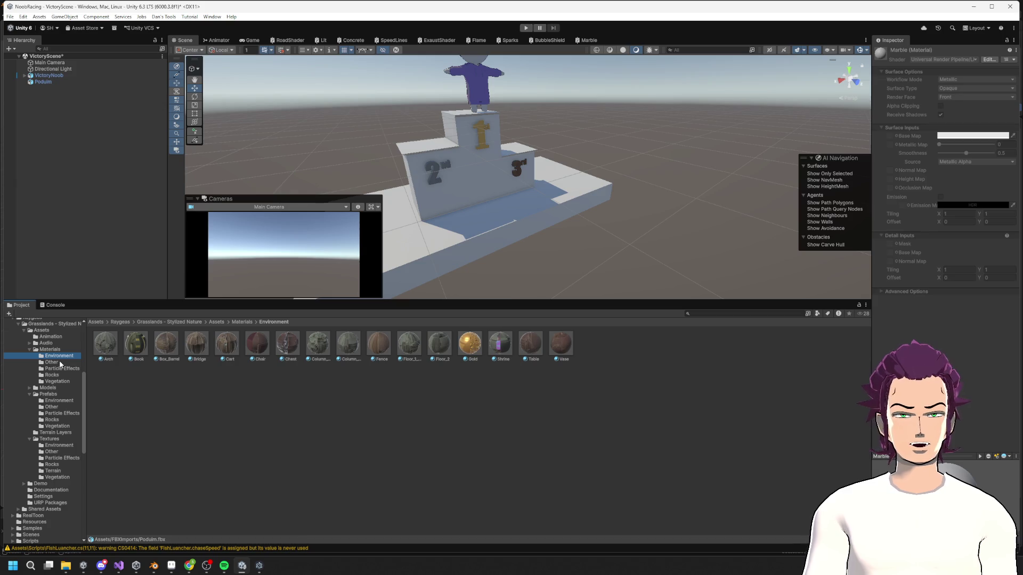
left_click_drag(314, 353, 474, 176)
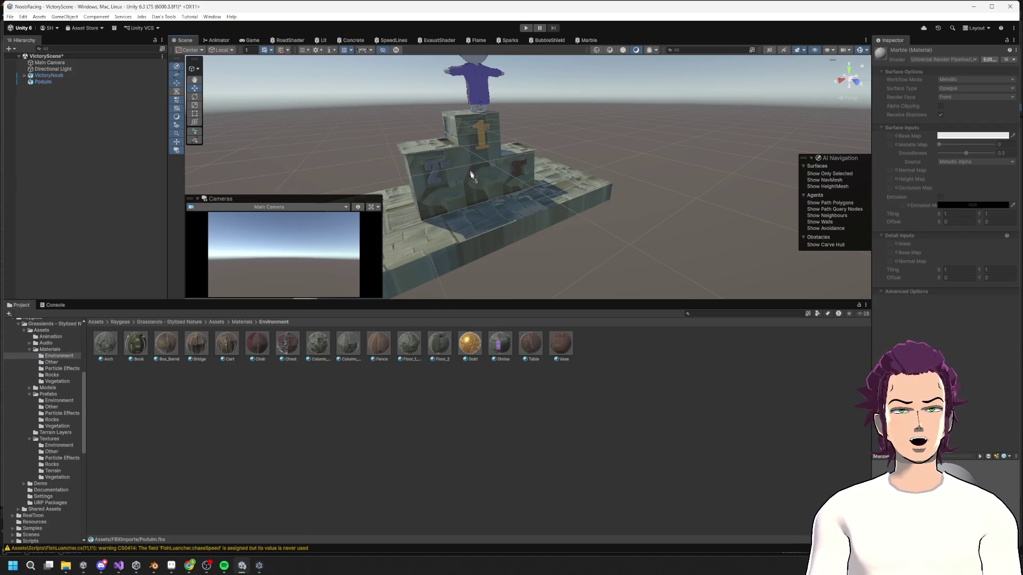
- Try Gold and a grey-blue carved stone material on the podium, undoing the last
right_click_drag(532, 170, 744, 174)
scroll(744, 174, "down", 5)
middle_click_drag(745, 174, 685, 128)
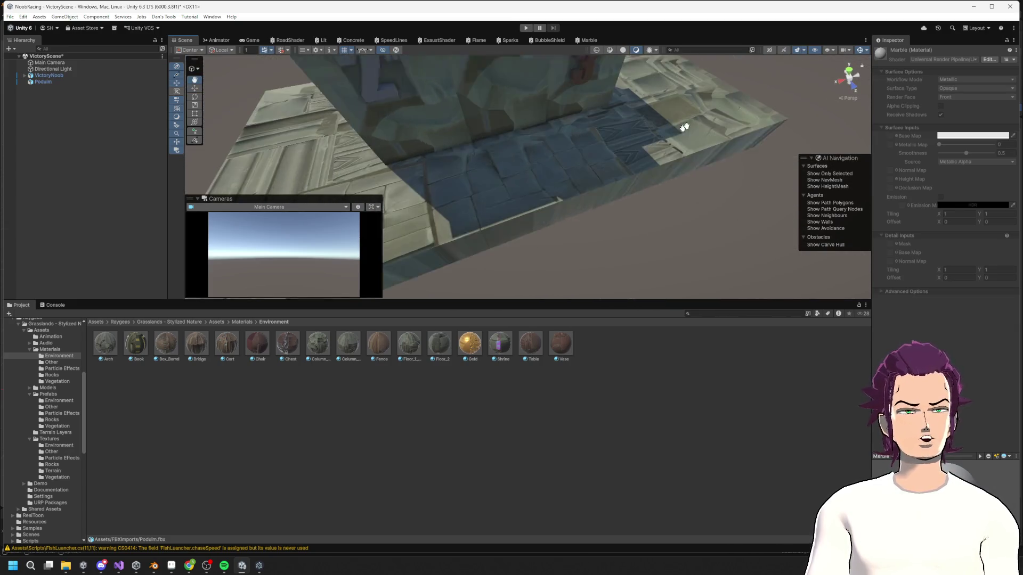
mouse_move(684, 127)
right_mouse_down()
mouse_move(621, 166)
mouse_move(431, 80)
mouse_move(395, 155)
mouse_move(441, 169)
mouse_move(514, 103)
mouse_move(511, 189)
mouse_move(517, 166)
right_mouse_up()
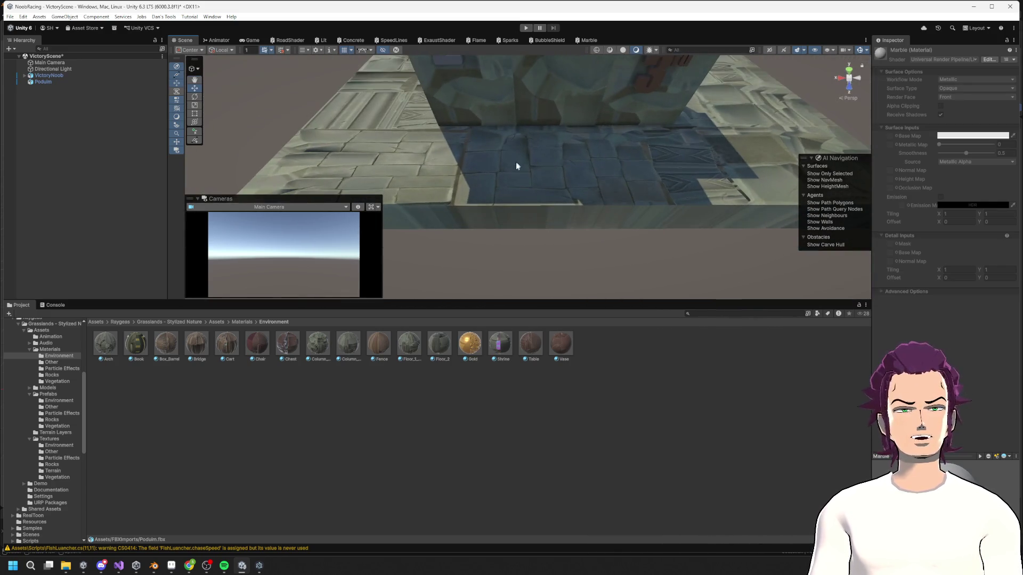
left_click_drag(480, 351, 535, 157)
mouse_move(499, 151)
middle_mouse_down()
mouse_move(507, 239)
mouse_move(629, 167)
middle_mouse_up()
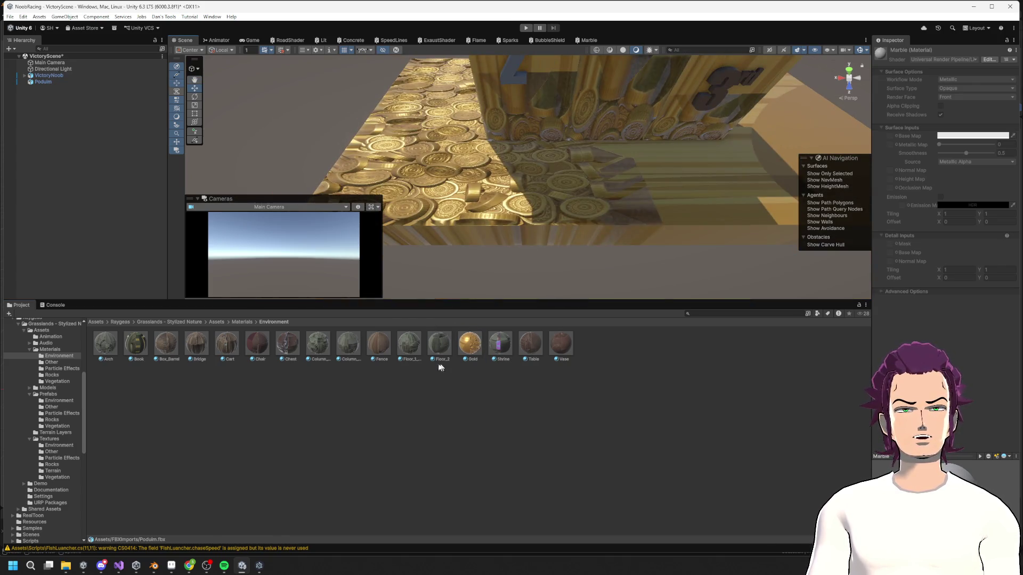
left_click_drag(326, 354, 457, 194)
left_click_drag(461, 235, 519, 183, "alt")
key("ctrl+z")
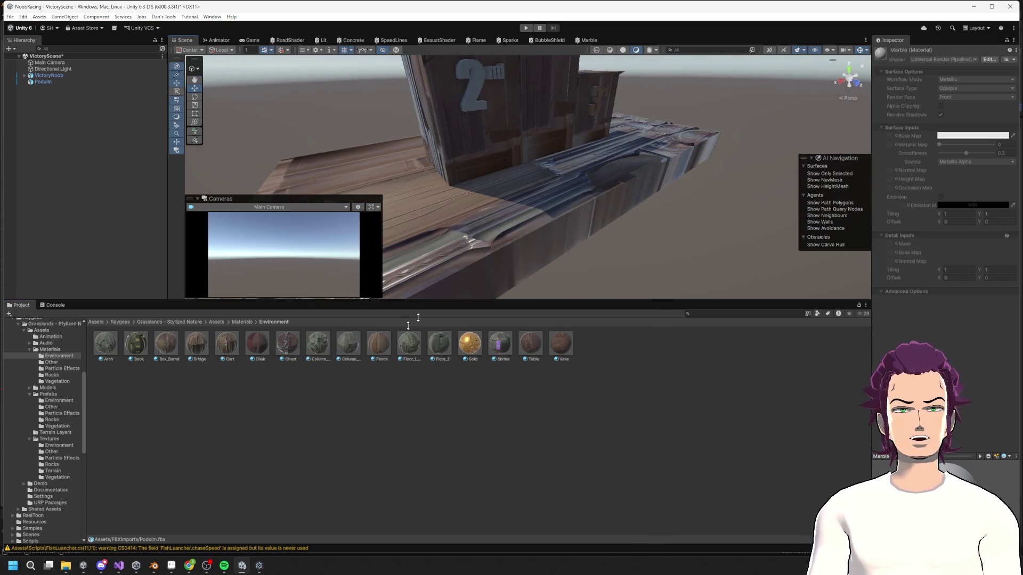
- Try Arch, Column_3,4 and Chest materials, settling on Column_3,4 for the podium
mouse_move(111, 344)
left_mouse_down()
mouse_move(520, 192)
mouse_move(498, 250)
left_mouse_up()
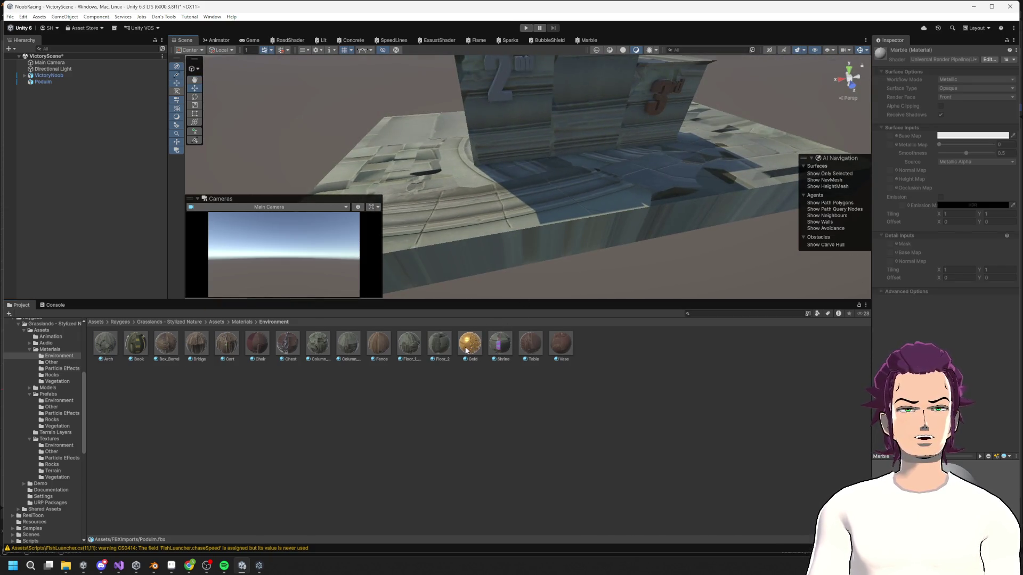
mouse_move(345, 346)
left_mouse_down()
mouse_move(503, 181)
mouse_move(580, 258)
mouse_move(692, 165)
left_mouse_up()
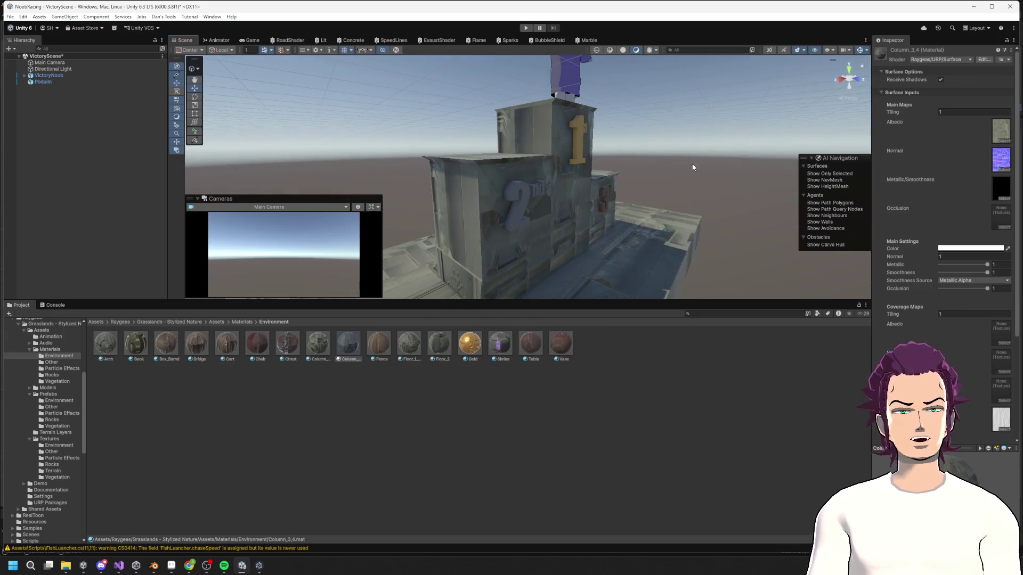
mouse_move(290, 353)
left_mouse_down()
mouse_move(539, 231)
mouse_move(529, 340)
mouse_move(574, 247)
left_mouse_up()
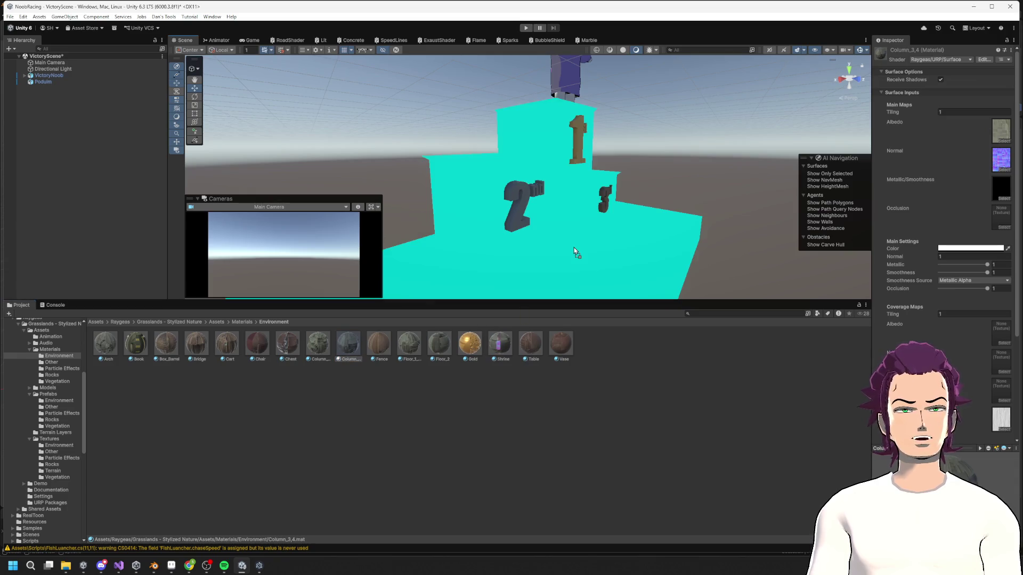
mouse_move(651, 222)
left_mouse_down()
mouse_move(520, 229)
mouse_move(589, 206)
mouse_move(538, 282)
mouse_move(568, 235)
left_mouse_up()
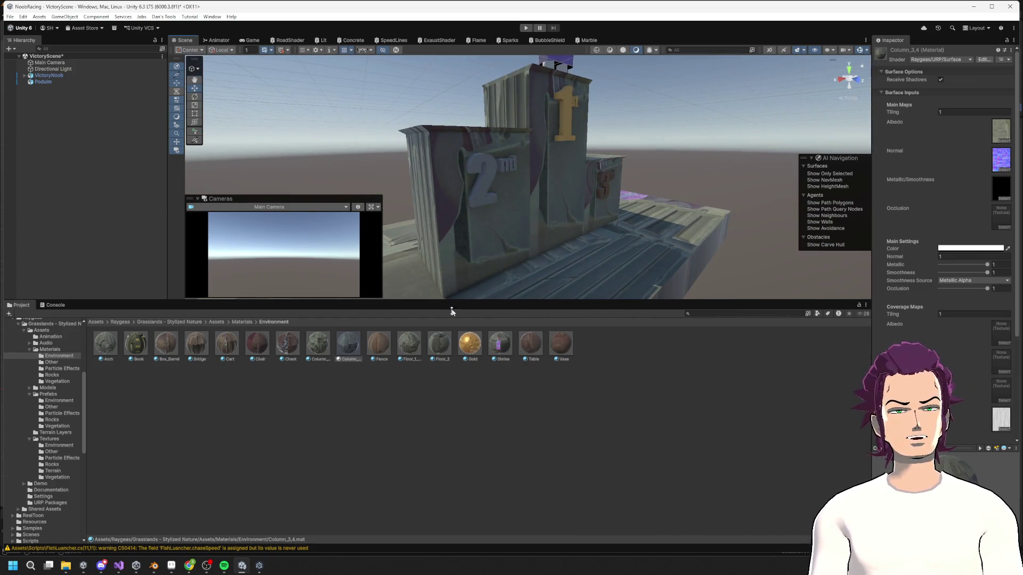
left_click_drag(616, 228, 533, 219, "alt")
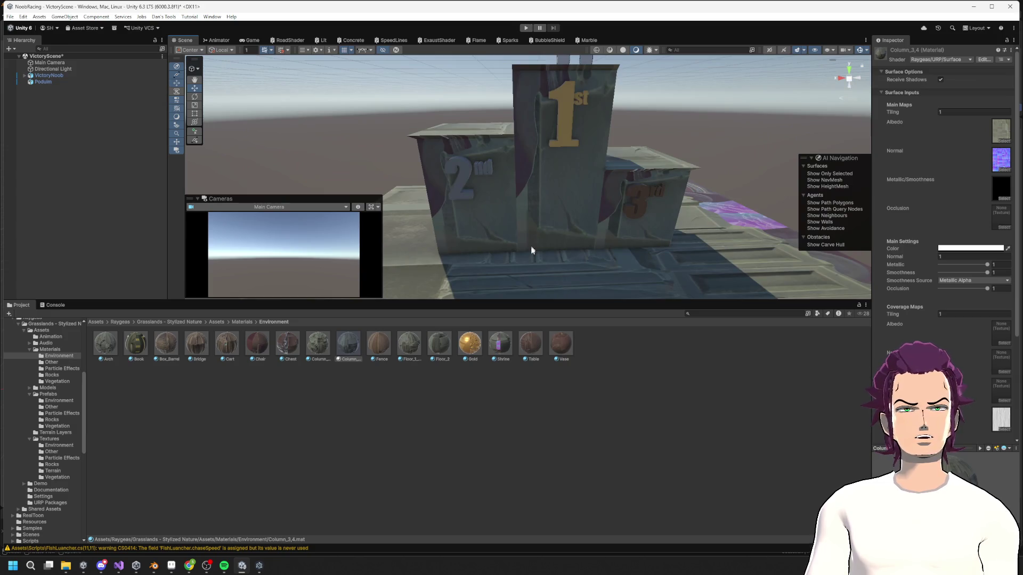
left_click_drag(465, 288, 471, 177, "alt")
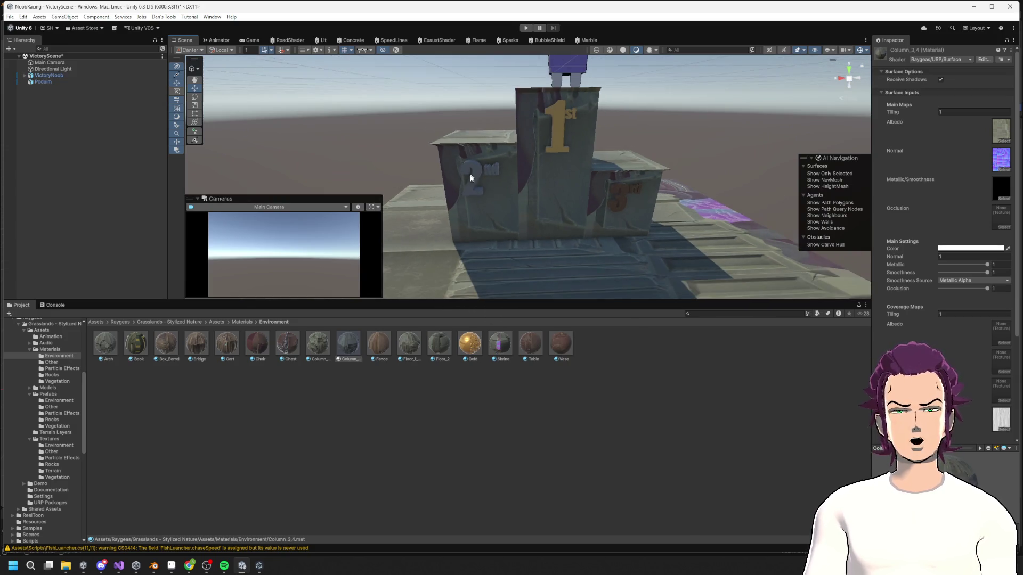
scroll(36, 409, "up", 5)
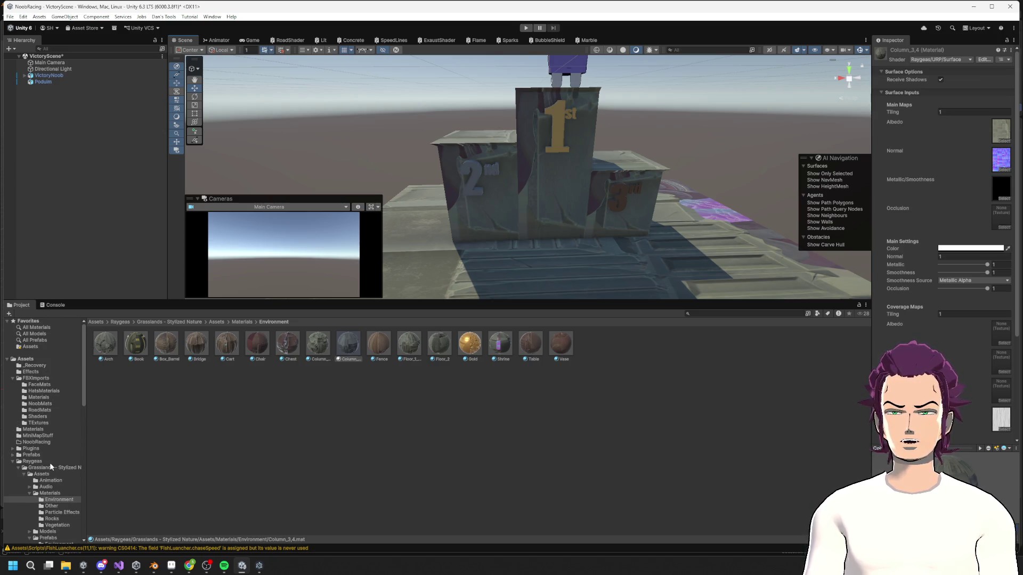
- Collapse the Raygeas folder and open the Shaderas folder
left_click(12, 462)
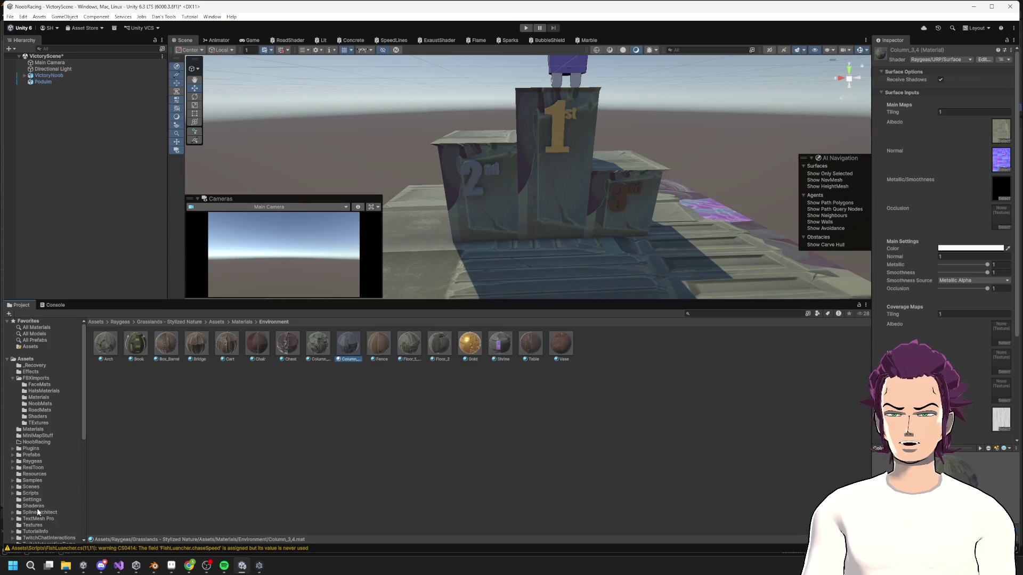
left_click(33, 506)
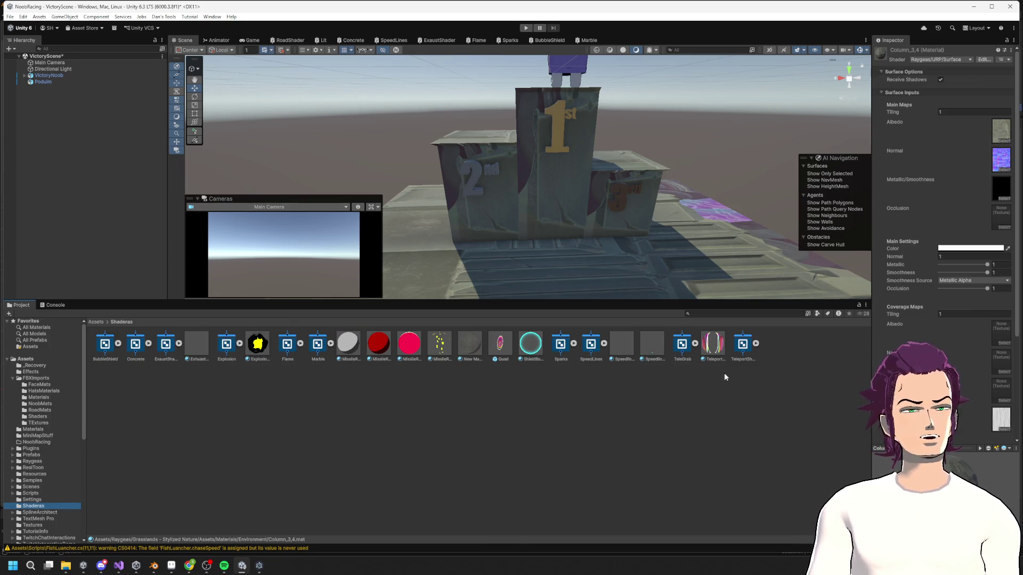
right_click(403, 403)
left_click(567, 488)
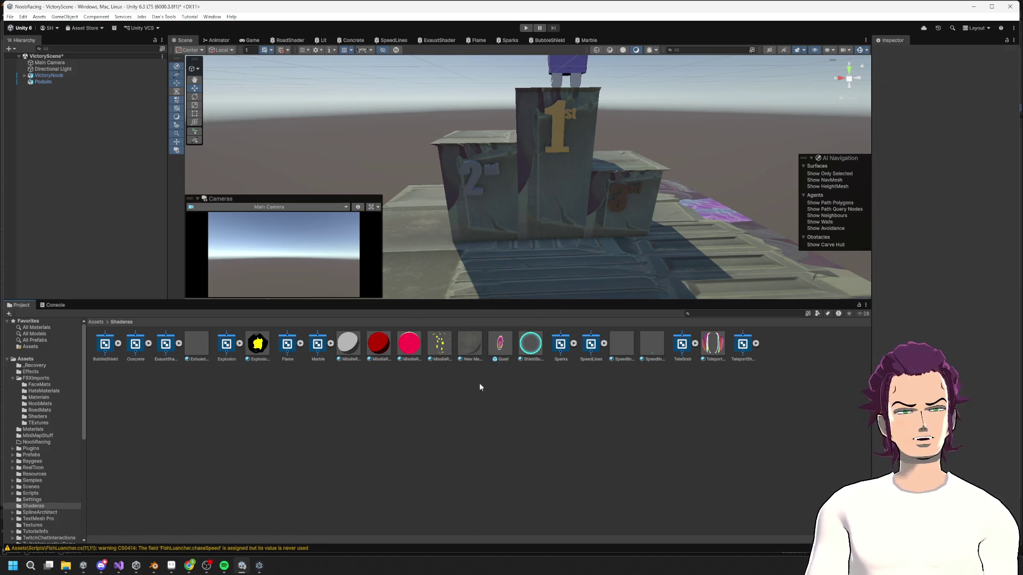
- Drag the concrete New Material onto the podium
left_click(477, 347)
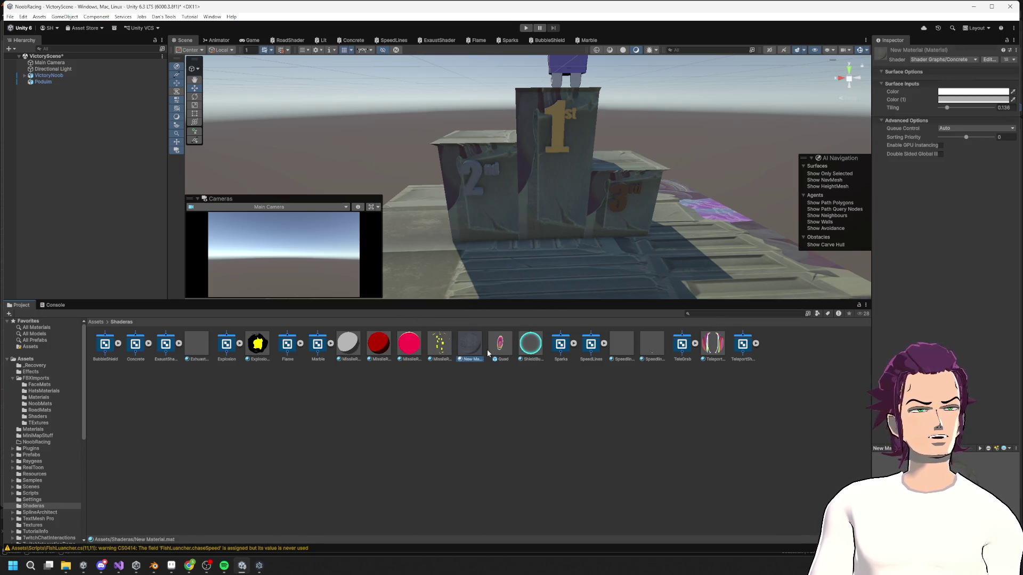
mouse_move(472, 348)
left_mouse_down()
mouse_move(577, 260)
mouse_move(719, 224)
mouse_move(613, 262)
mouse_move(462, 212)
mouse_move(737, 191)
left_mouse_up()
scroll(737, 192, "up", 3)
- Bring up the asset creation menu in the Shaderas folder
right_click(526, 411)
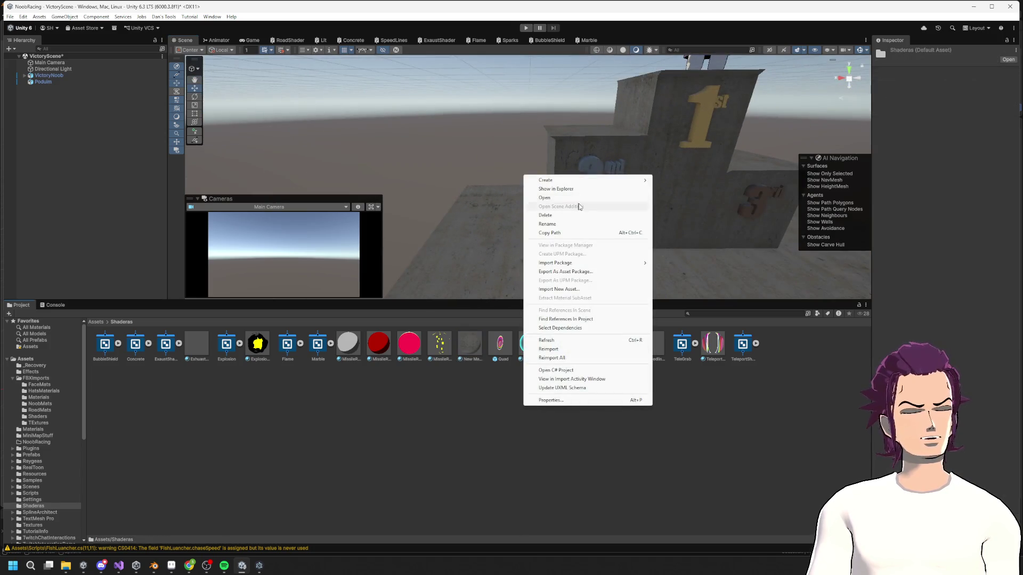
left_click(372, 420)
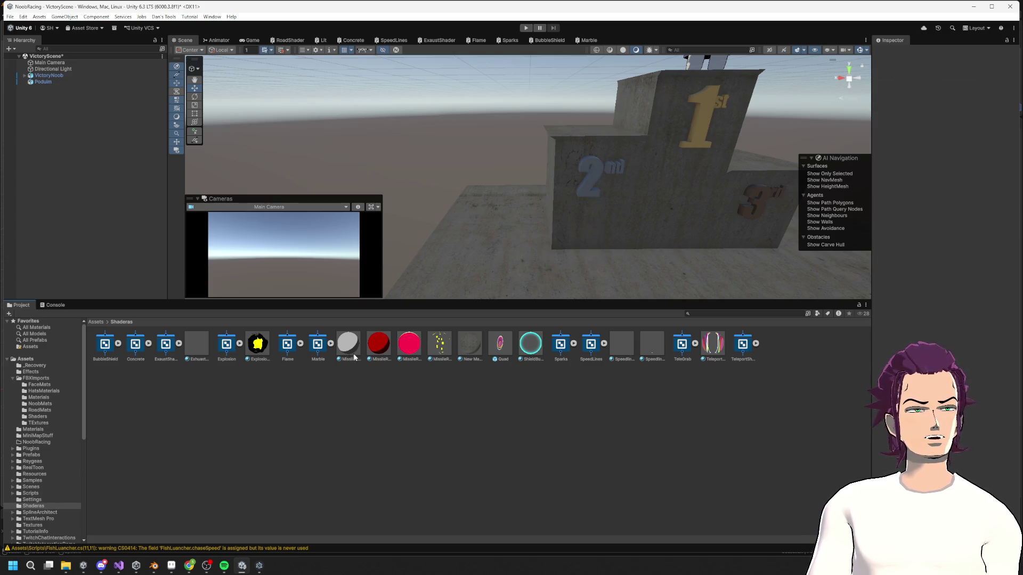
right_click(391, 412)
- Create a material named MarbleMat in Shaderas and apply it to the podium
mouse_move(469, 189)
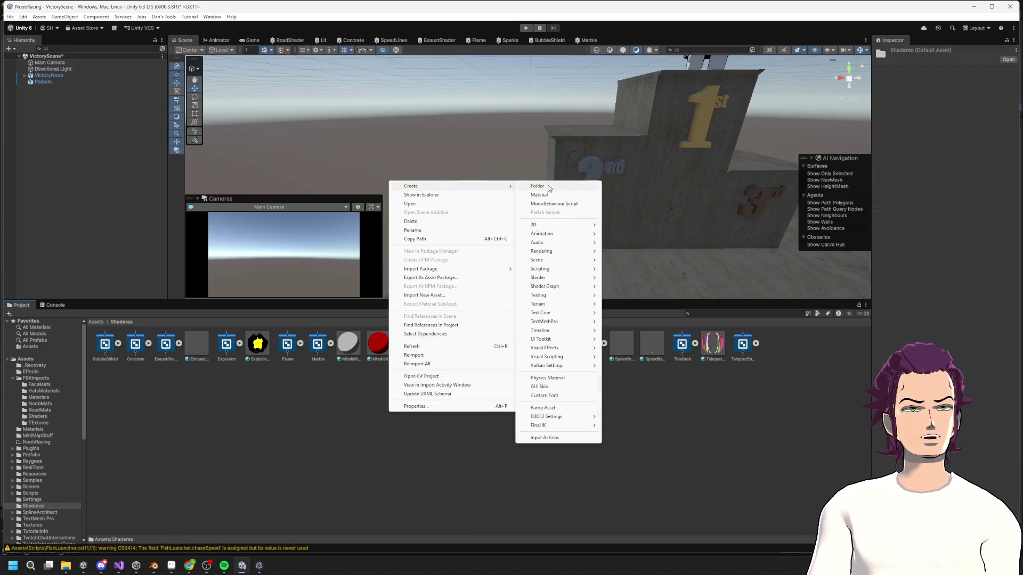
left_click(539, 195)
type("Mat")
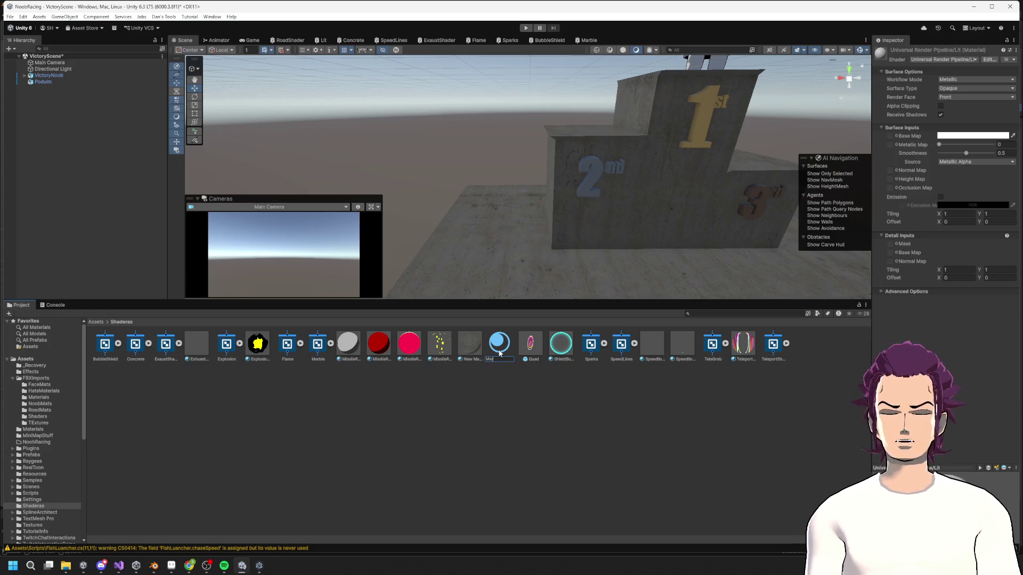
type("t")
key("Return")
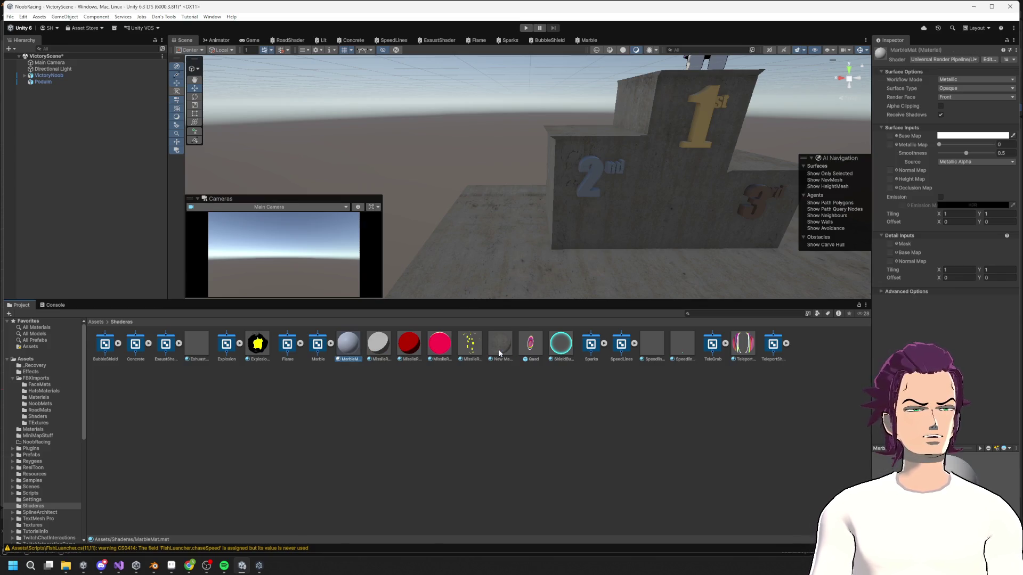
mouse_move(349, 345)
left_mouse_down()
mouse_move(692, 213)
mouse_move(778, 198)
left_mouse_up()
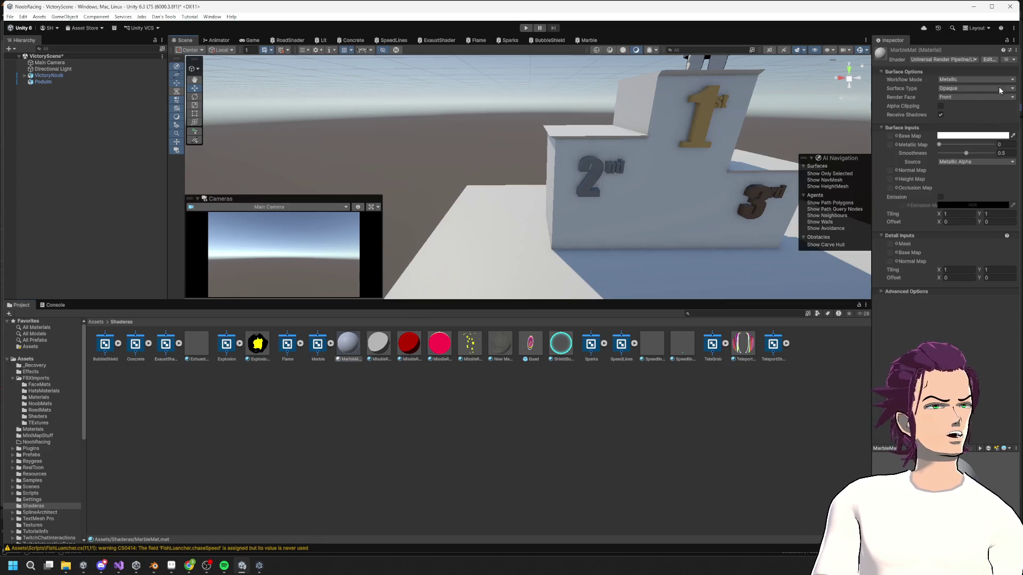
- Set MarbleMat's shader to Shader Graphs > Marble and open the Marble graph for editing
left_click(944, 59)
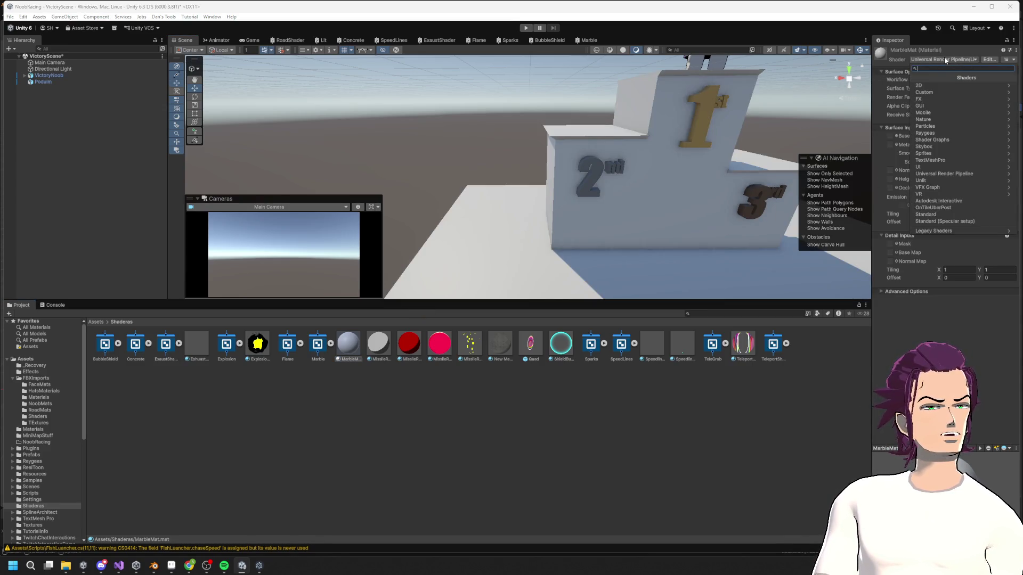
left_click(941, 140)
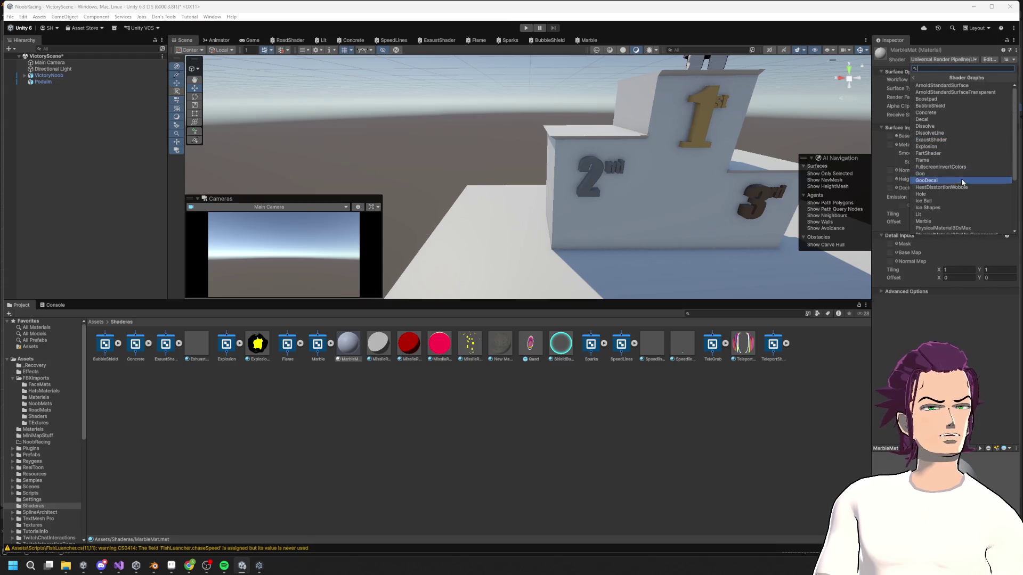
scroll(953, 136, "down", 4)
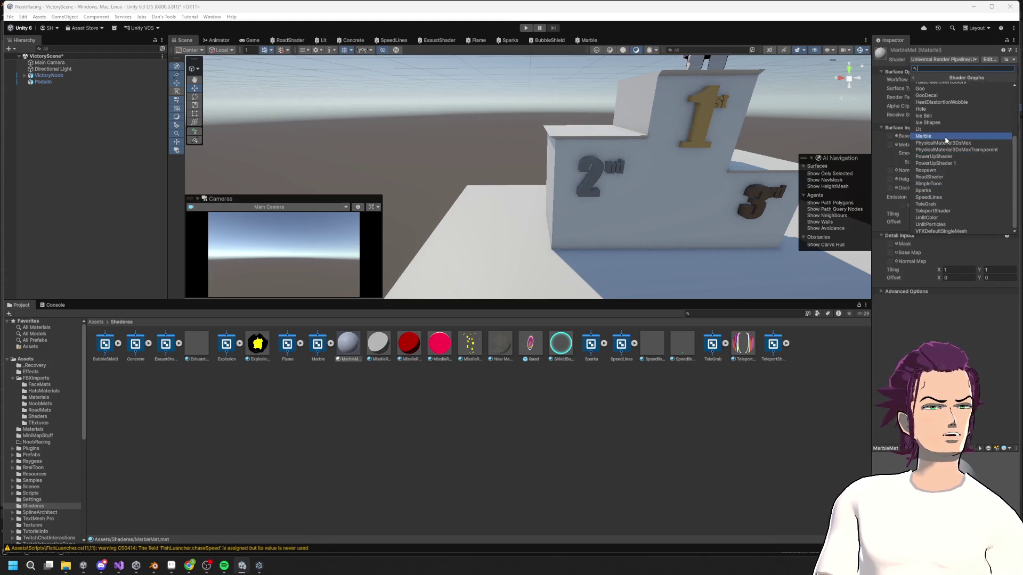
left_click(954, 136)
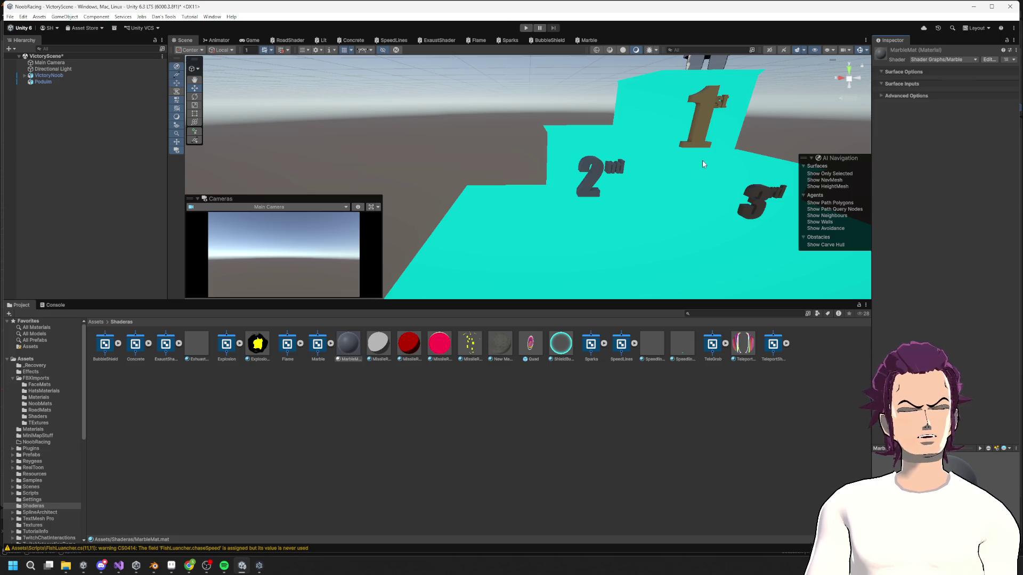
scroll(714, 165, "up", 5)
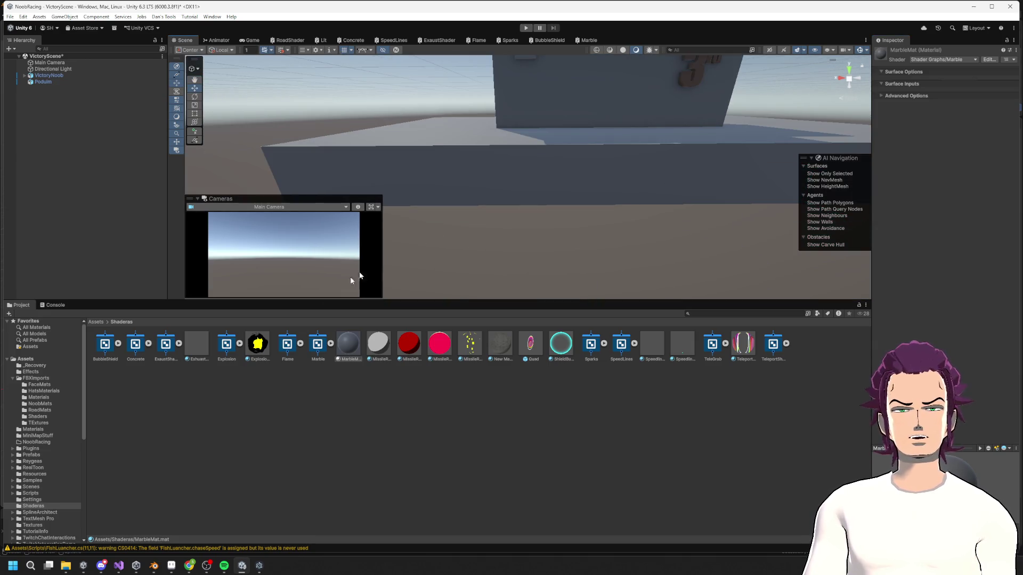
double_click(318, 344)
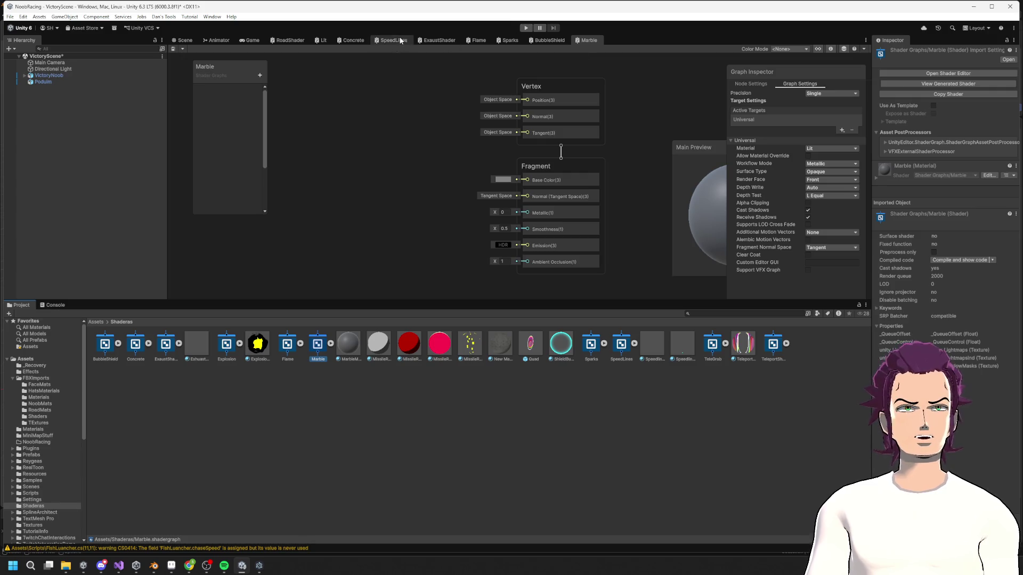
- Add a Triplanar node to the Marble graph and move it up and left
scroll(456, 166, "down", 2)
right_click(321, 139)
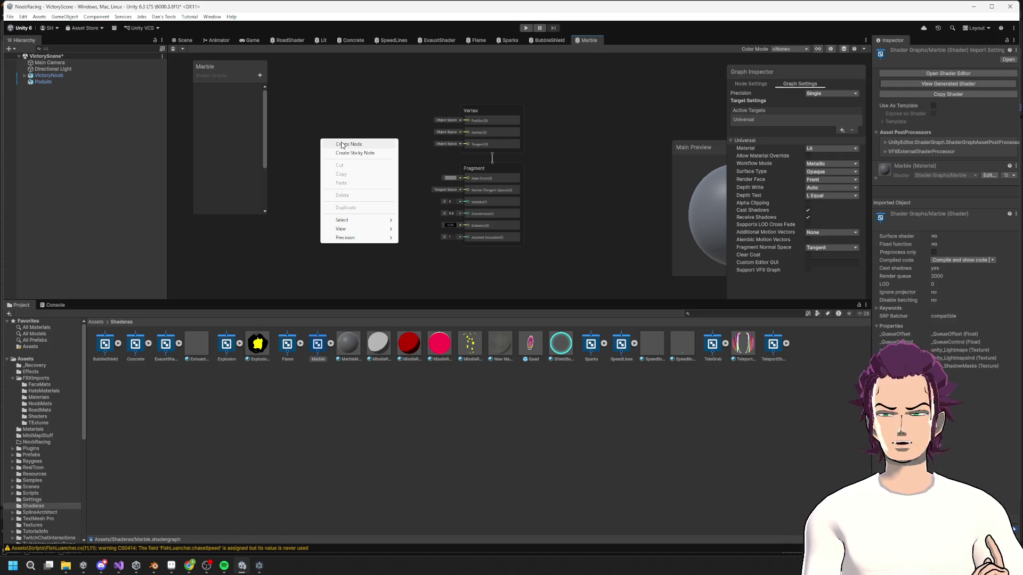
middle_click_drag(327, 96, 502, 91)
right_click(379, 110)
left_click(408, 116)
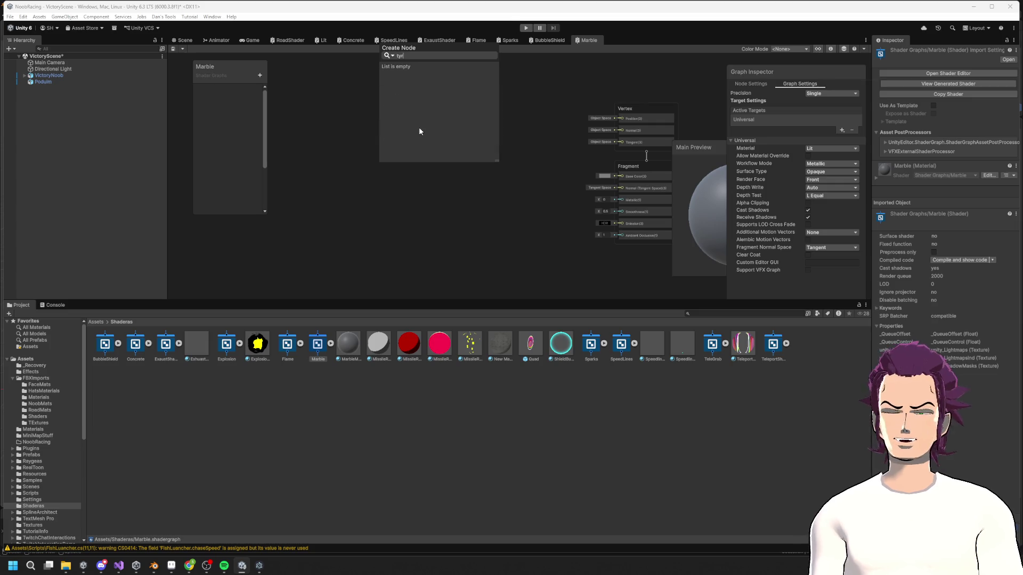
type("tr")
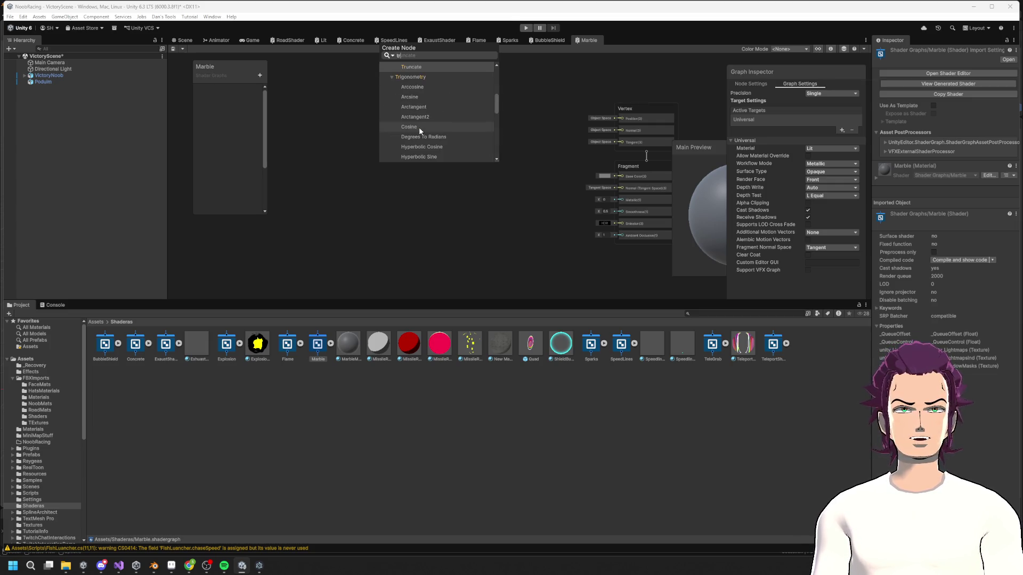
type("i")
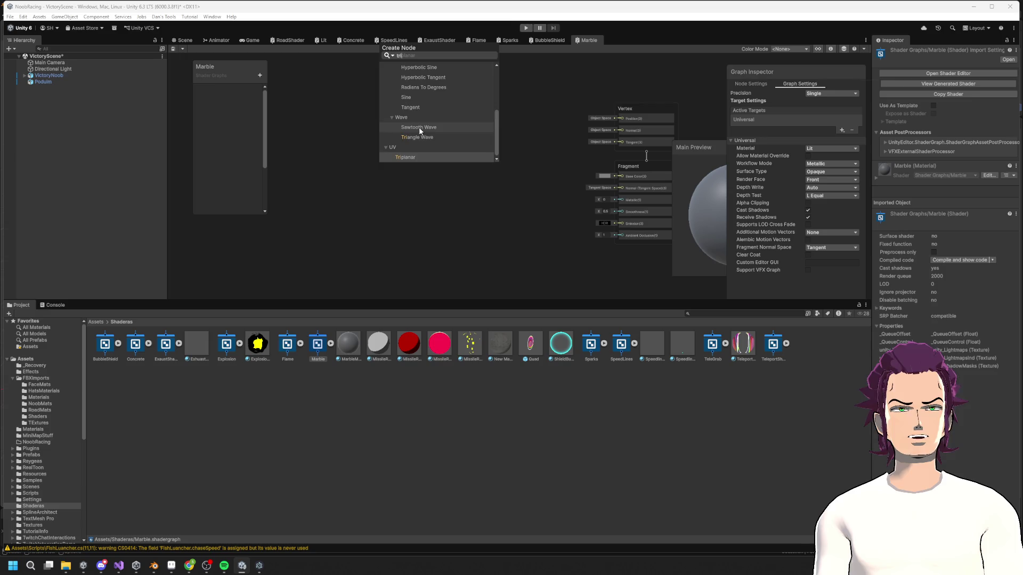
key("Return")
left_click_drag(457, 141, 338, 103)
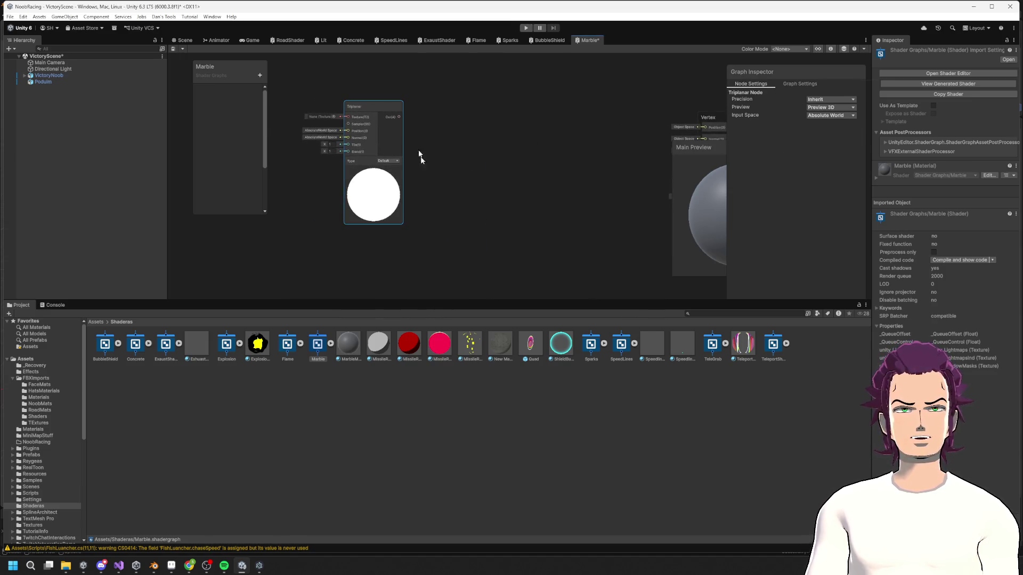
- Add a Gradient Noise node and move it up beside the Triplanar node
right_click(446, 254)
left_click(477, 266)
type("nois")
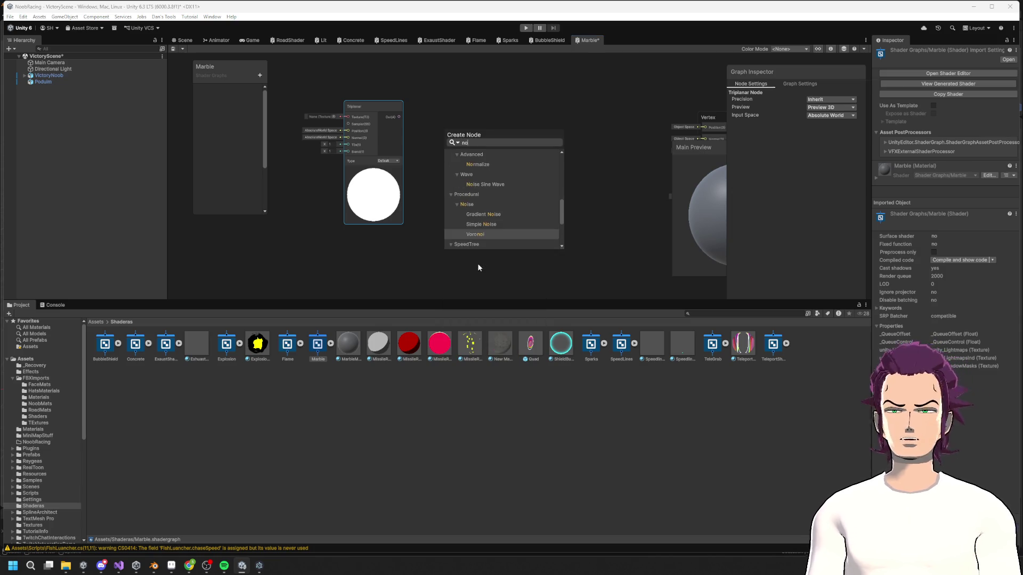
key("Up")
key("Down")
key("Up")
key("Return")
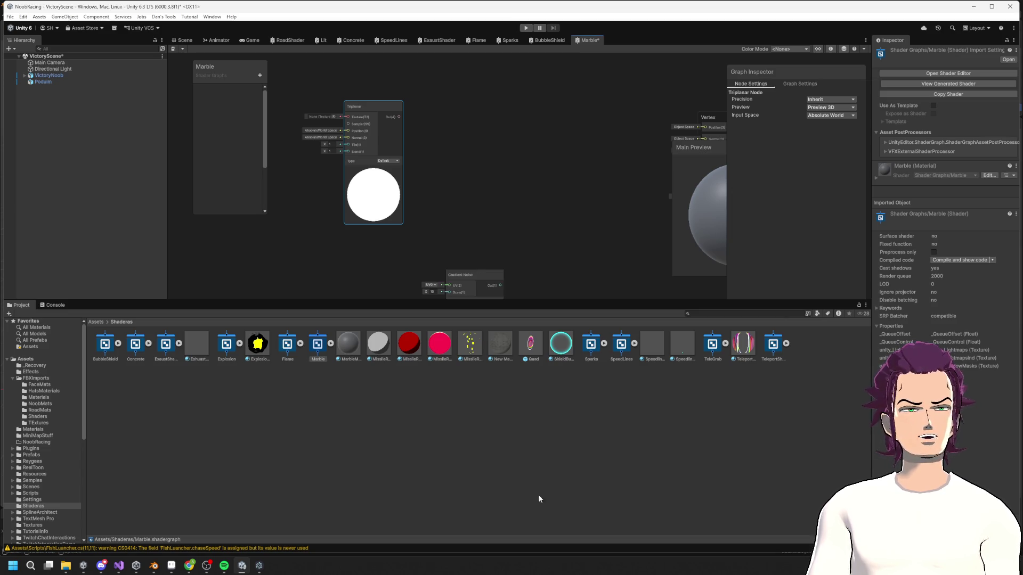
left_click(491, 253)
mouse_move(479, 275)
left_mouse_down()
mouse_move(489, 151)
mouse_move(272, 188)
left_mouse_up()
- Arrange the nodes side by side and wire Triplanar's output toward Gradient Noise's UV input
left_click_drag(376, 191, 408, 192)
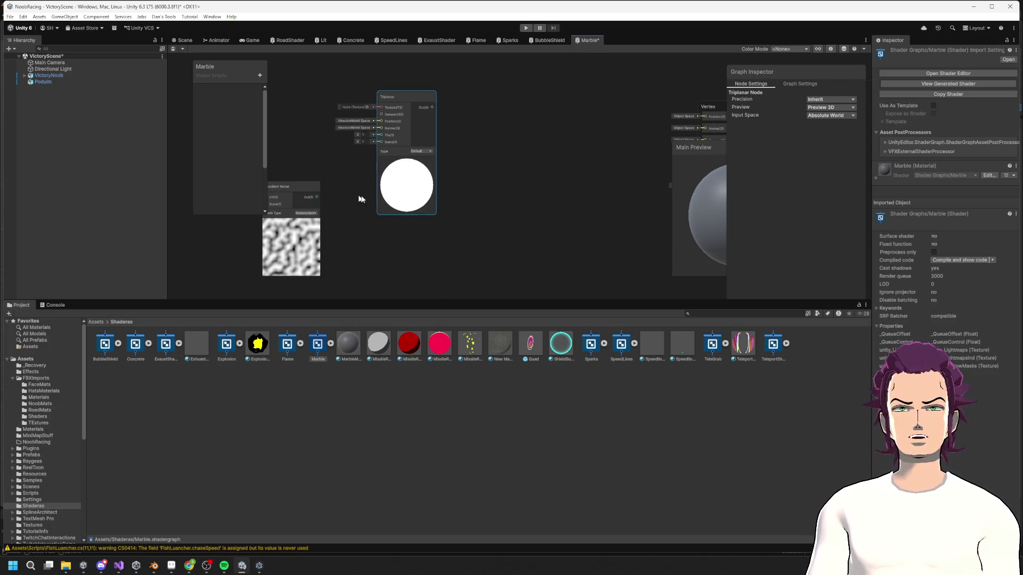
mouse_move(317, 197)
left_mouse_down()
mouse_move(377, 110)
mouse_move(384, 116)
left_mouse_up()
key("Escape")
left_click_drag(307, 187, 489, 161)
mouse_move(409, 133)
left_mouse_down()
mouse_move(368, 116)
mouse_move(451, 174)
left_mouse_up()
- Replace Gradient Noise with a Multiply node fed by Triplanar's output, placed lower down
left_click(494, 219)
key("Delete")
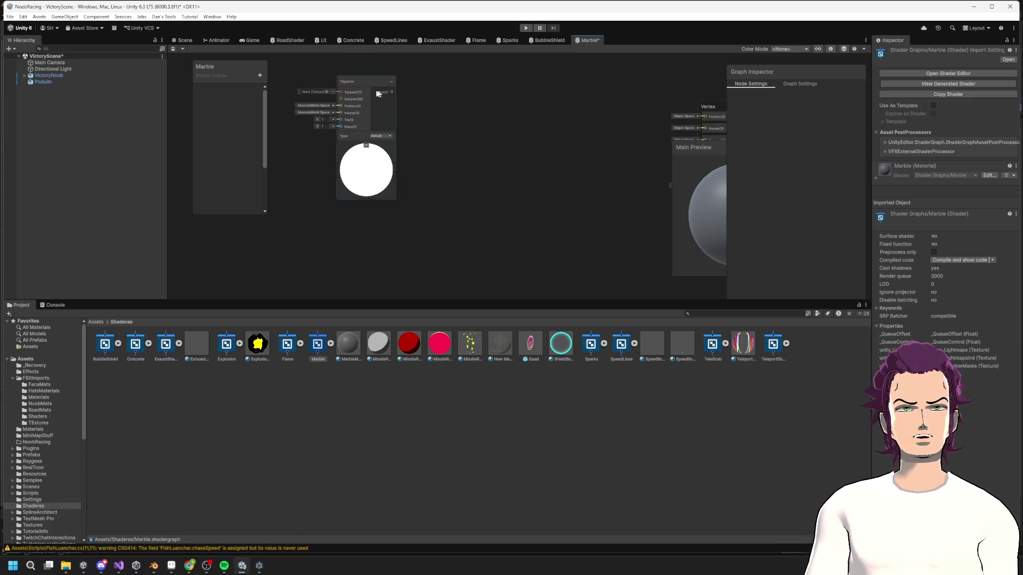
left_click_drag(392, 91, 478, 145)
type("mul")
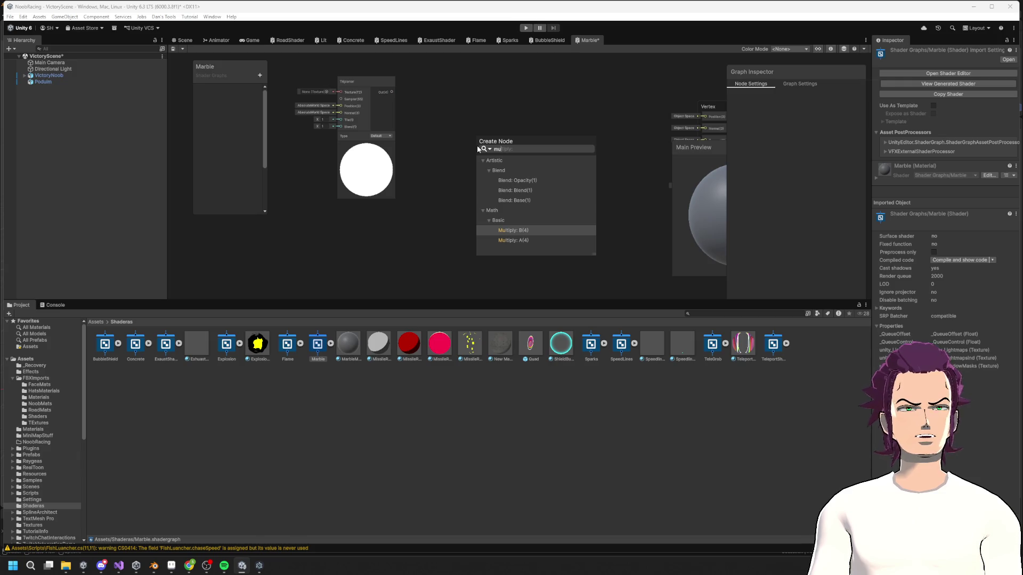
left_click(513, 240)
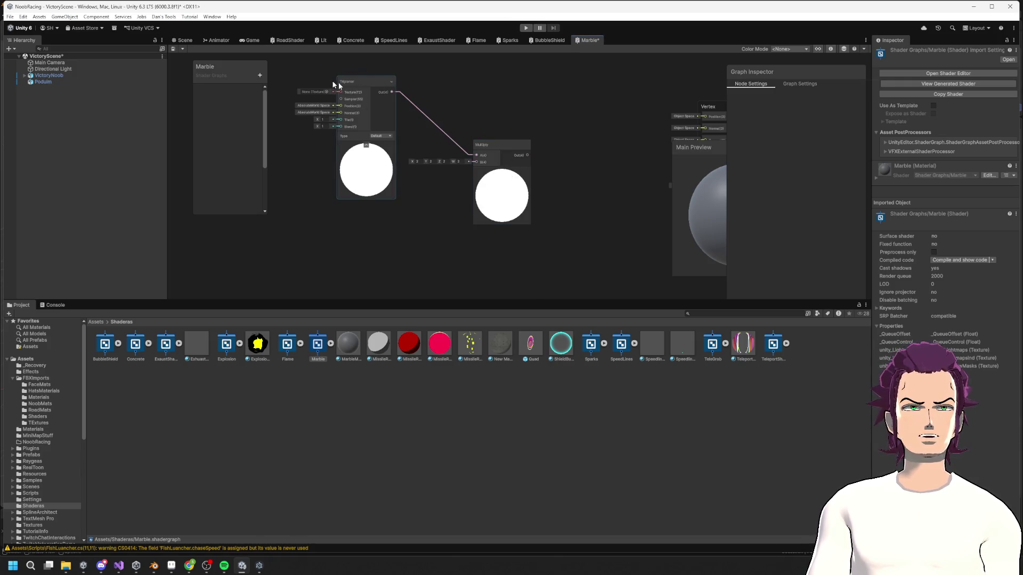
left_click(514, 150)
left_click_drag(515, 150, 510, 188)
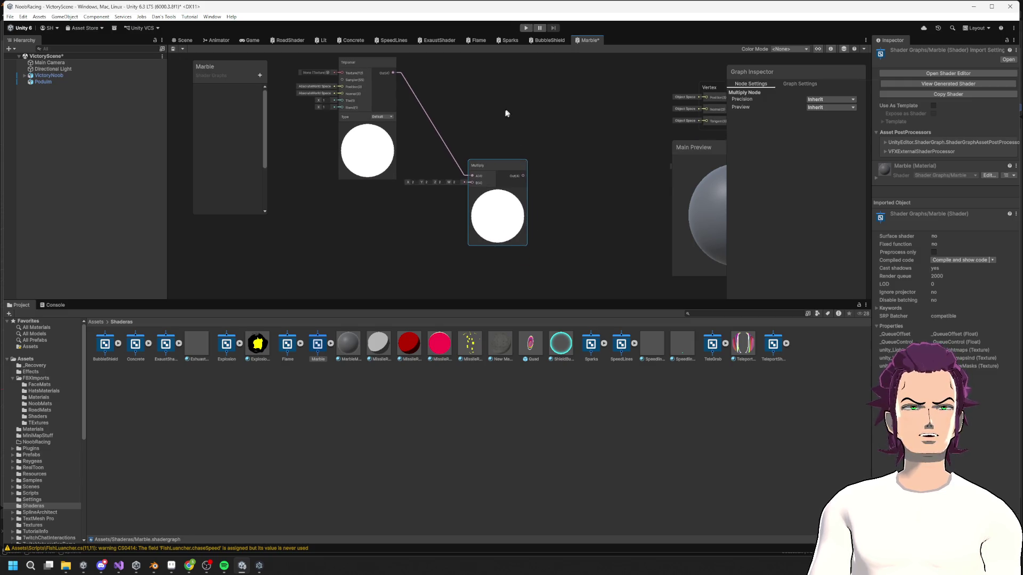
- Abandon a 'pos' node search, save the Marble graph, and return to the Scene view
right_click(322, 251)
left_click(346, 250)
type("po")
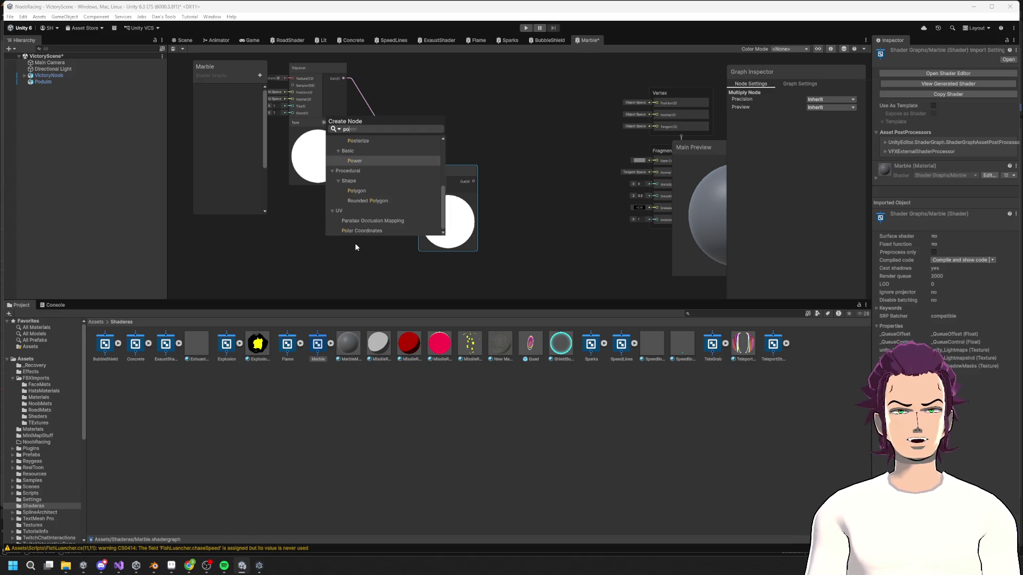
type("s")
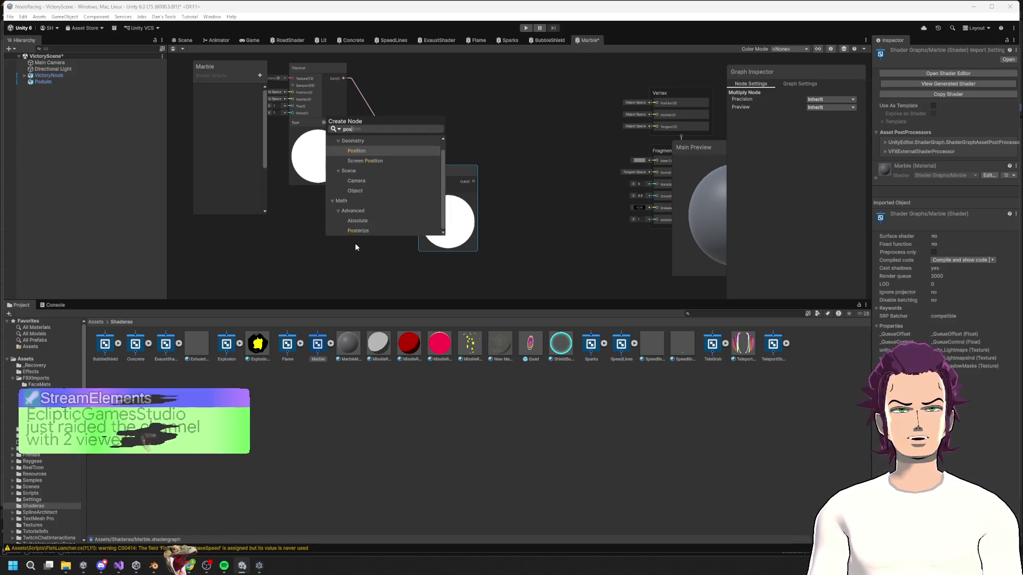
key("BackSpace")
key("BackSpace")
key("BackSpace")
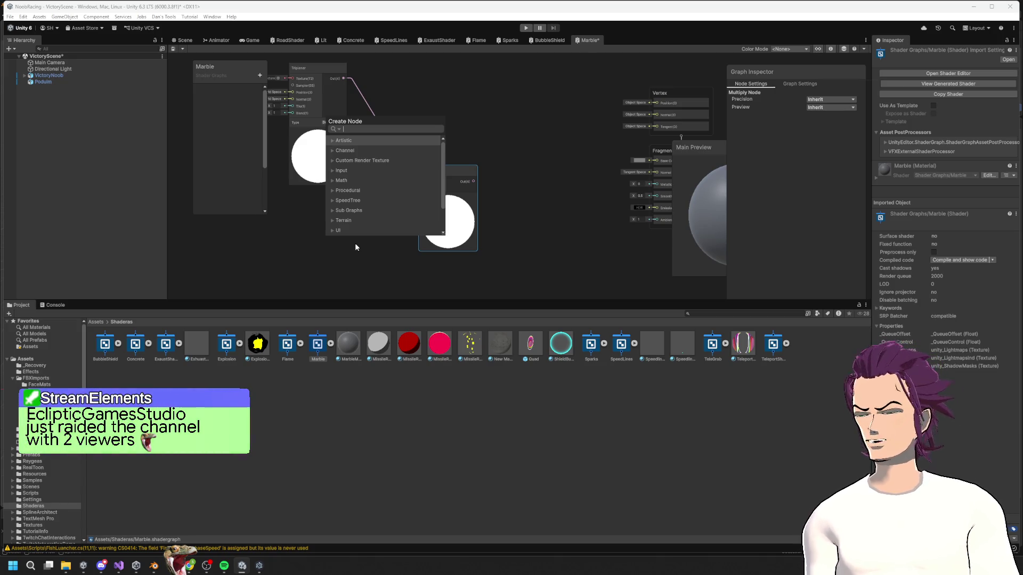
left_click(355, 246)
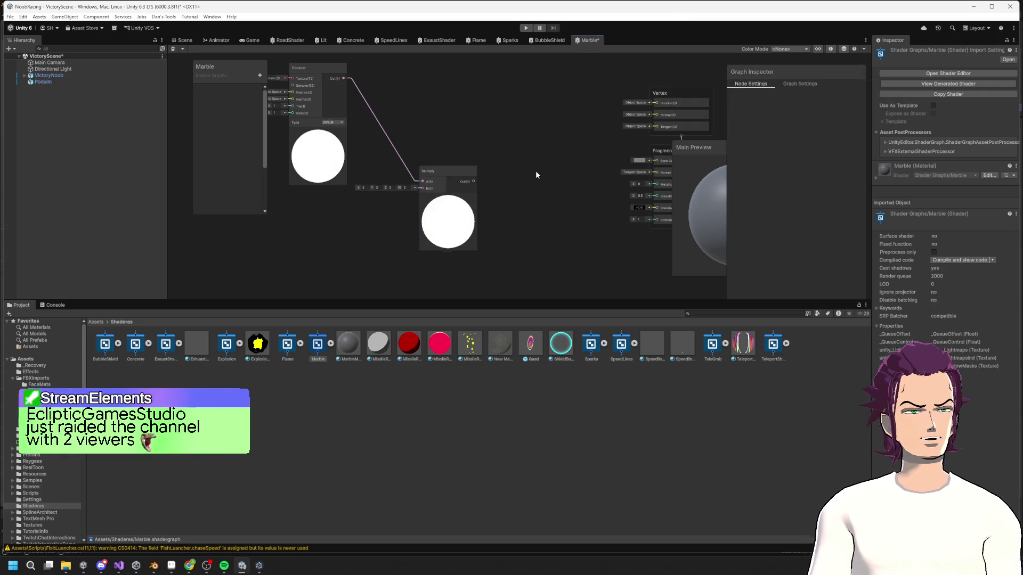
key("ctrl+s")
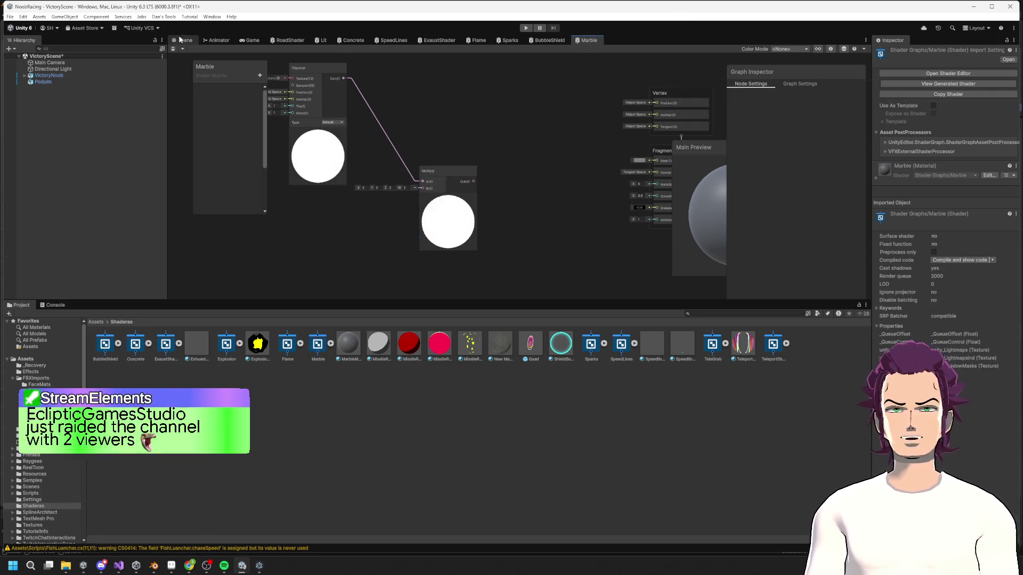
left_click(182, 40)
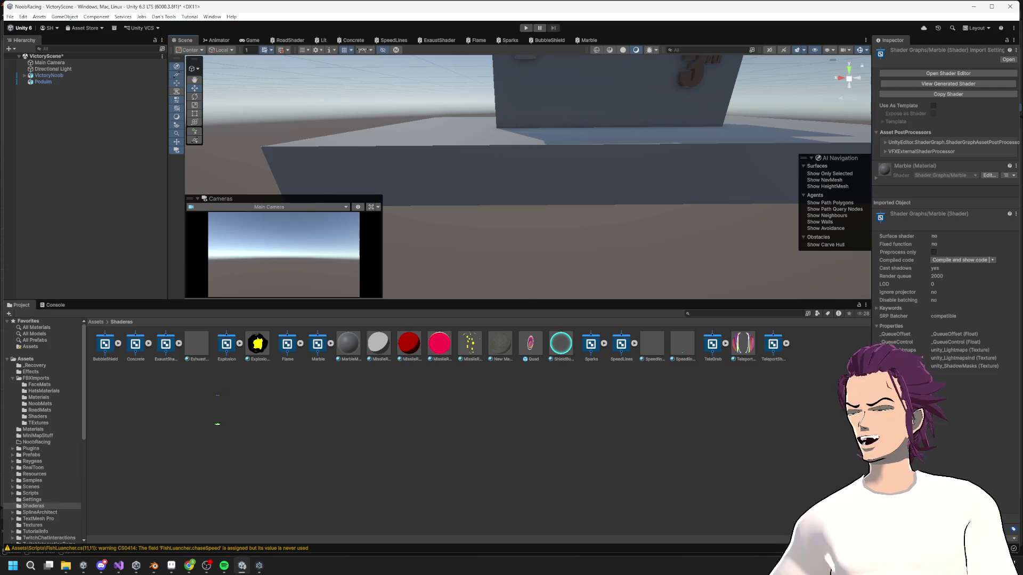
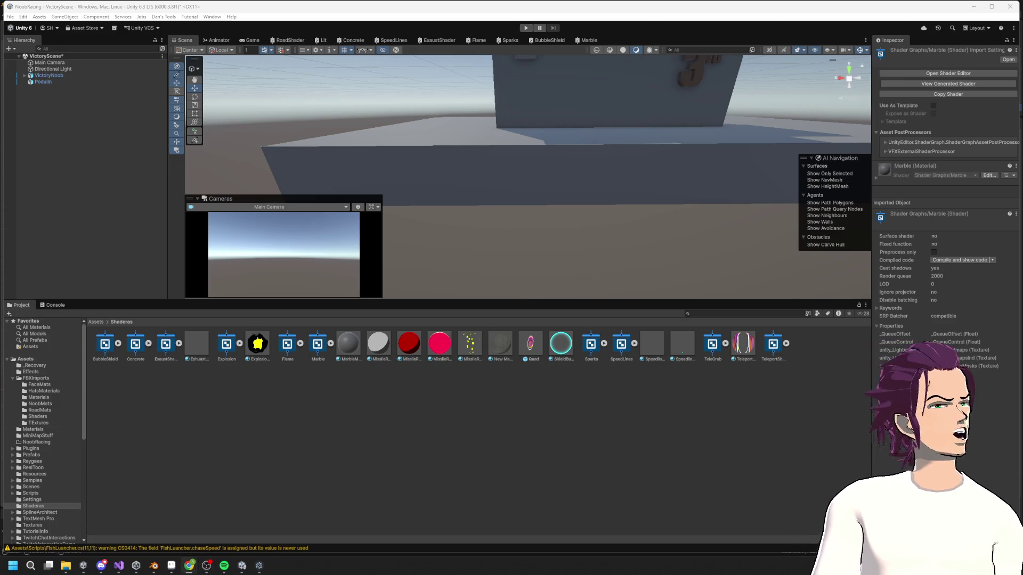
- Browse the streamer's Twitch channel page and recent broadcasts, then minimize the browser back to Unity
left_click(190, 566)
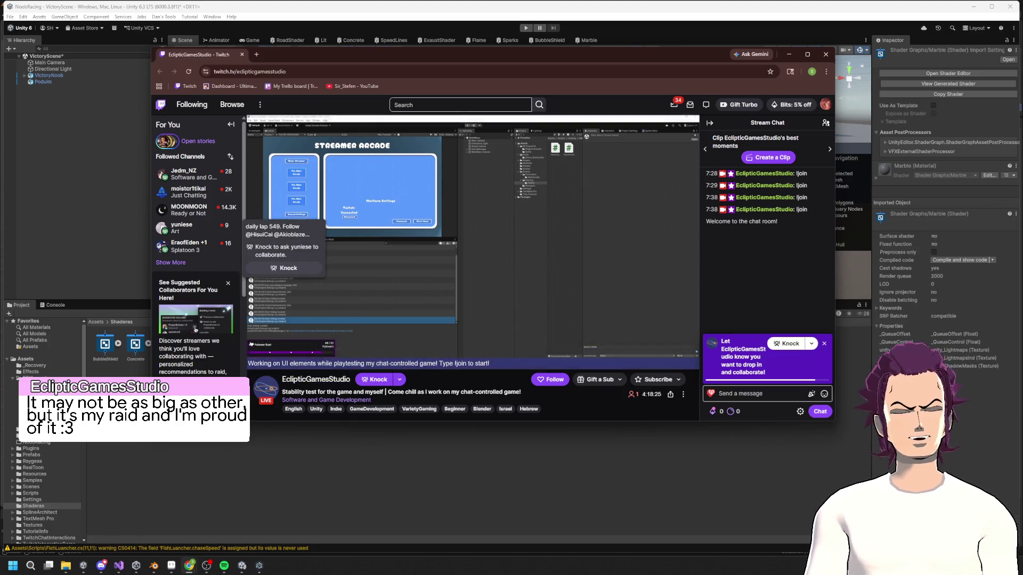
left_click(318, 380)
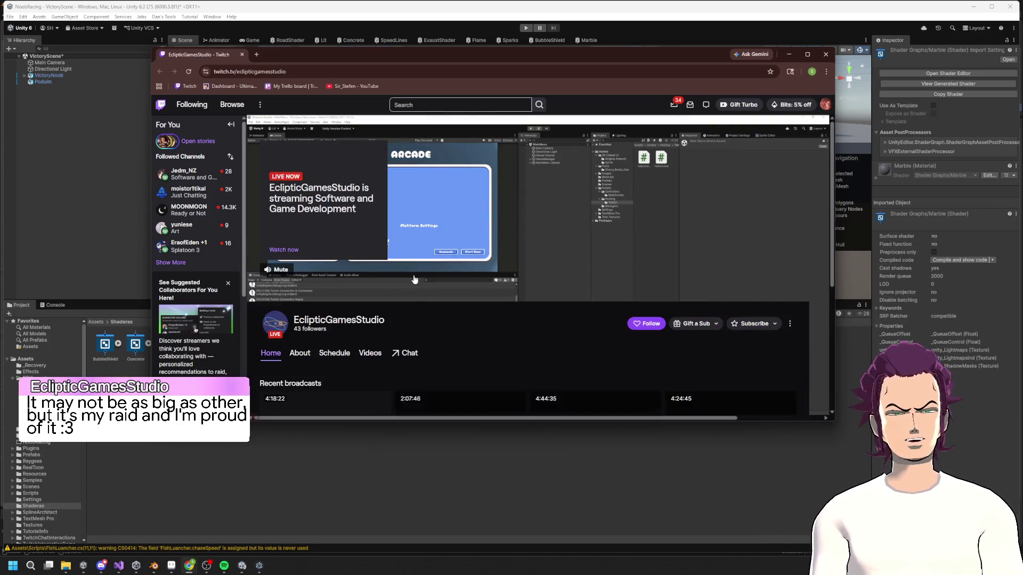
scroll(430, 297, "down", 5)
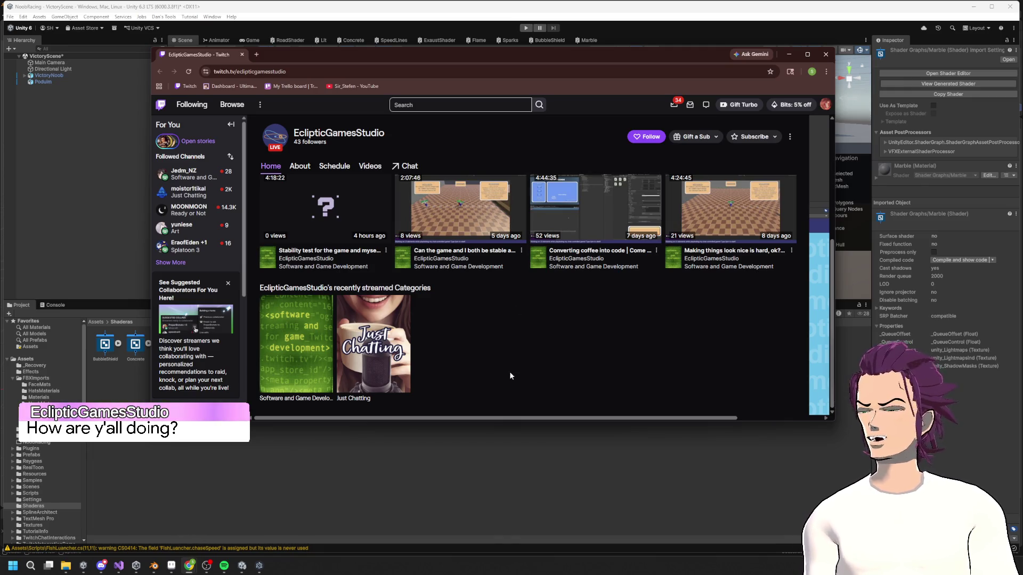
scroll(487, 363, "up", 2)
scroll(486, 354, "up", 1)
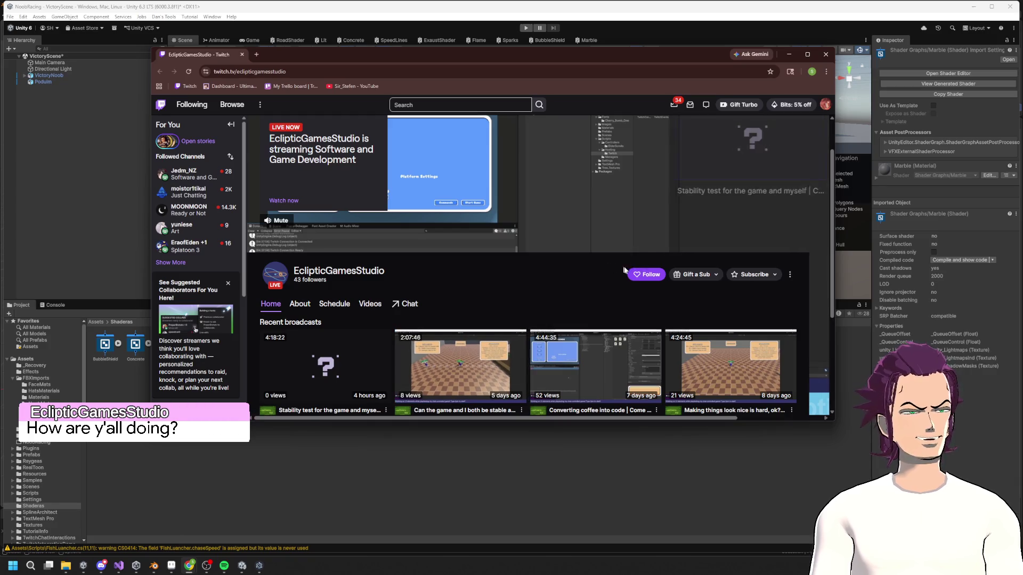
triple_click(334, 283)
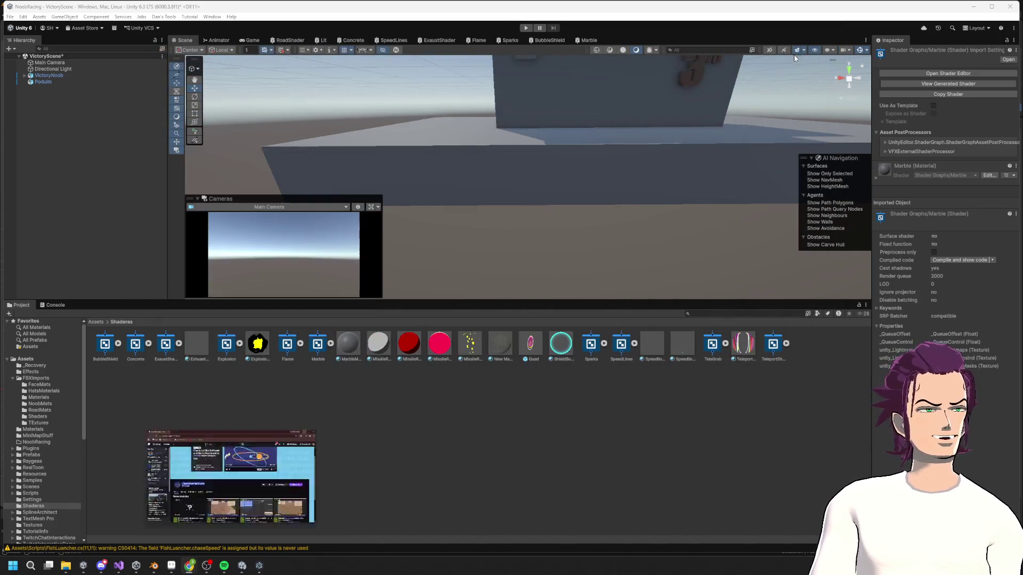
left_click(789, 54)
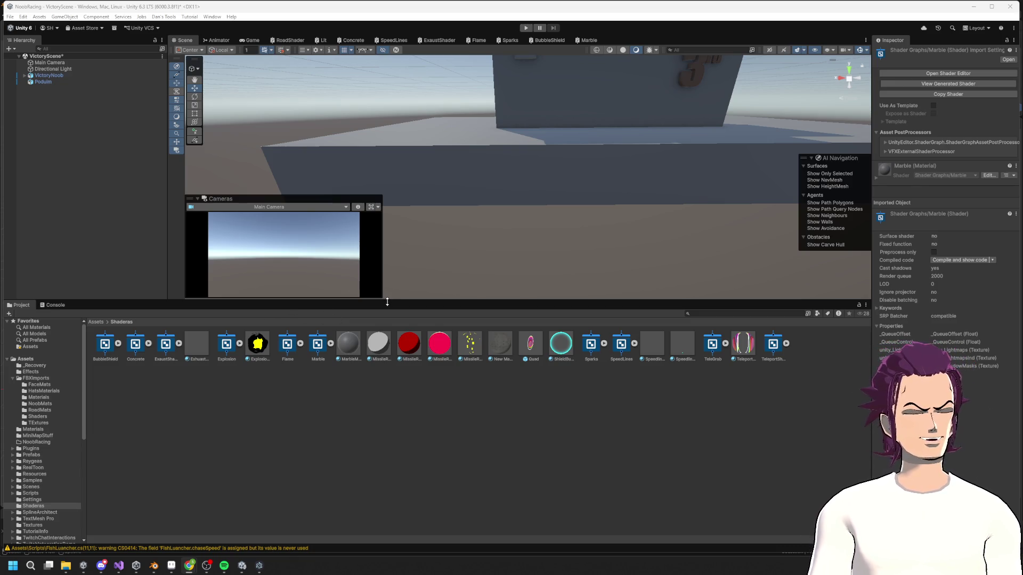
- Shrink the Project panel to enlarge the main view and switch to the Game view
left_click_drag(387, 302, 387, 414)
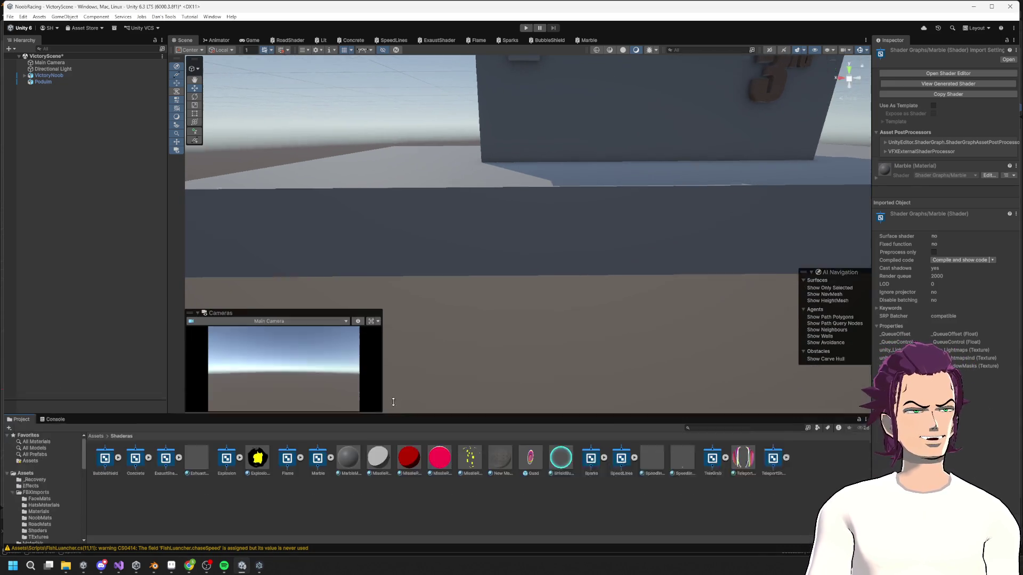
left_click(218, 41)
left_click(254, 41)
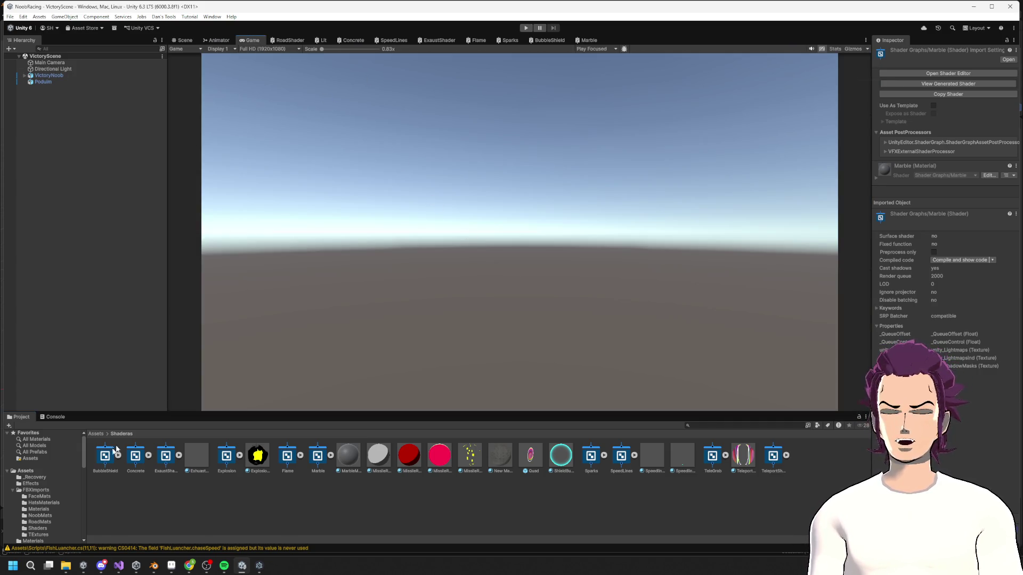
- Load the CharacterCreator scene from Assets/Scenes and enter Play mode
scroll(56, 499, "down", 10)
left_click(40, 463)
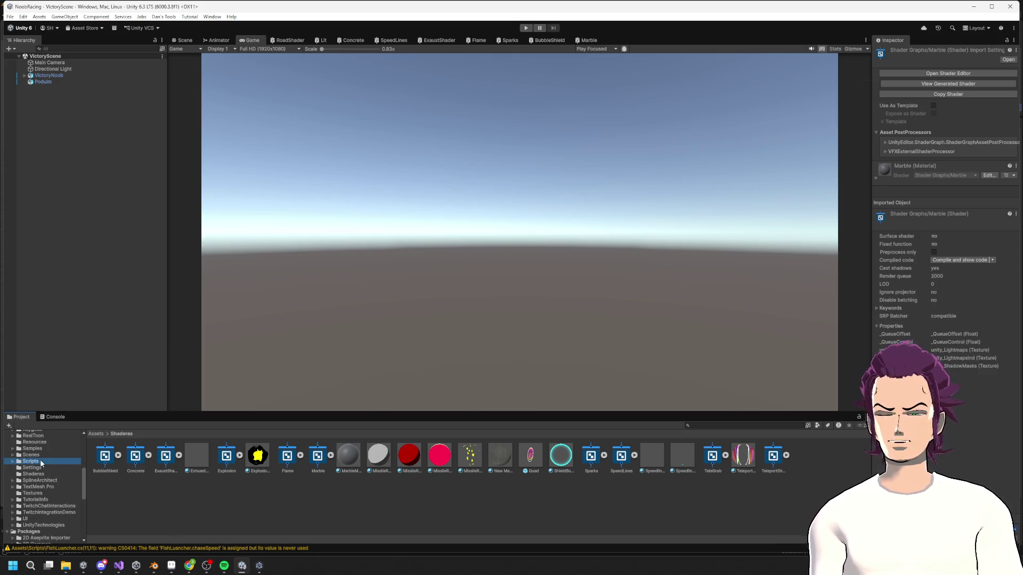
left_click(43, 455)
left_click(288, 459)
double_click(289, 459)
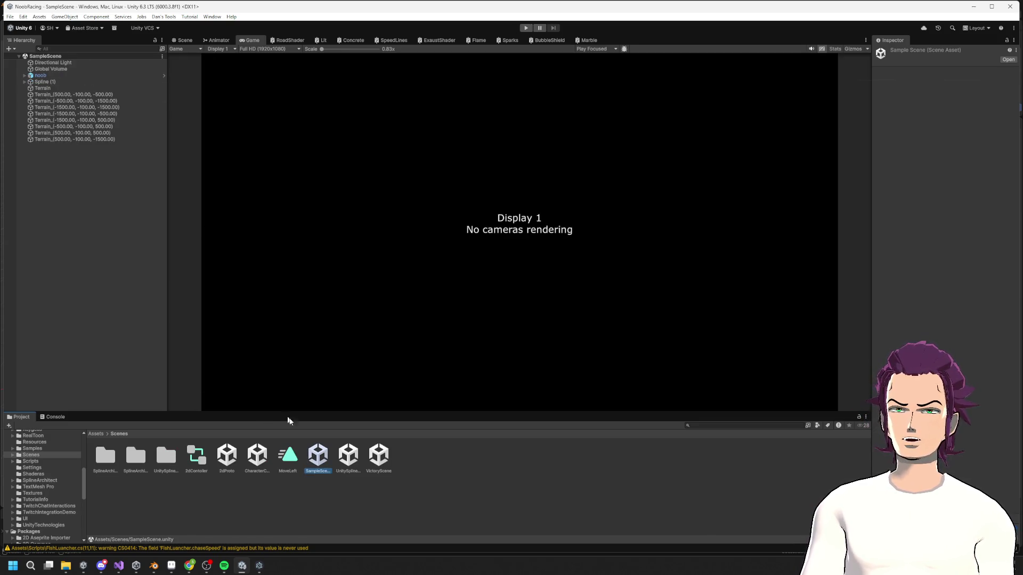
double_click(353, 461)
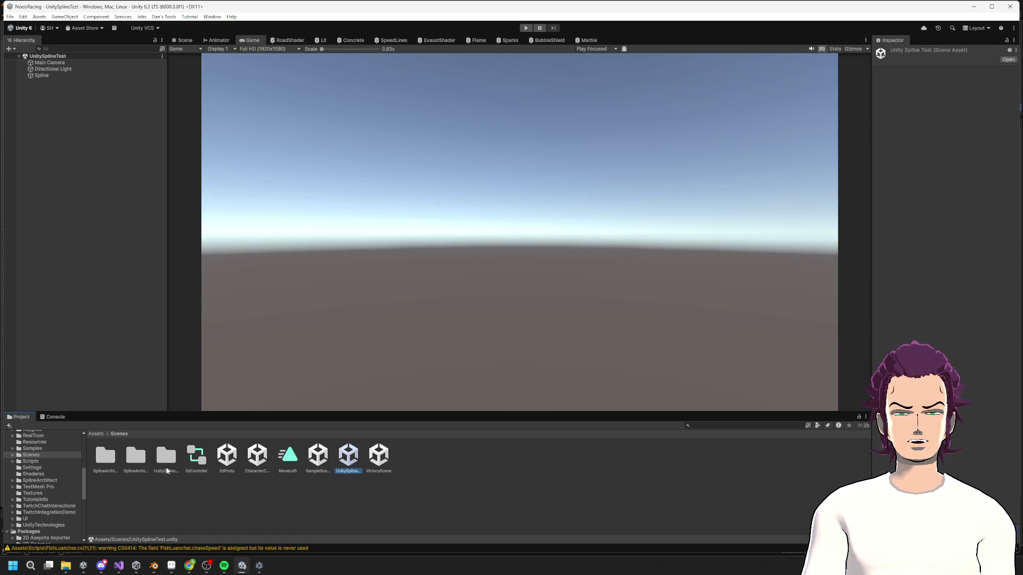
double_click(255, 460)
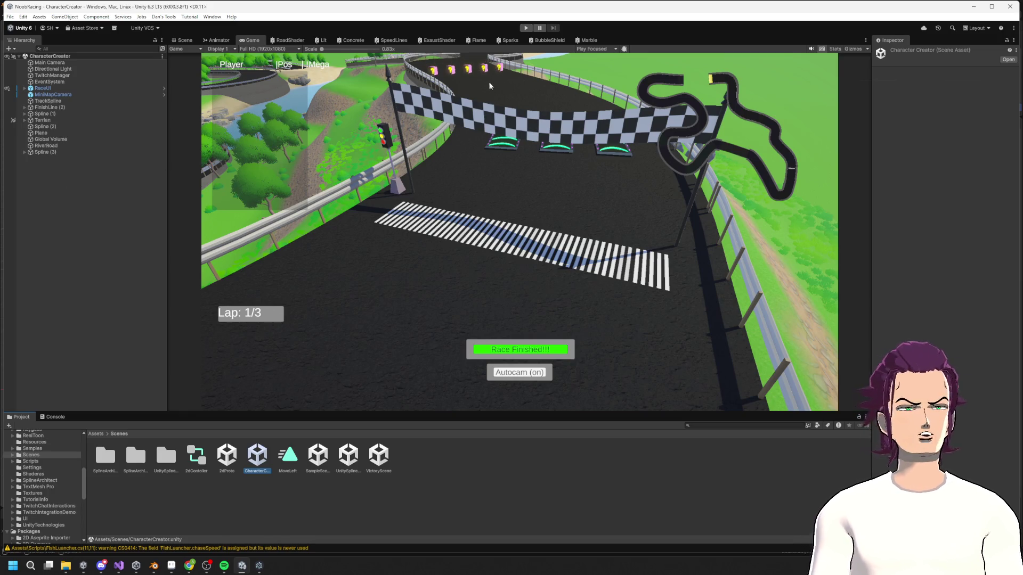
left_click(527, 29)
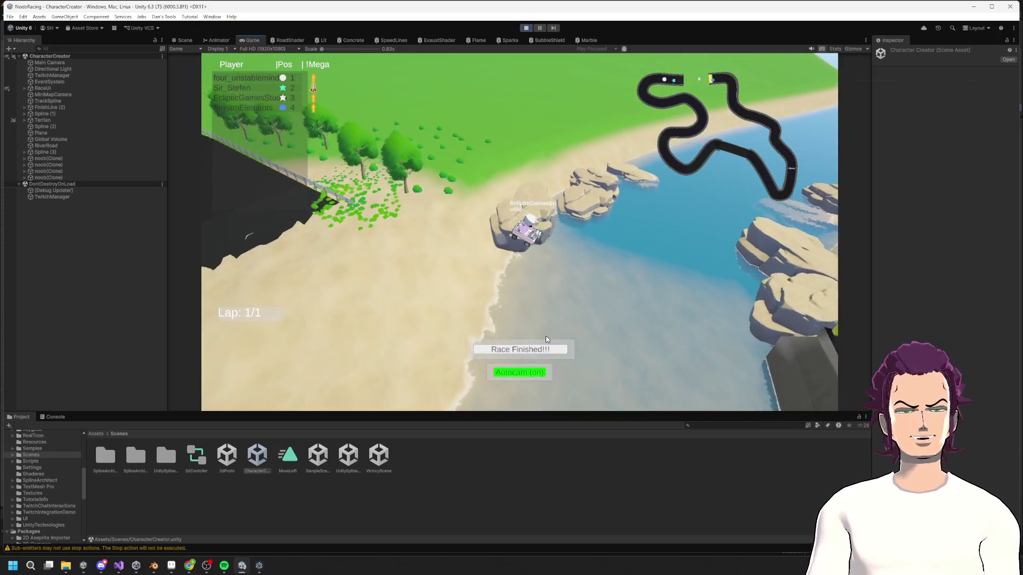
- Let the karts race to the end, then reset via the Race Finished button
left_click(539, 354)
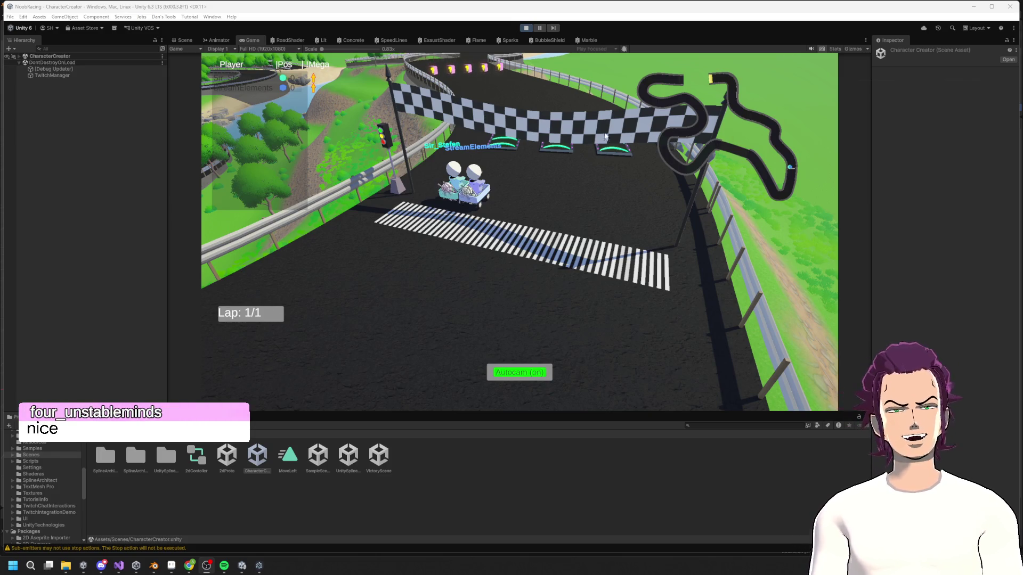
- Switch to the Scene view and tilt the camera up from the water onto the track
left_click(186, 40)
mouse_move(366, 164)
right_mouse_down()
mouse_move(356, 59)
mouse_move(207, 171)
mouse_move(107, 194)
mouse_move(934, 212)
mouse_move(862, 174)
mouse_move(786, 160)
mouse_move(911, 198)
mouse_move(43, 189)
mouse_move(19, 221)
mouse_move(960, 209)
right_mouse_up()
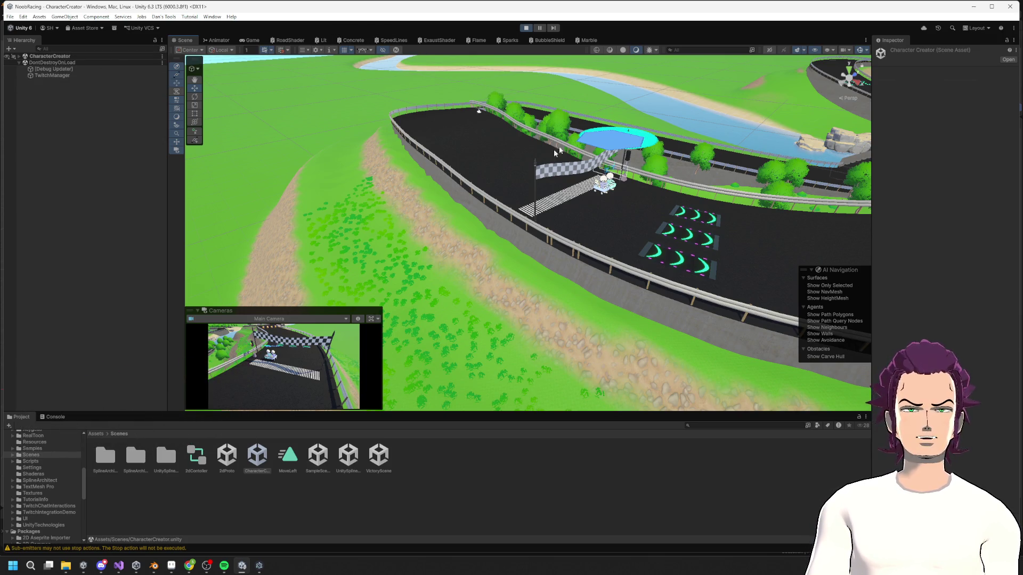
- Fly the scene camera to the karts by the traffic light, view them from behind, then return to Game view
mouse_move(619, 181)
right_mouse_down()
mouse_move(672, 140)
mouse_move(946, 144)
mouse_move(447, 272)
right_mouse_up()
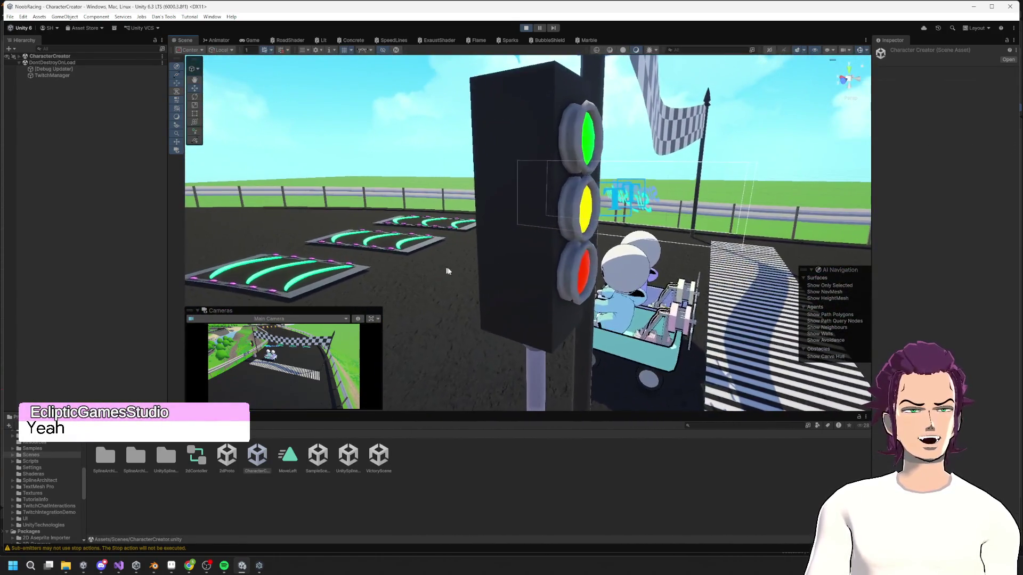
right_click_drag(608, 218, 21, 75)
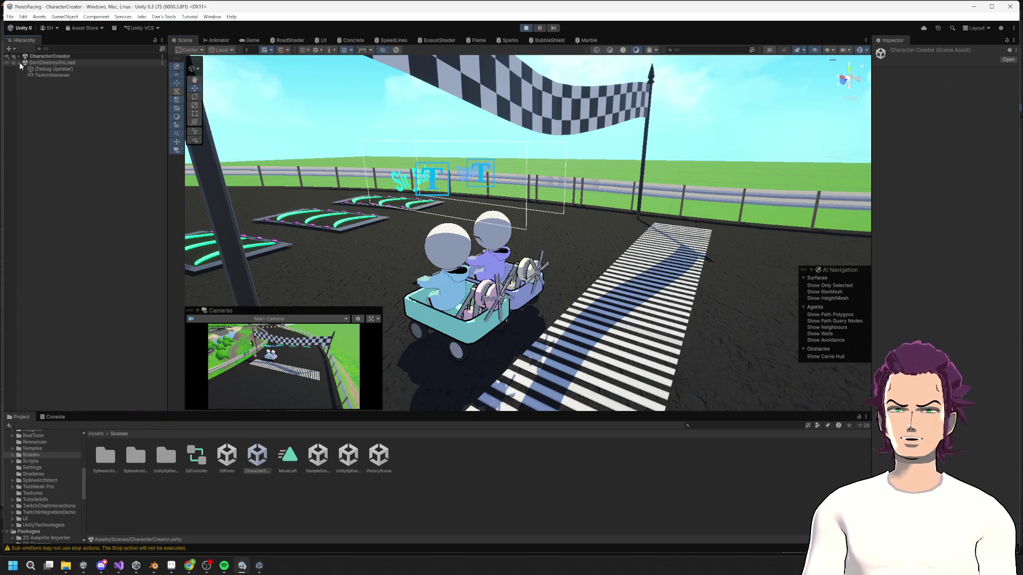
left_click(253, 42)
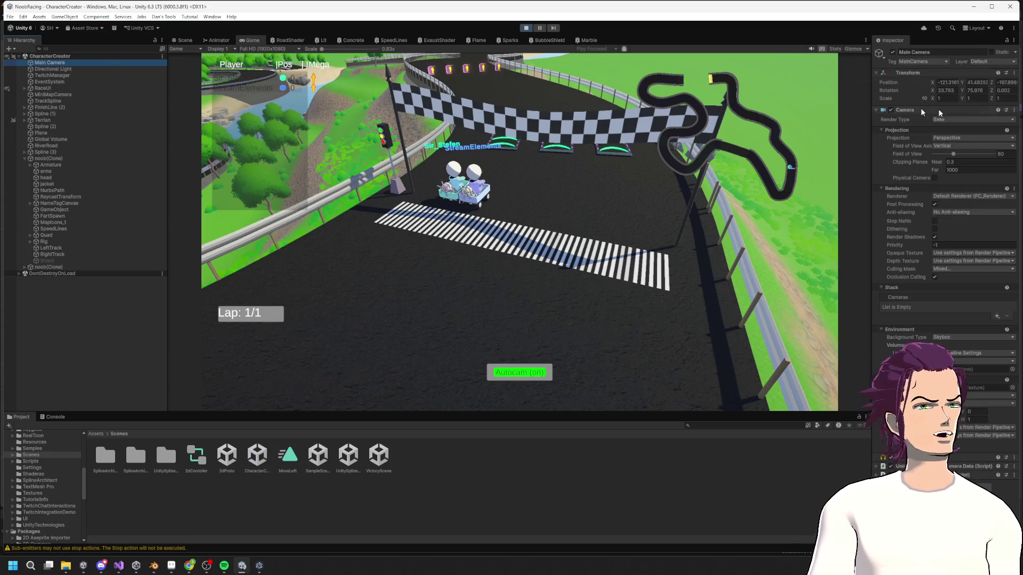
- Move the main camera to X -288.1, Y 69.9, Z -220.8
left_click_drag(995, 86, 470, 88)
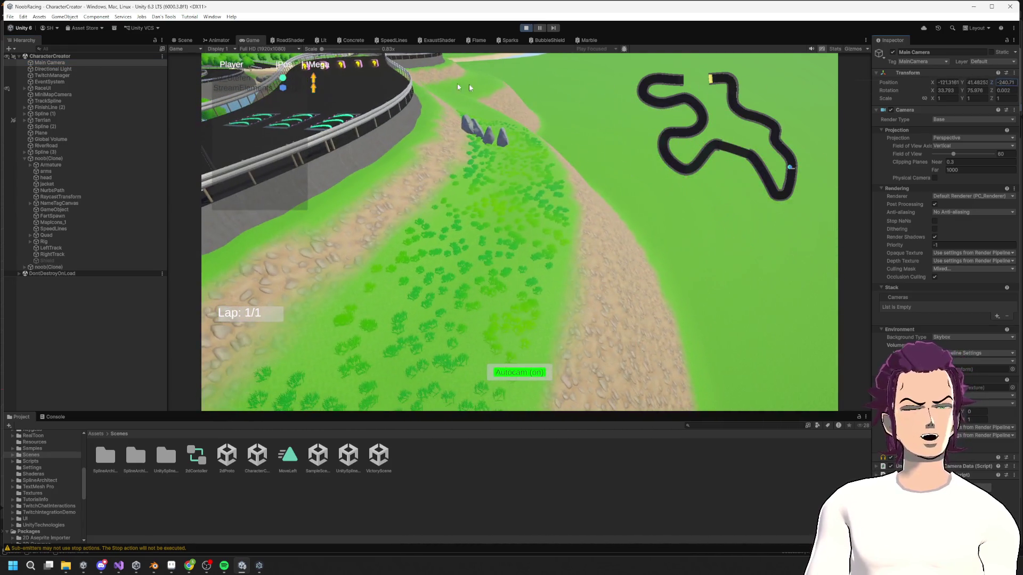
mouse_move(931, 84)
left_mouse_down()
mouse_move(787, 95)
mouse_move(815, 118)
mouse_move(775, 128)
left_mouse_up()
left_click_drag(965, 82, 930, 83)
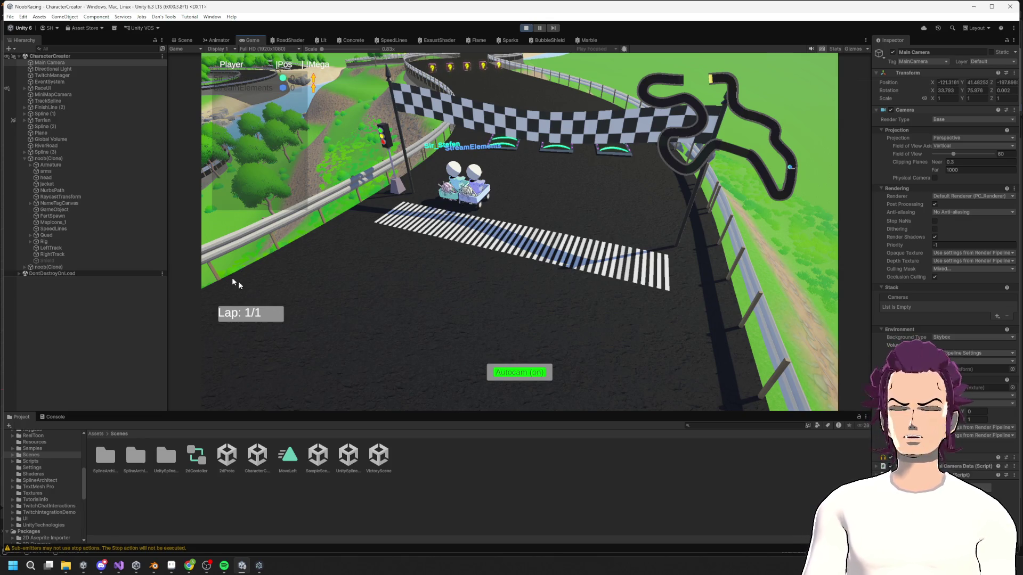
- Enlarge the Game view by shrinking the Project and Hierarchy panels, then widen the Hierarchy slightly
mouse_move(394, 413)
left_mouse_down()
mouse_move(394, 496)
mouse_move(394, 471)
left_mouse_up()
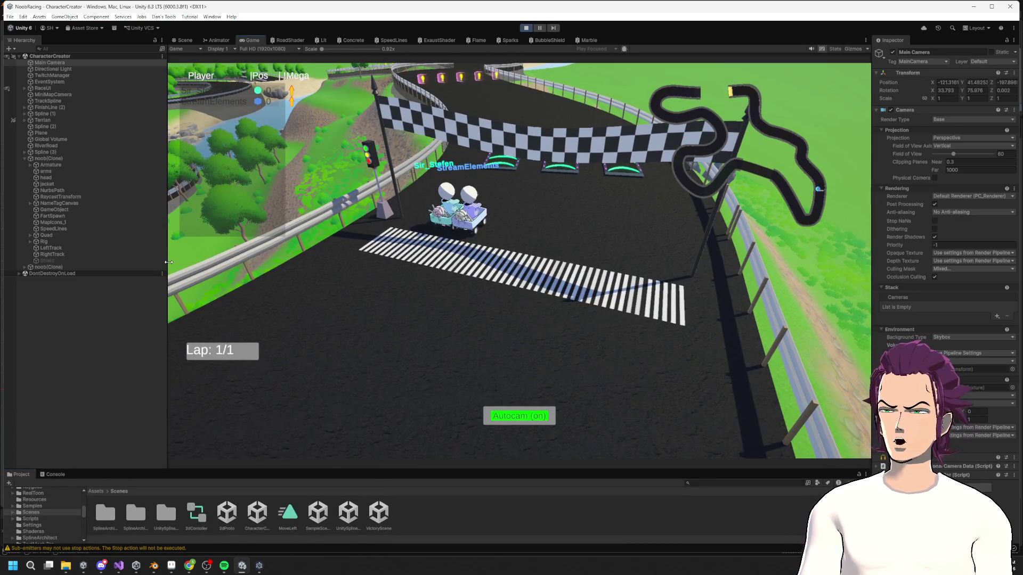
left_click_drag(168, 261, 44, 256)
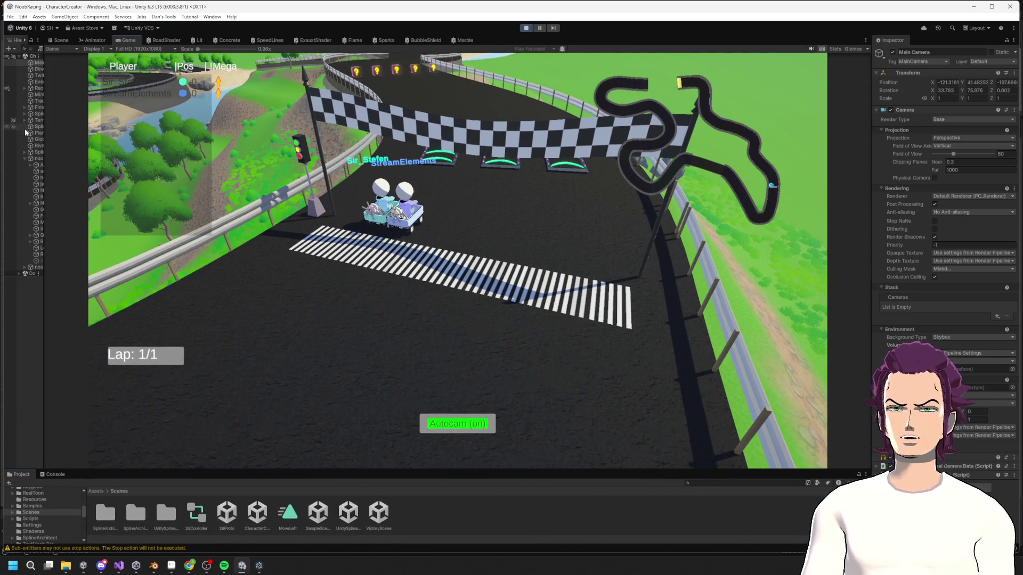
mouse_move(44, 127)
left_mouse_down()
mouse_move(194, 123)
mouse_move(123, 120)
left_mouse_up()
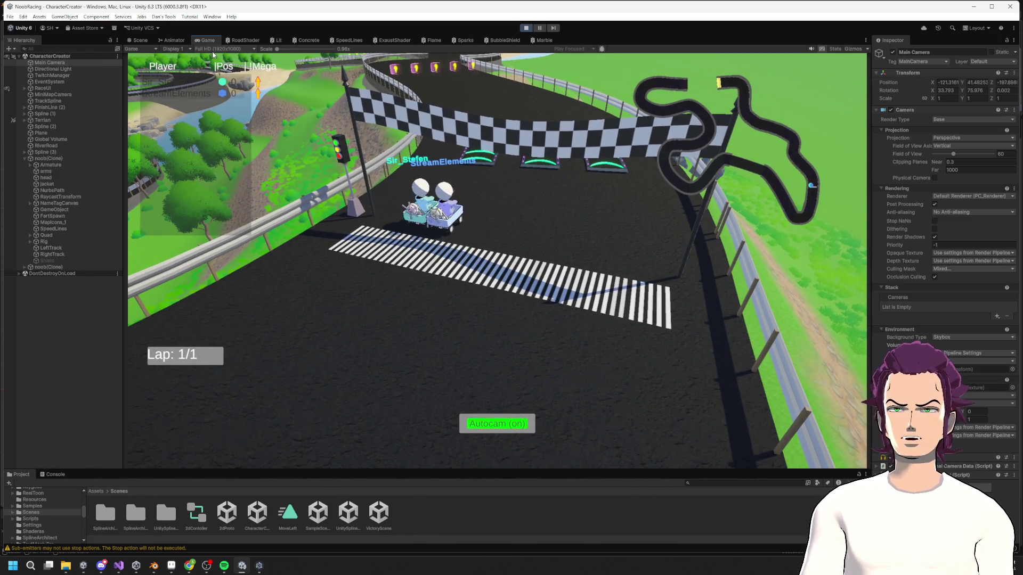
- Keep the Game view at Full HD, widen the Hierarchy, then view the karts in the Scene view
left_click(214, 49)
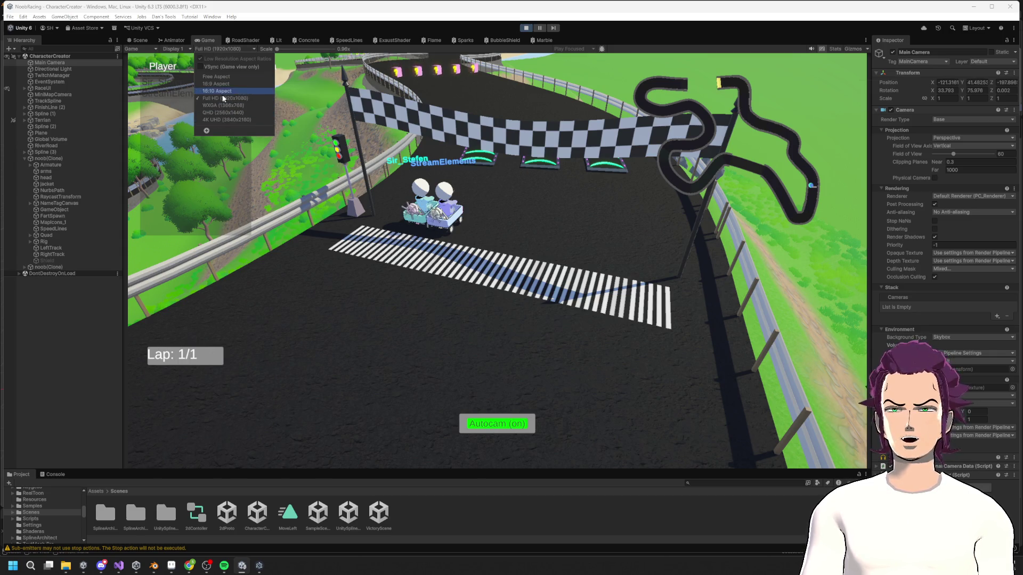
left_click(422, 245)
mouse_move(123, 254)
left_mouse_down()
mouse_move(635, 254)
mouse_move(257, 248)
mouse_move(64, 224)
mouse_move(190, 209)
left_mouse_up()
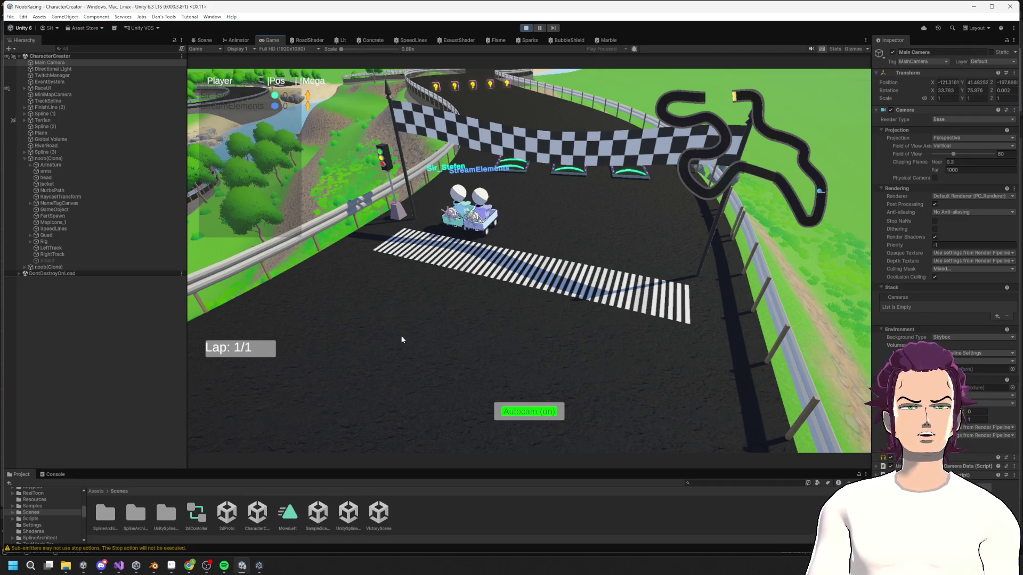
mouse_move(188, 226)
left_mouse_down()
mouse_move(465, 235)
mouse_move(119, 240)
mouse_move(535, 251)
mouse_move(788, 242)
mouse_move(119, 229)
mouse_move(224, 221)
left_mouse_up()
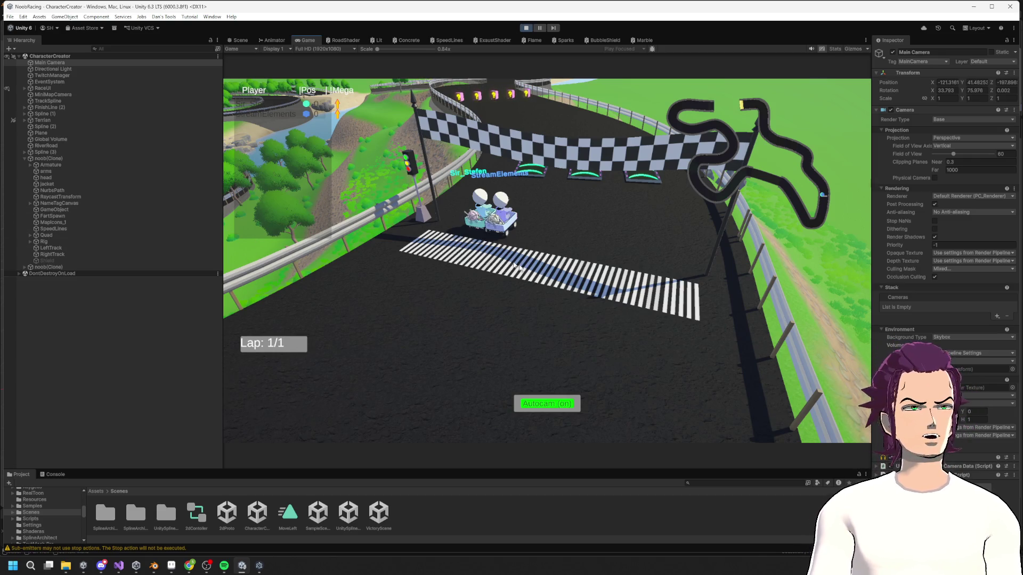
left_click(238, 40)
mouse_move(533, 319)
right_mouse_down()
mouse_move(477, 313)
mouse_move(638, 244)
mouse_move(414, 244)
mouse_move(436, 240)
mouse_move(461, 326)
mouse_move(649, 204)
mouse_move(571, 320)
mouse_move(584, 318)
mouse_move(442, 431)
right_mouse_up()
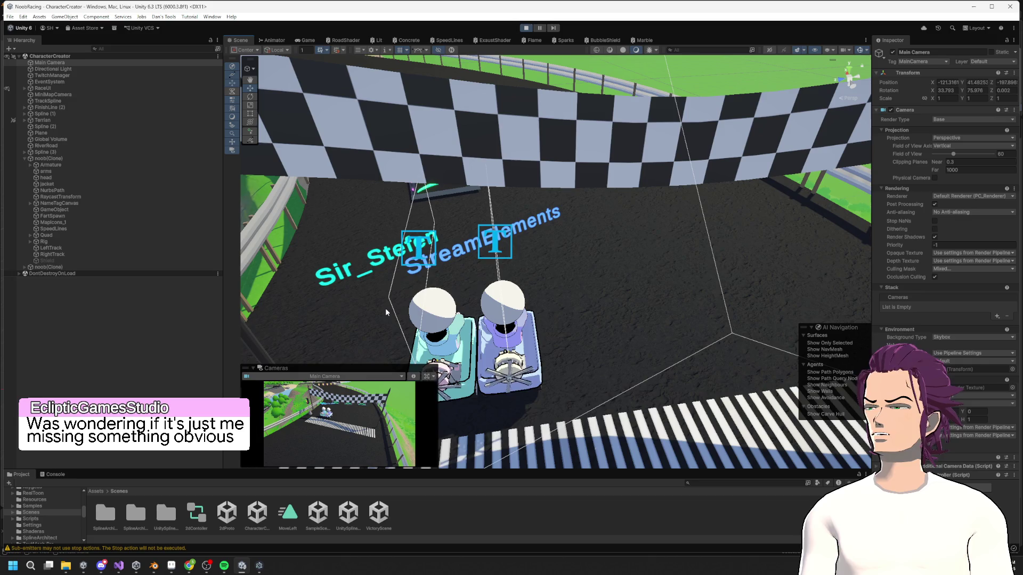
- Orbit the scene to face the checkered banner, then bring up the browser's dragon image and its context menu
mouse_move(385, 308)
left_mouse_down("alt")
mouse_move(481, 265)
mouse_move(571, 280)
mouse_move(608, 299)
mouse_move(679, 290)
left_mouse_up("alt")
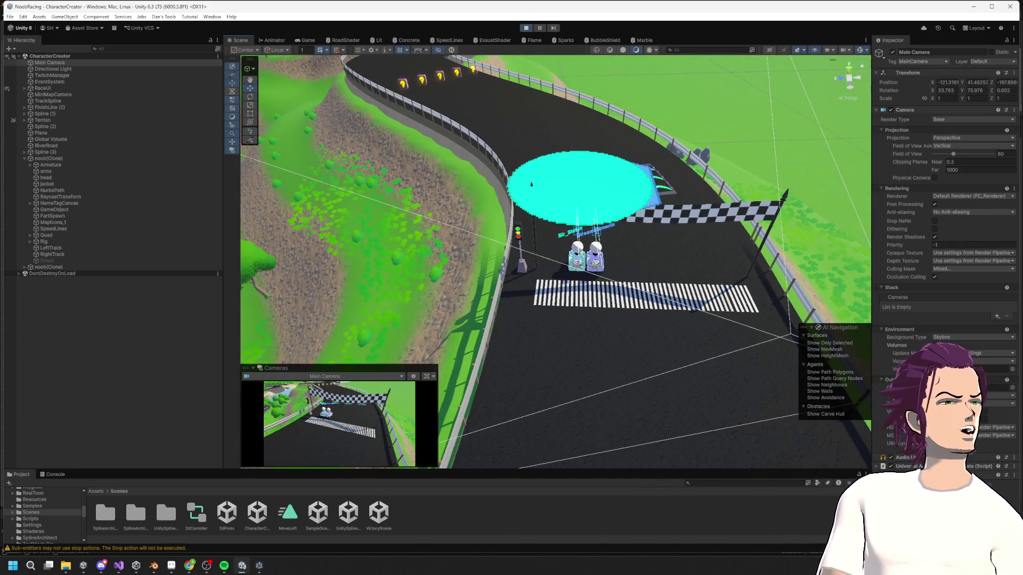
left_click(189, 565)
mouse_move(596, 117)
left_mouse_down()
mouse_move(637, 122)
mouse_move(647, 2)
left_mouse_up()
right_click(644, 127)
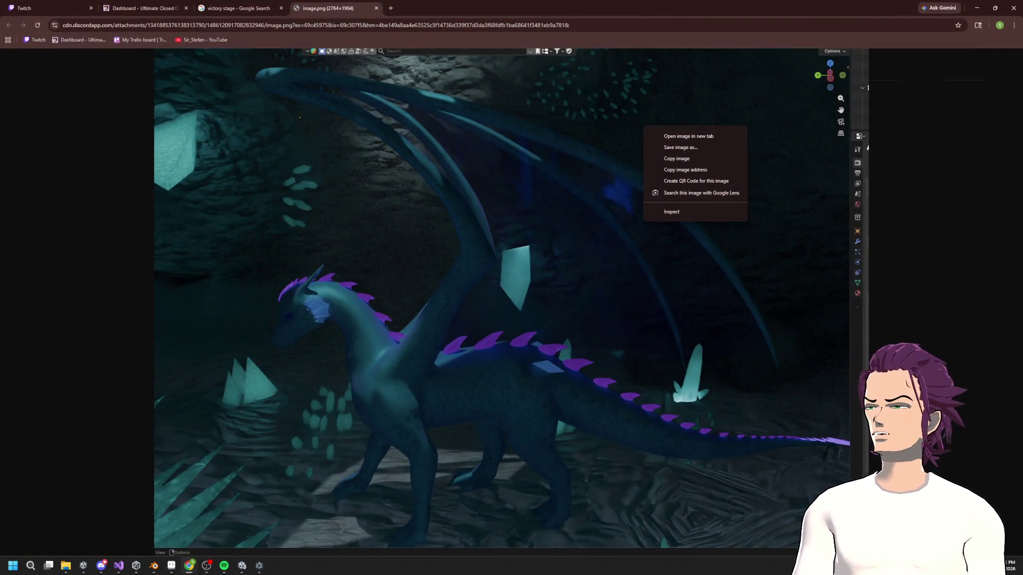
- Open the streamer's Stability test broadcast and seek to about one hour in
left_click(206, 565)
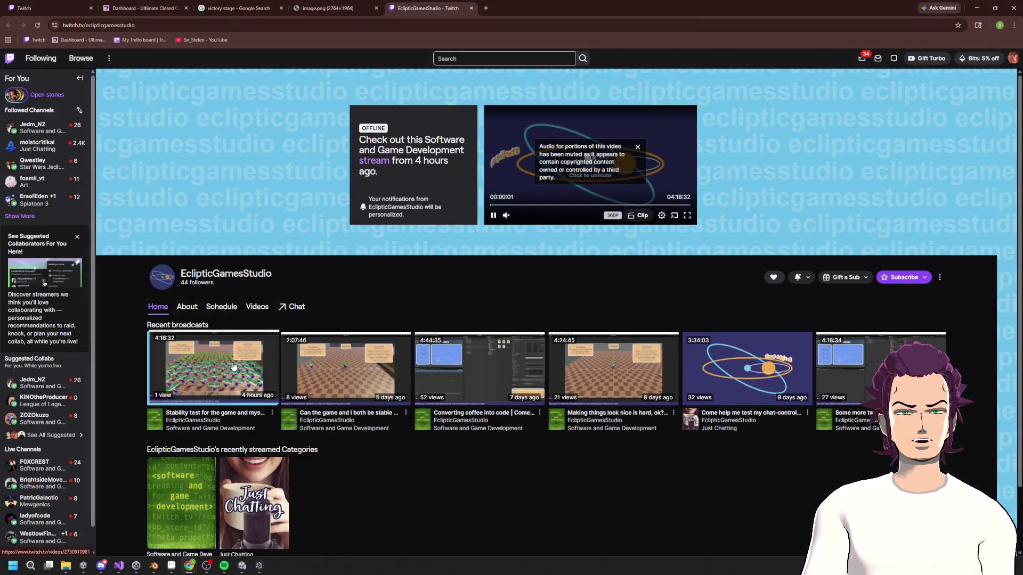
left_click(232, 366)
key("alt+Left")
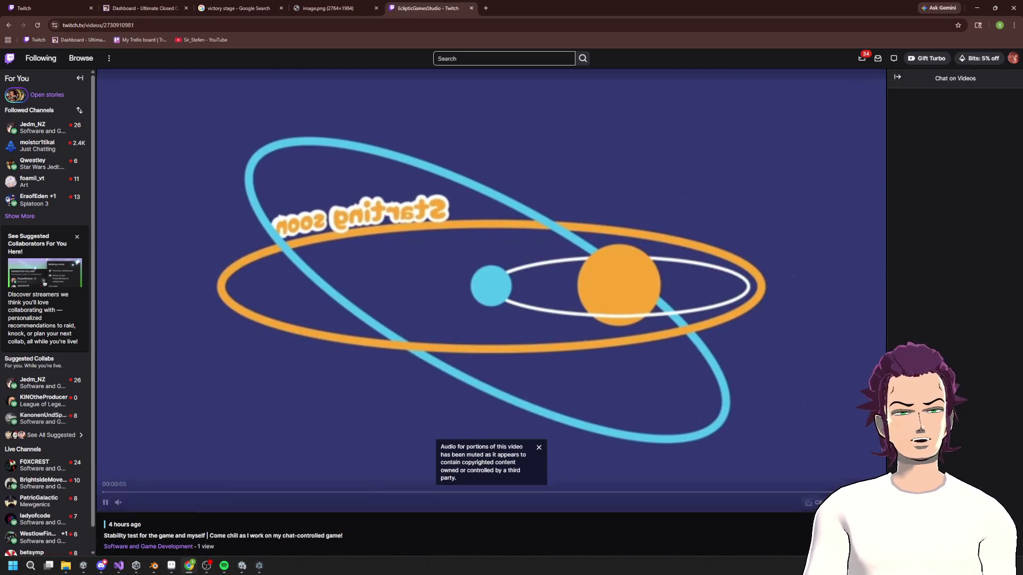
mouse_move(192, 492)
left_mouse_down()
mouse_move(300, 493)
mouse_move(275, 492)
mouse_move(287, 493)
left_mouse_up()
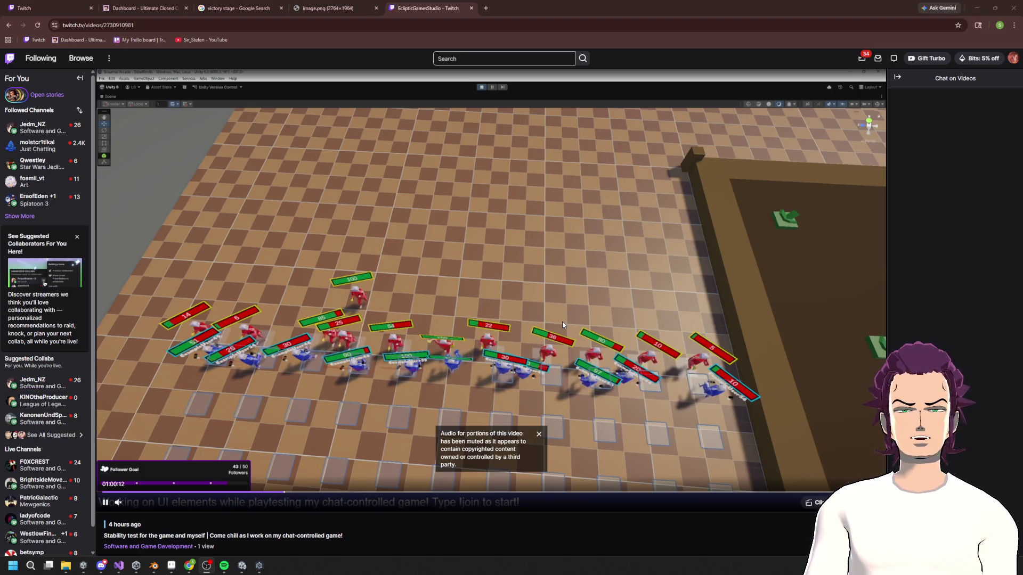
key("super")
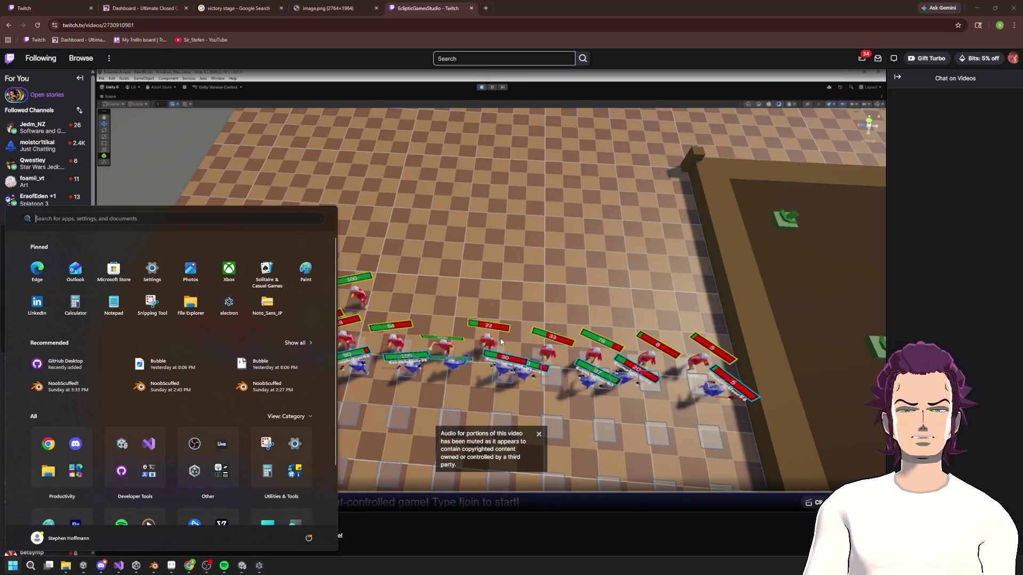
- Snip a screenshot of the video player showing the battle scene with its health bars
key("super")
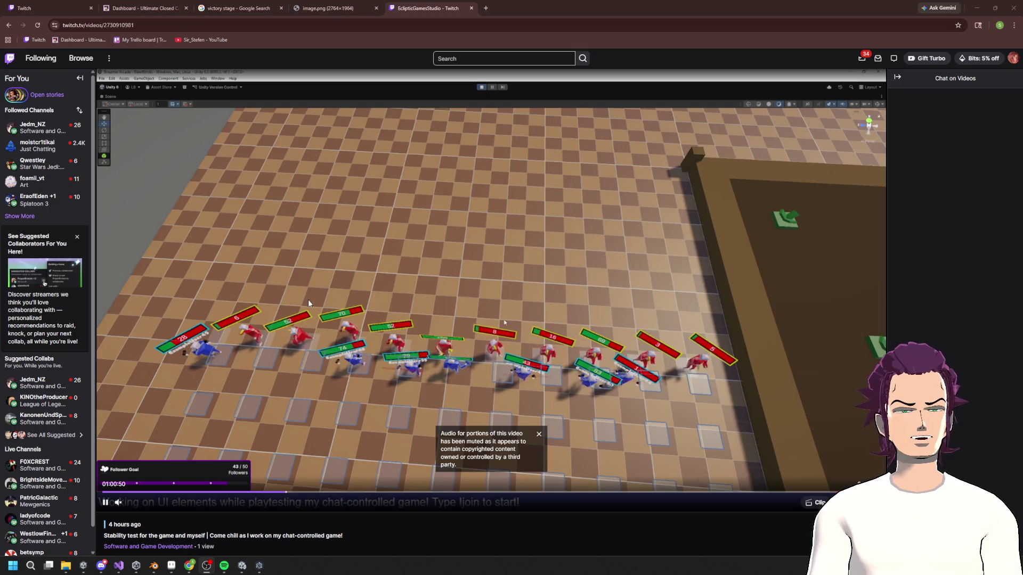
key("super")
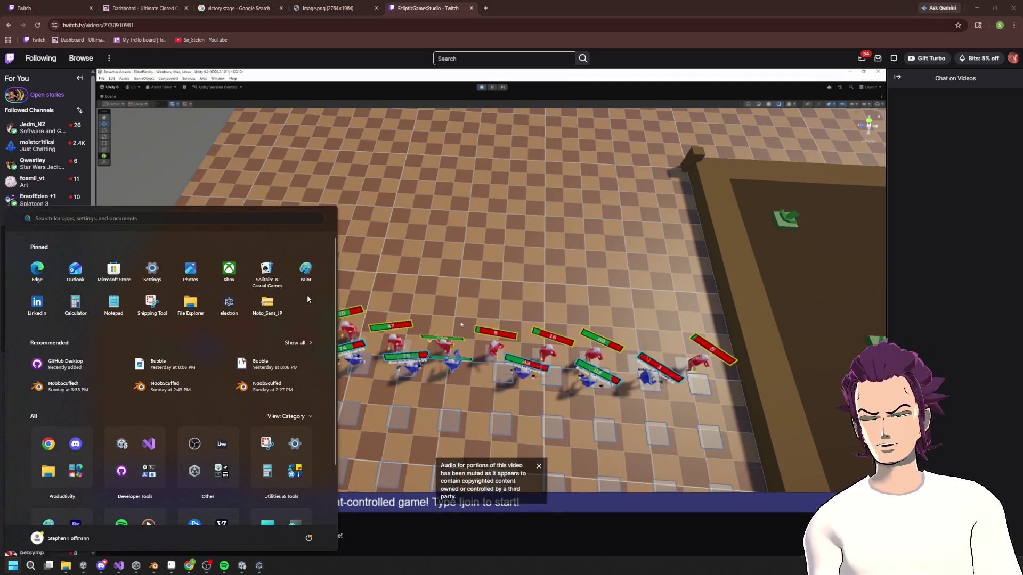
left_click(526, 186)
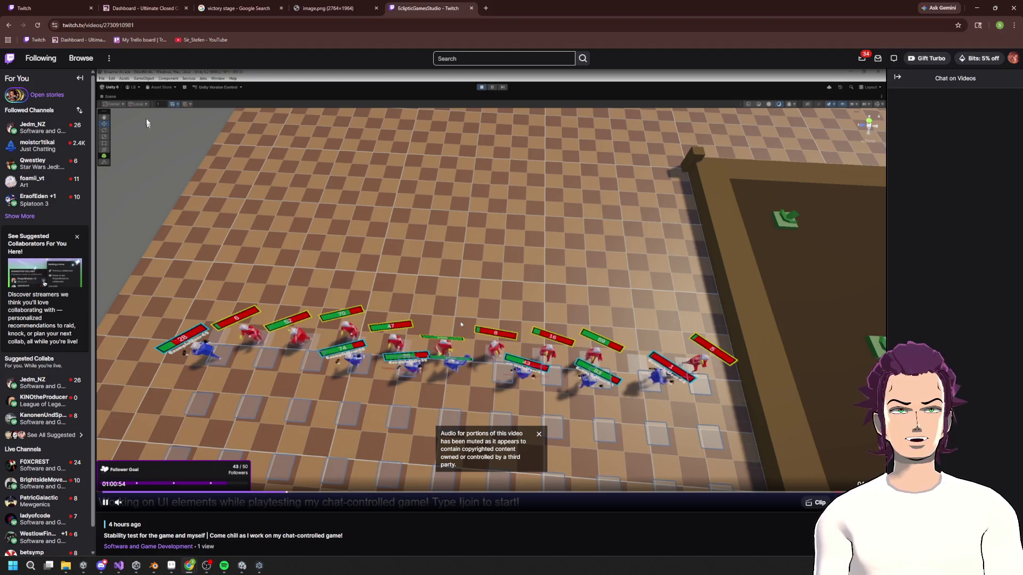
key("shift+super+s")
mouse_move(95, 69)
left_mouse_down()
mouse_move(844, 550)
mouse_move(889, 512)
left_mouse_up()
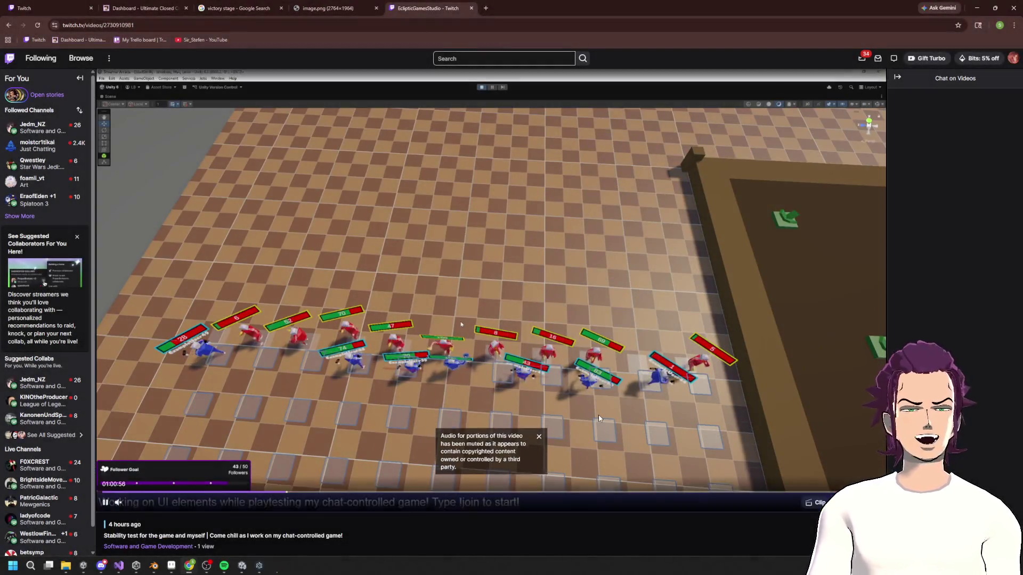
- Launch Paint from the Start menu search
key("super")
type("paiunt")
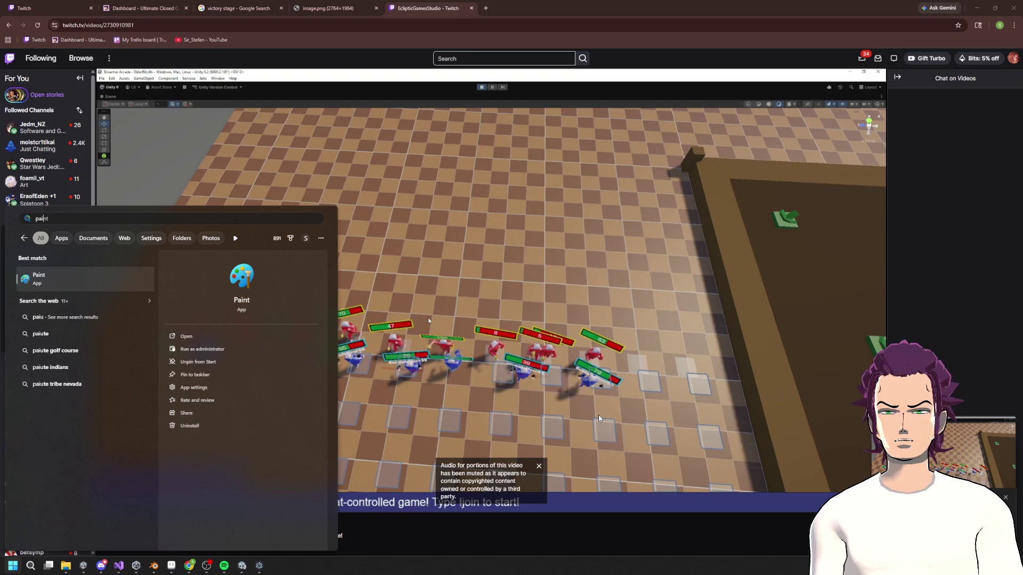
key("Return")
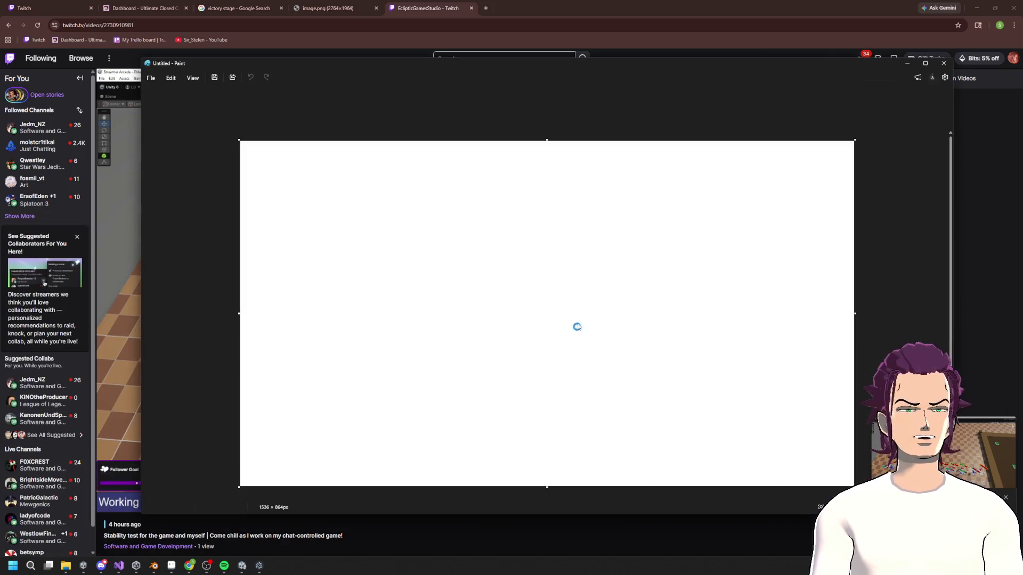
- Paste the battle screenshot into Paint, sketch and undo blue health-bar outlines, then hide Paint
key("ctrl+v")
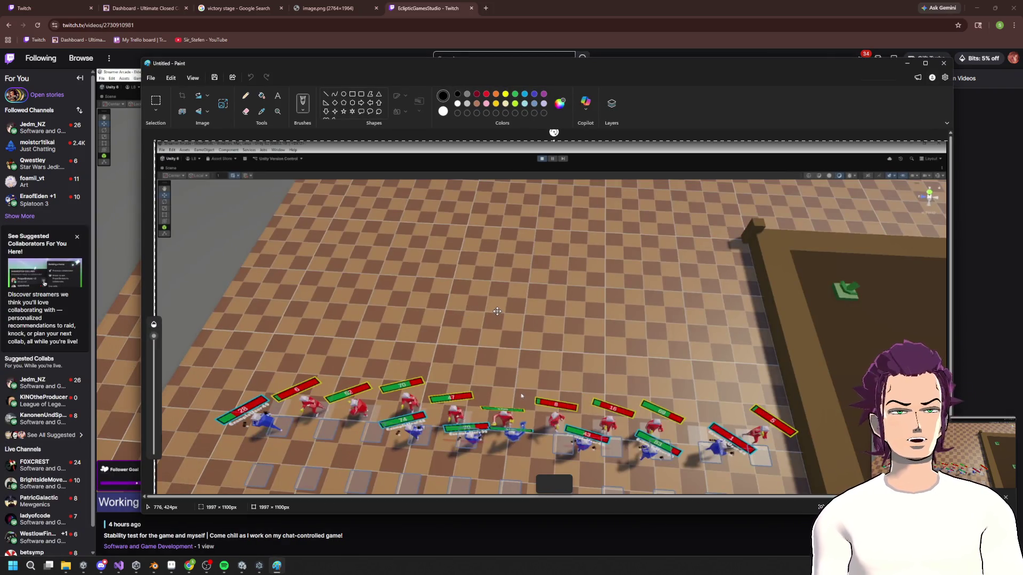
scroll(496, 163, "down", 2)
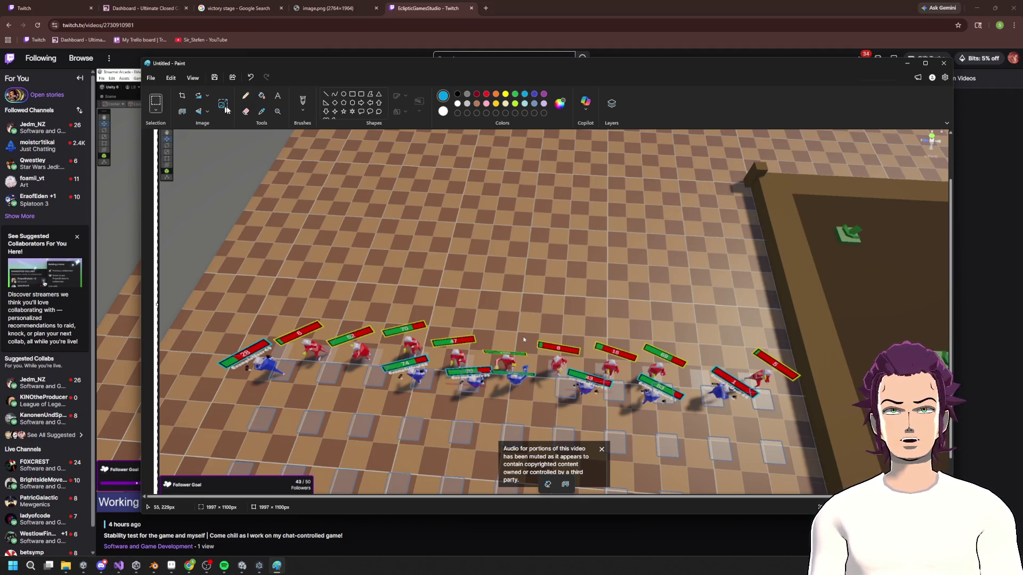
mouse_move(160, 358)
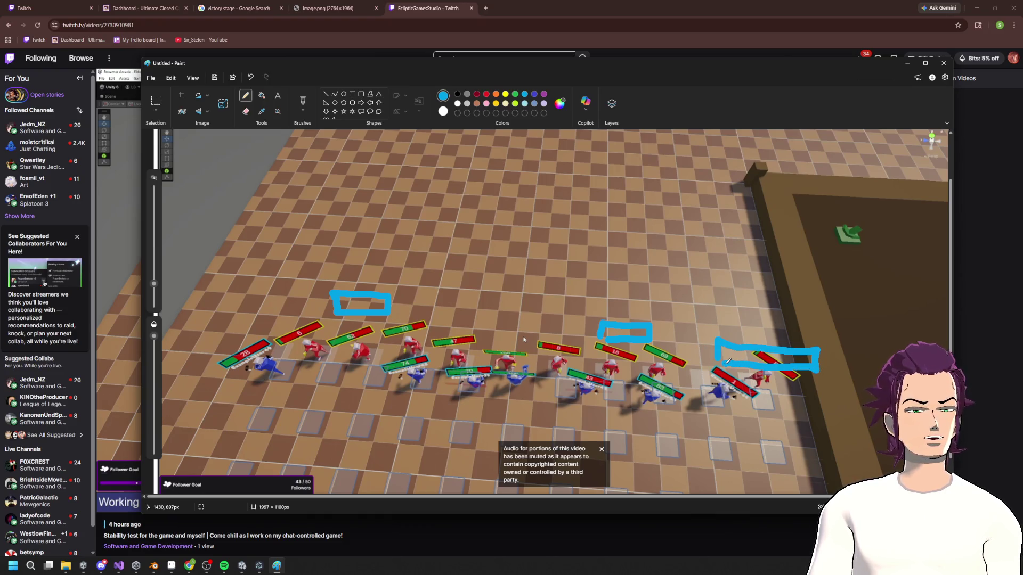
key("ctrl+z")
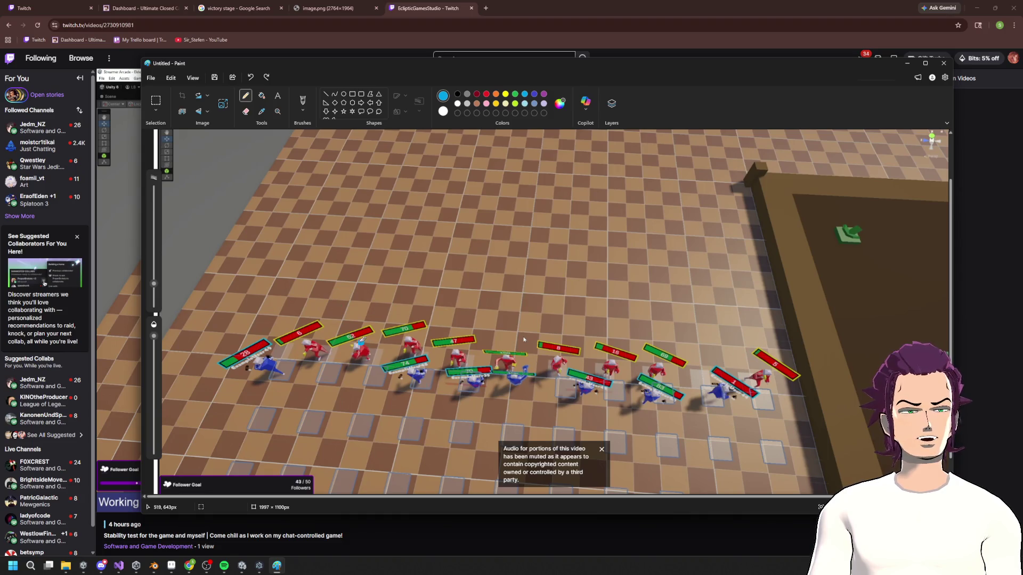
mouse_move(404, 318)
left_mouse_down()
mouse_move(397, 339)
mouse_move(337, 335)
mouse_move(336, 320)
left_mouse_up()
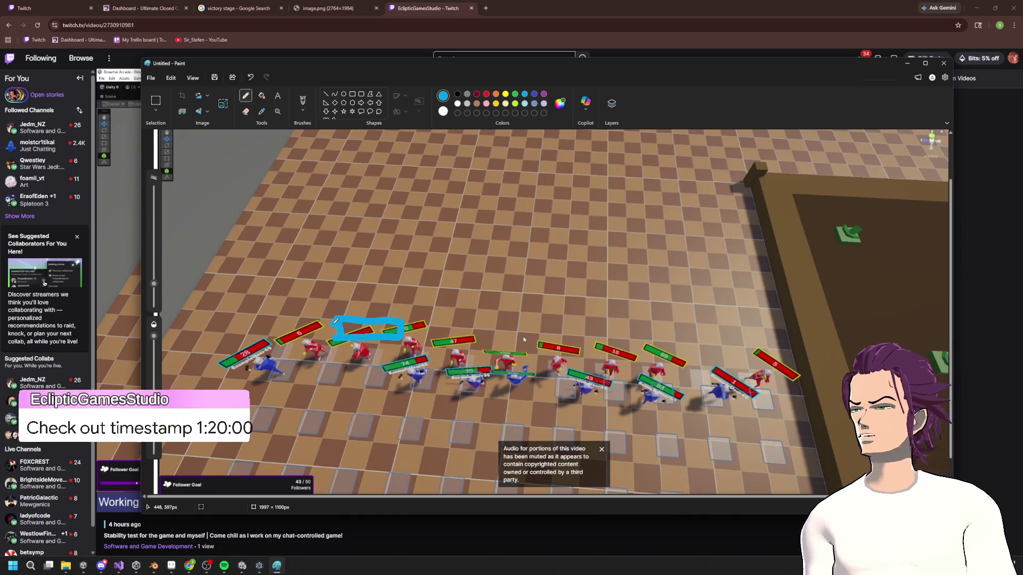
left_click(908, 64)
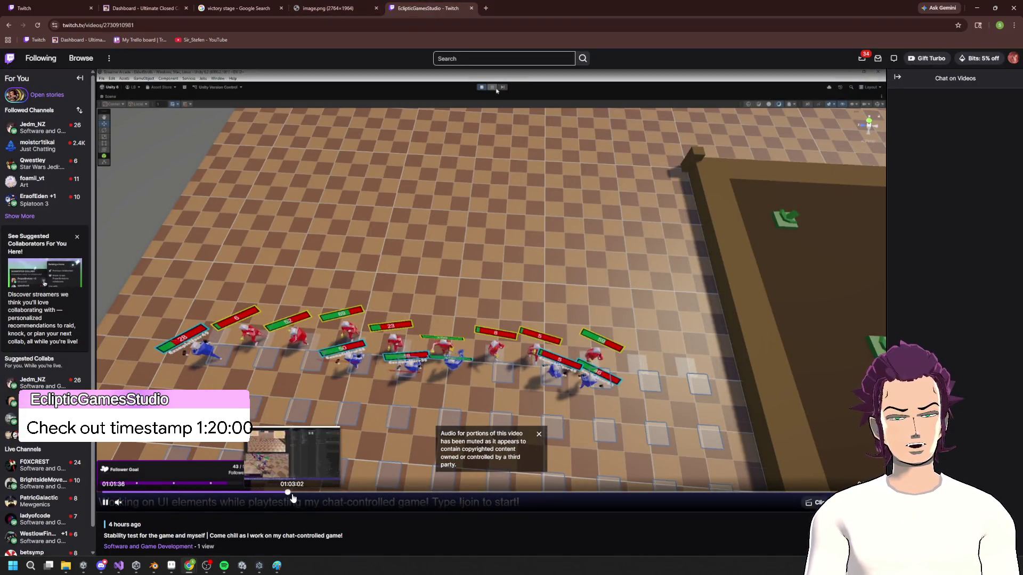
- Jump the Twitch replay to about 1:19:37 and dismiss the muted-audio notice
left_click(345, 496)
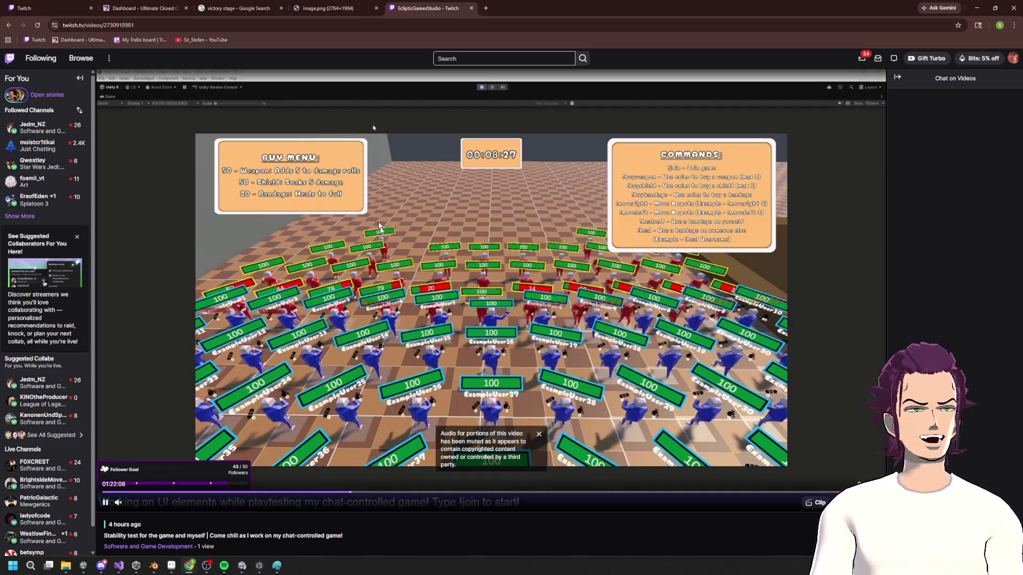
left_click(539, 434)
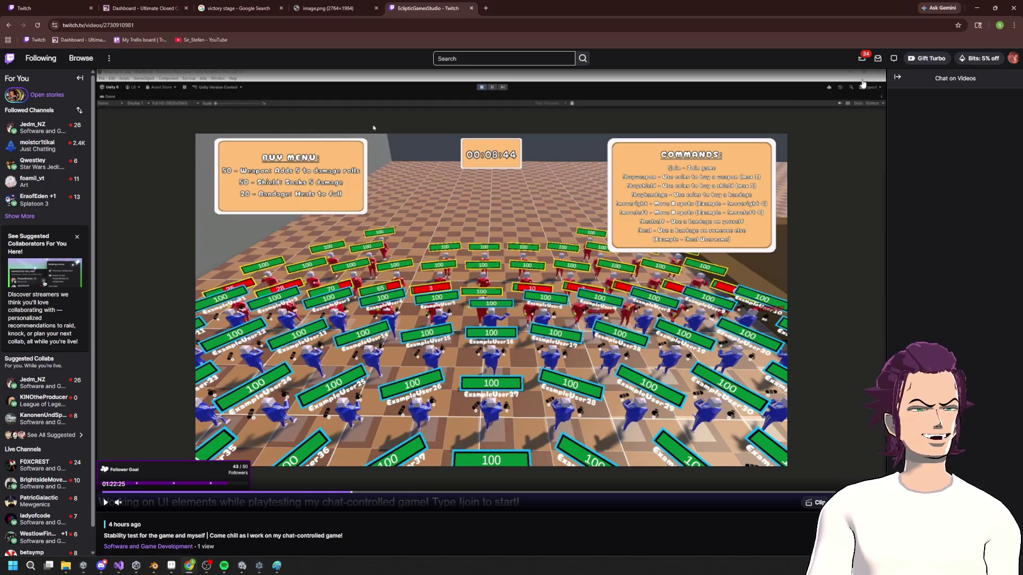
- Start a 14-racer NoobRacing playtest in Unity, briefly checking the Twitch replay
key("alt+Tab")
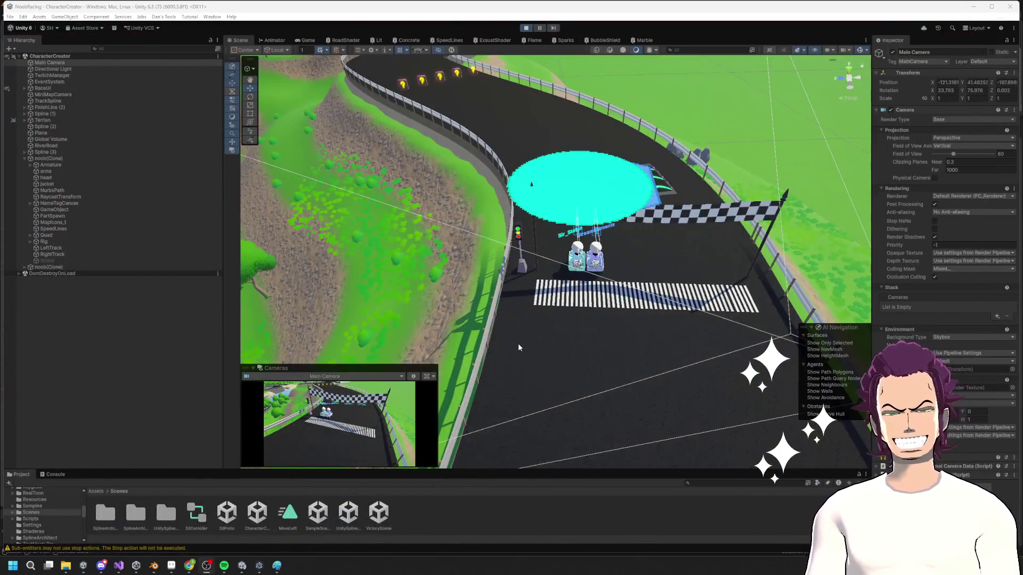
left_click(527, 28)
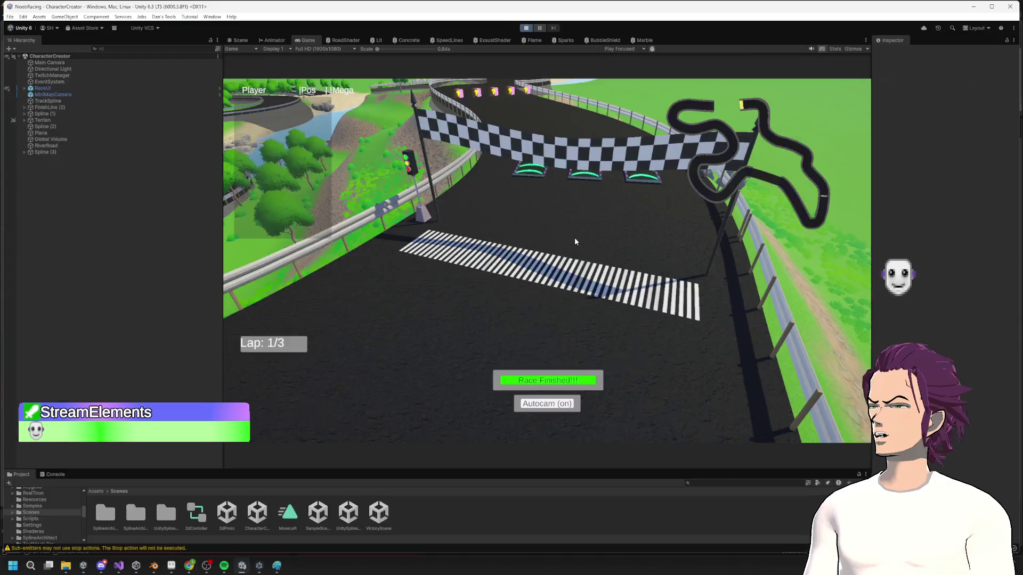
key("alt+Tab")
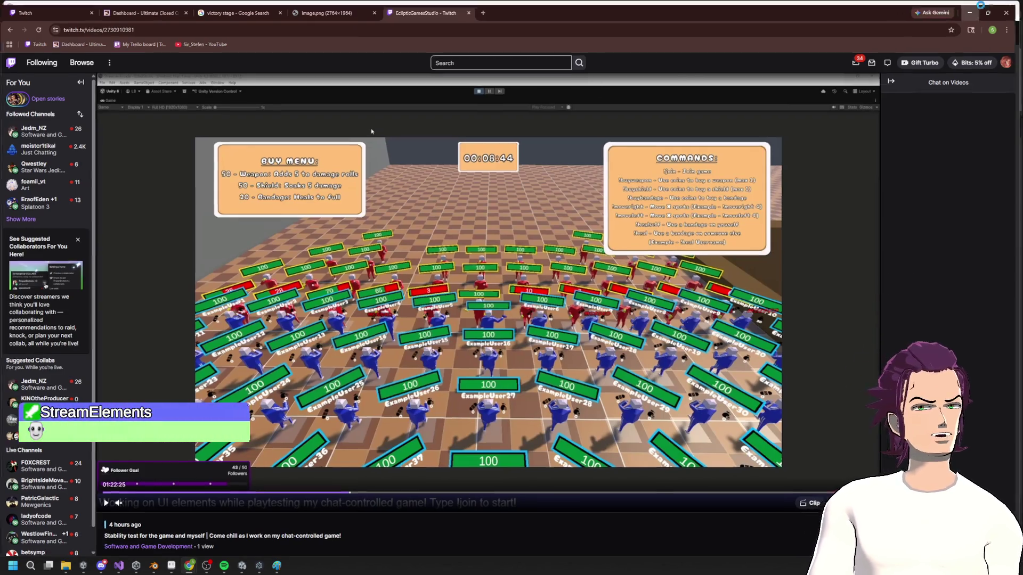
left_click(976, 8)
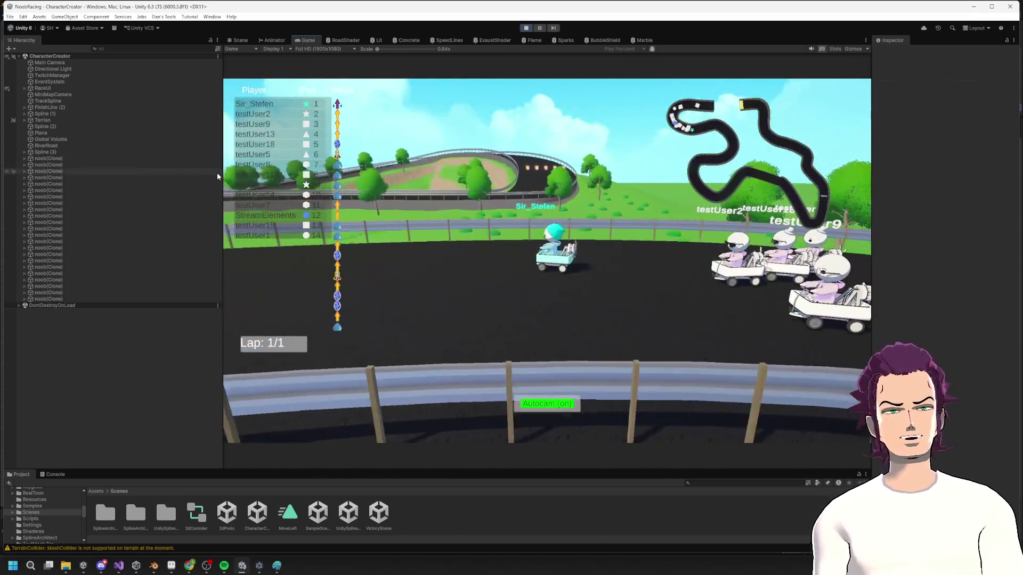
- Widen the Game view by shrinking the Hierarchy, then bring the Twitch replay back in front
left_click_drag(221, 173, 122, 173)
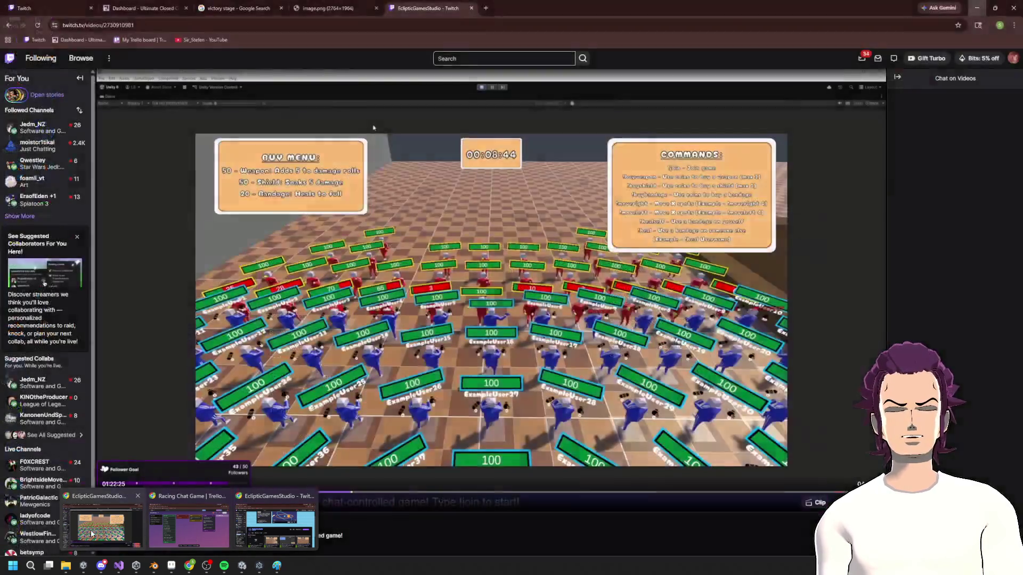
left_click(101, 527)
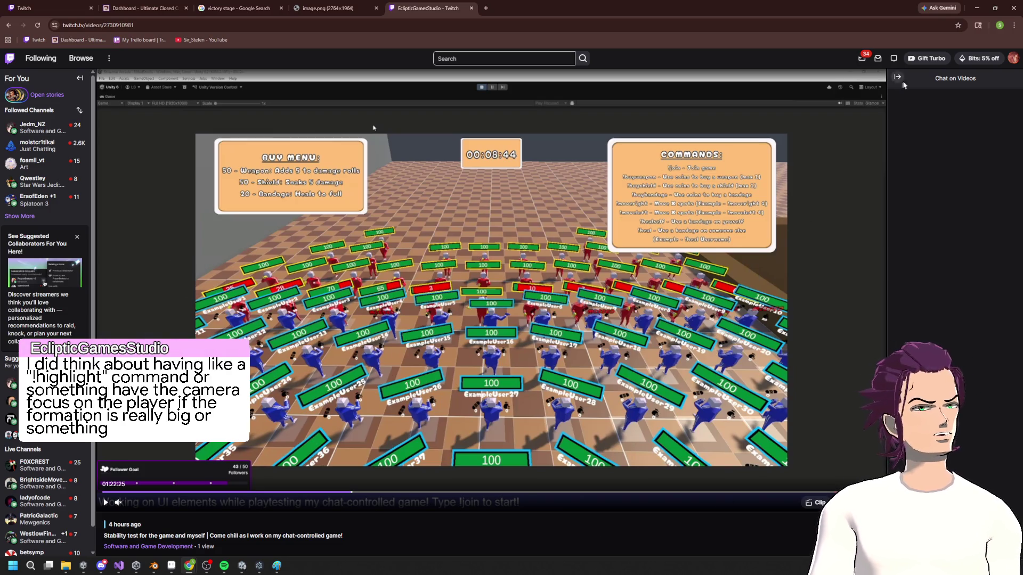
- Minimize the browser to reveal the Blender podium scene and Assets folder window
left_click(975, 9)
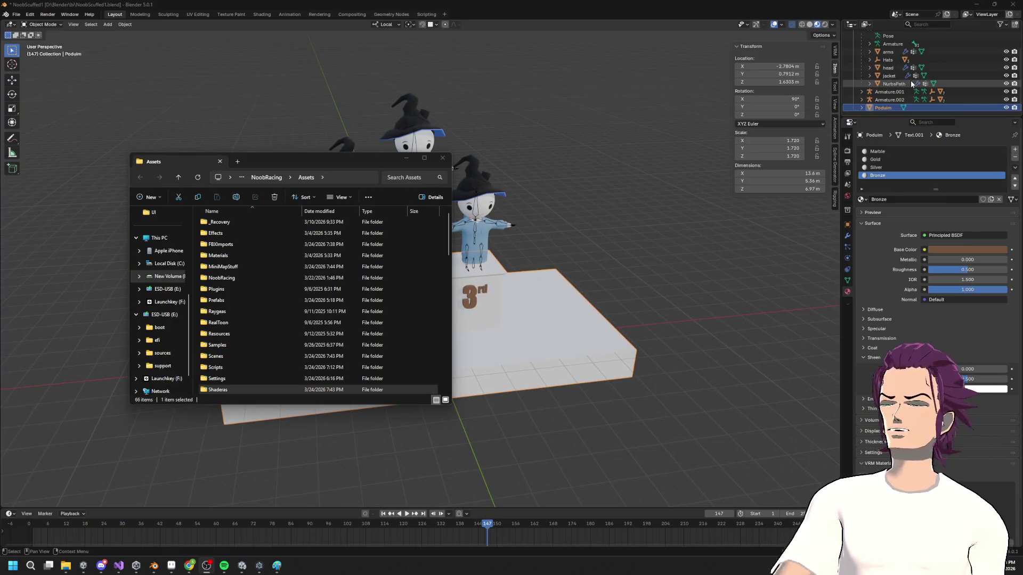
- Minimize File Explorer and Visual Studio to uncover the Blender podium scene
left_click(404, 159)
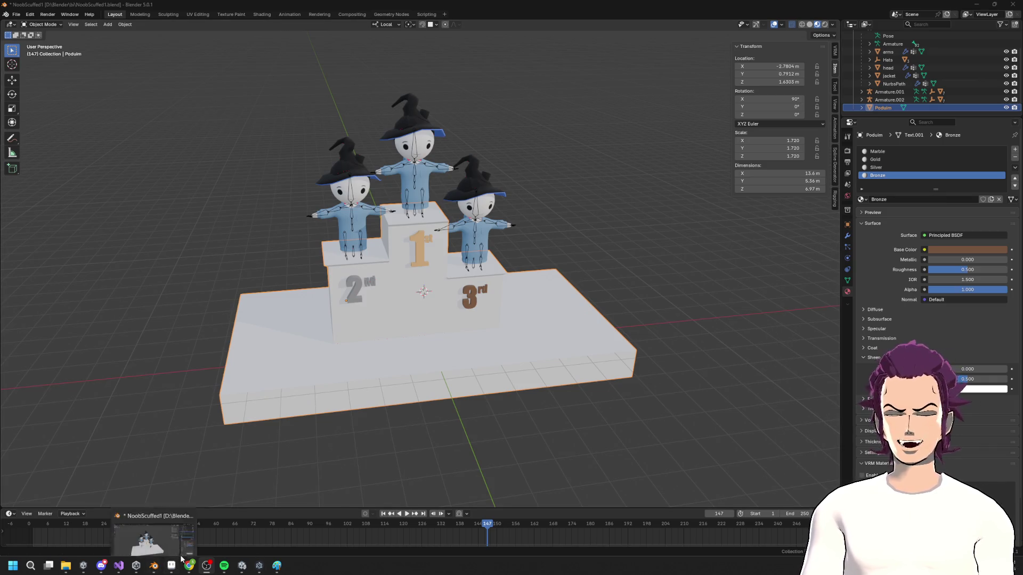
left_click(117, 570)
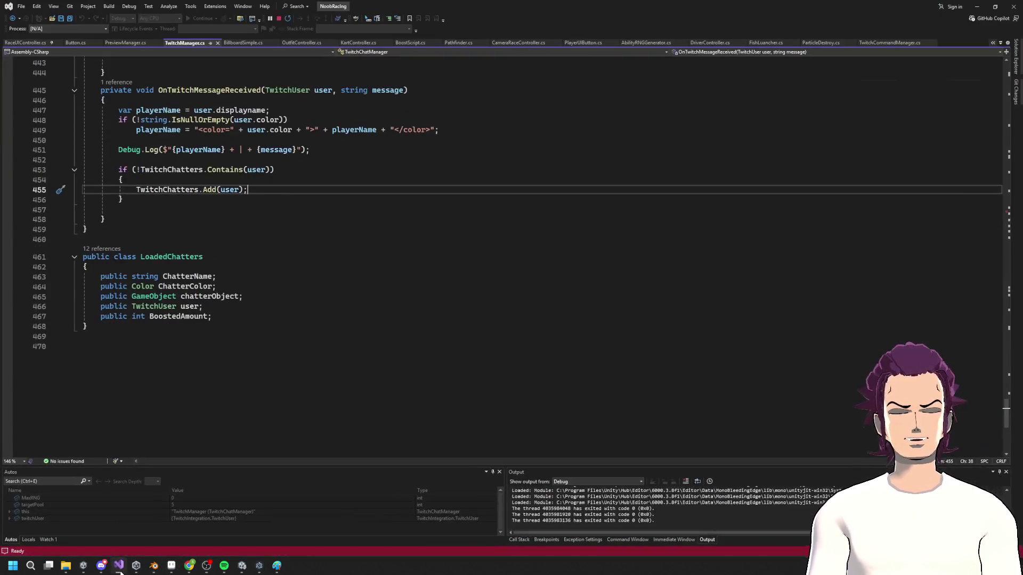
left_click(118, 569)
- Orbit and zoom around the three-step podium from above and front, then return to Unity
scroll(448, 445, "down", 3)
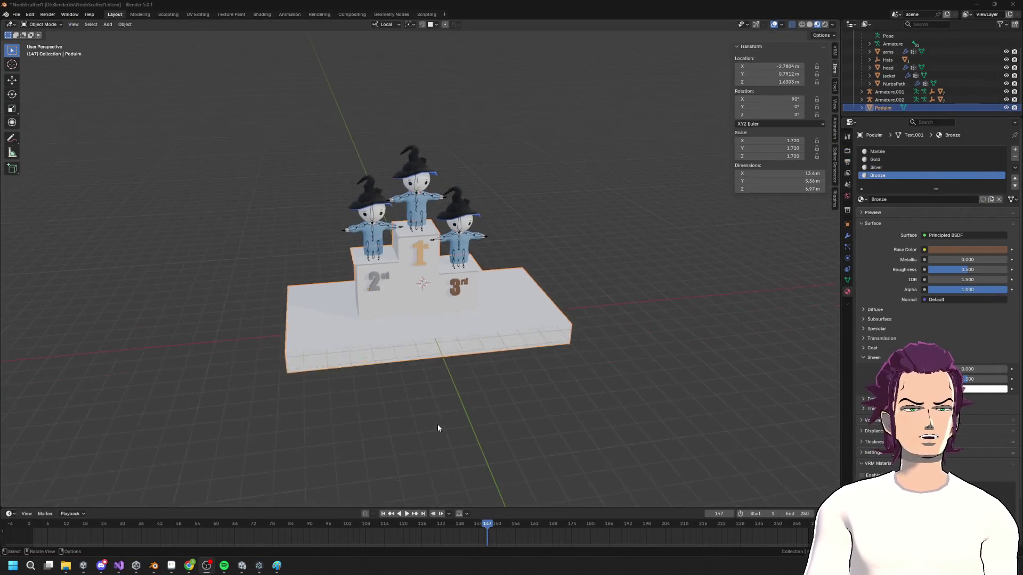
middle_click_drag(438, 425, 457, 339)
scroll(429, 309, "up", 5)
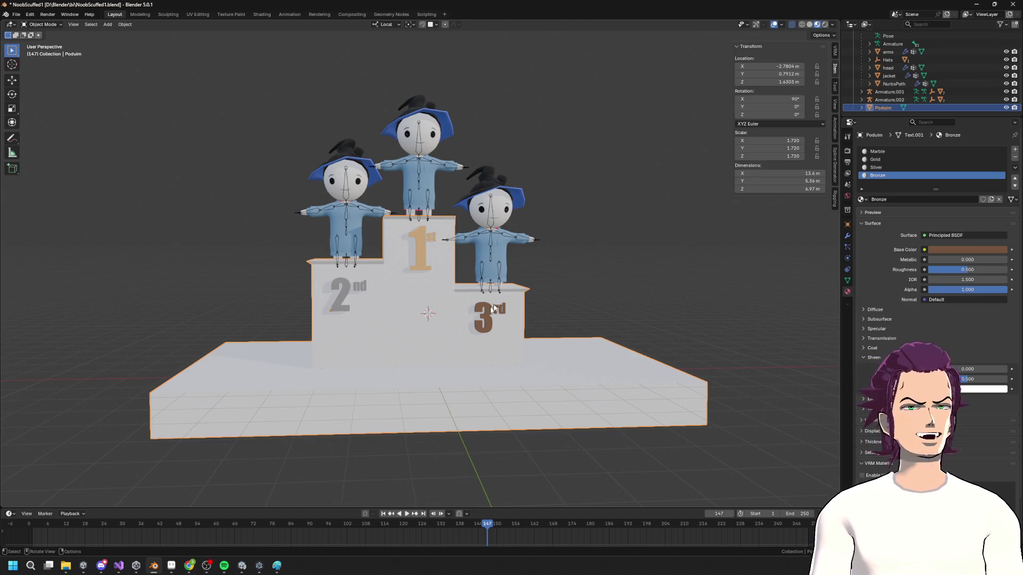
middle_click_drag(538, 253, 525, 337)
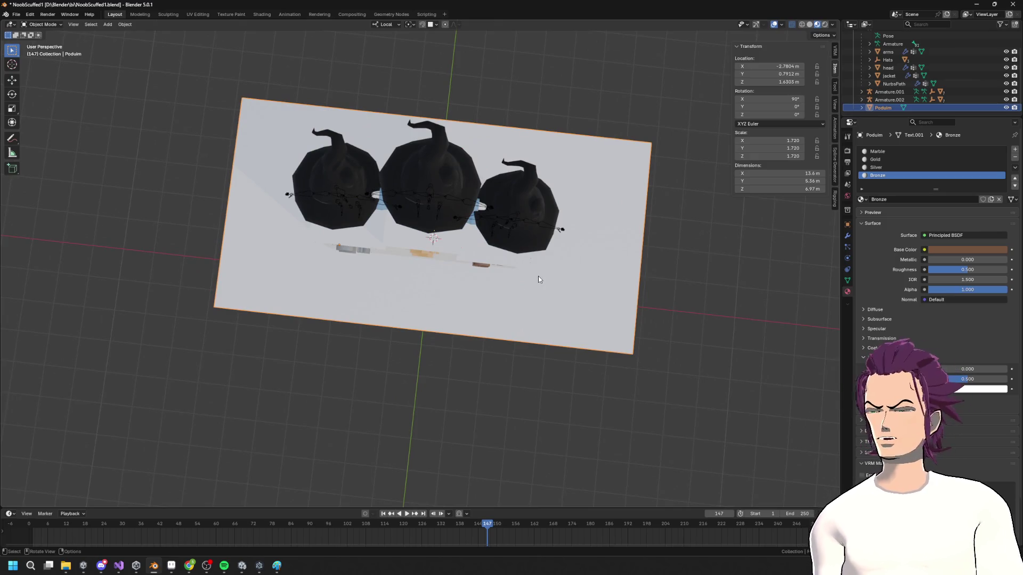
middle_click_drag(538, 276, 504, 251)
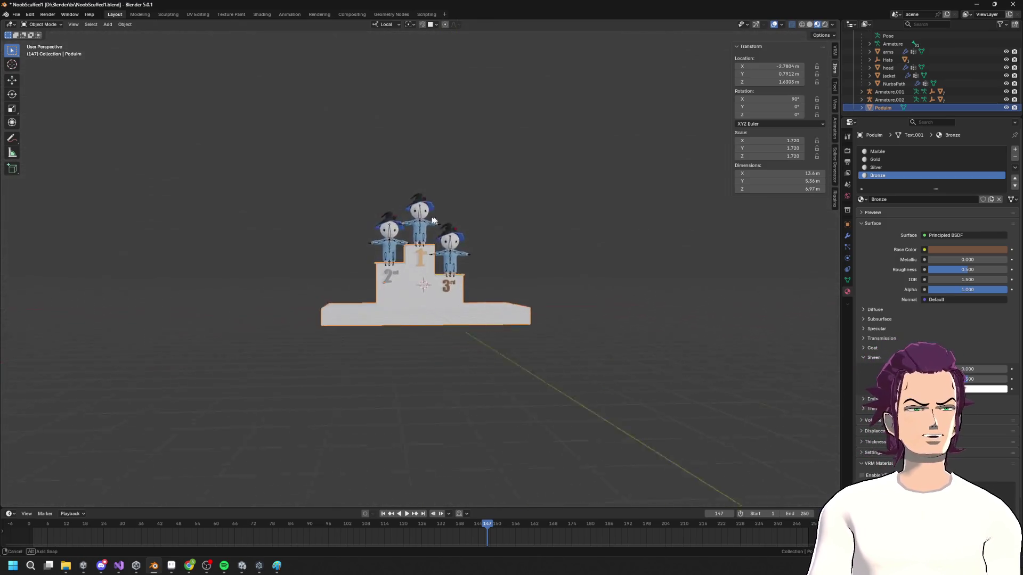
scroll(451, 245, "up", 6)
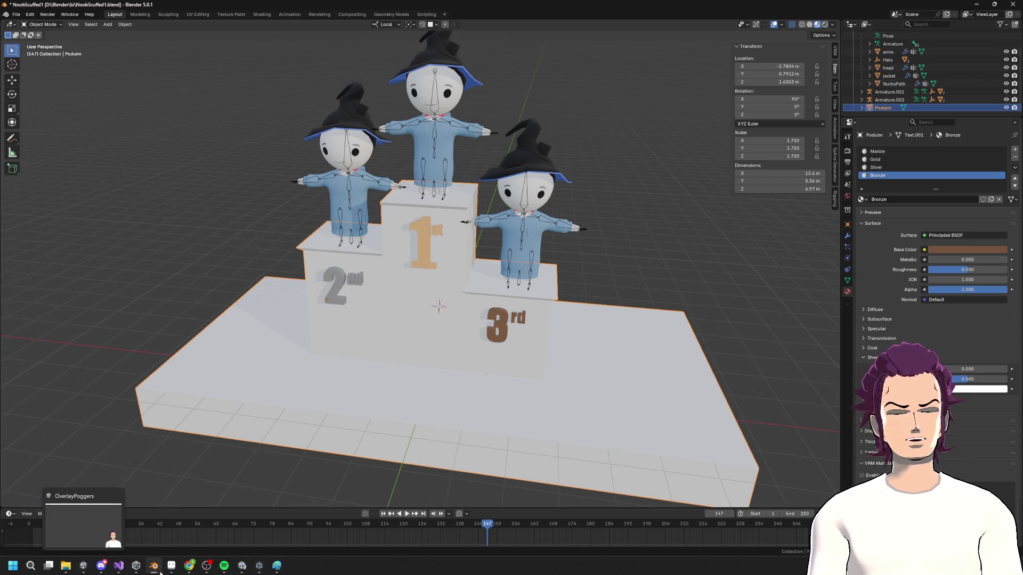
left_click(243, 568)
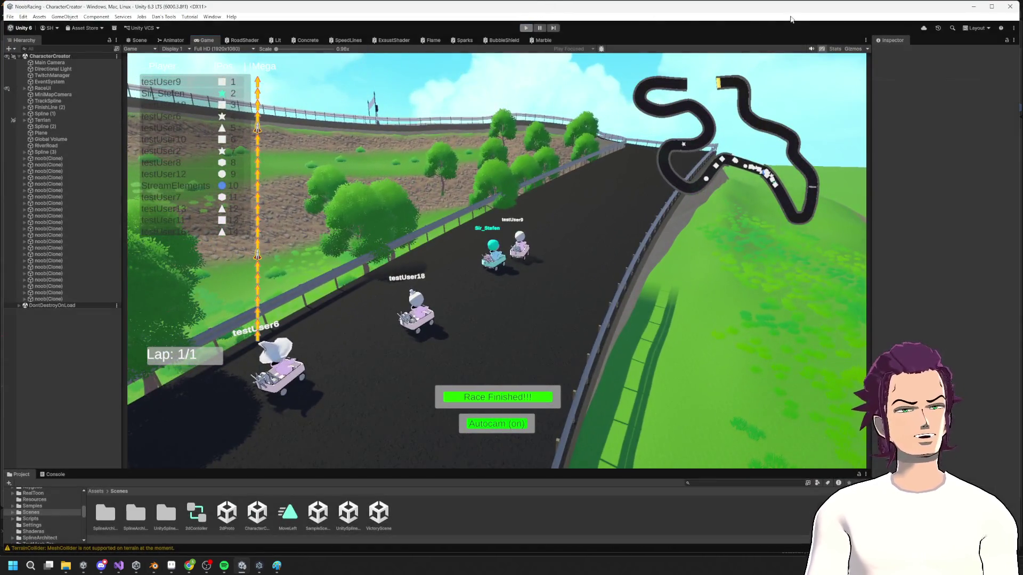
- Restore the Unity window from maximized and set the Game view scale to 1x
mouse_move(547, 3)
left_mouse_down()
mouse_move(783, 142)
mouse_move(783, 1)
left_mouse_up()
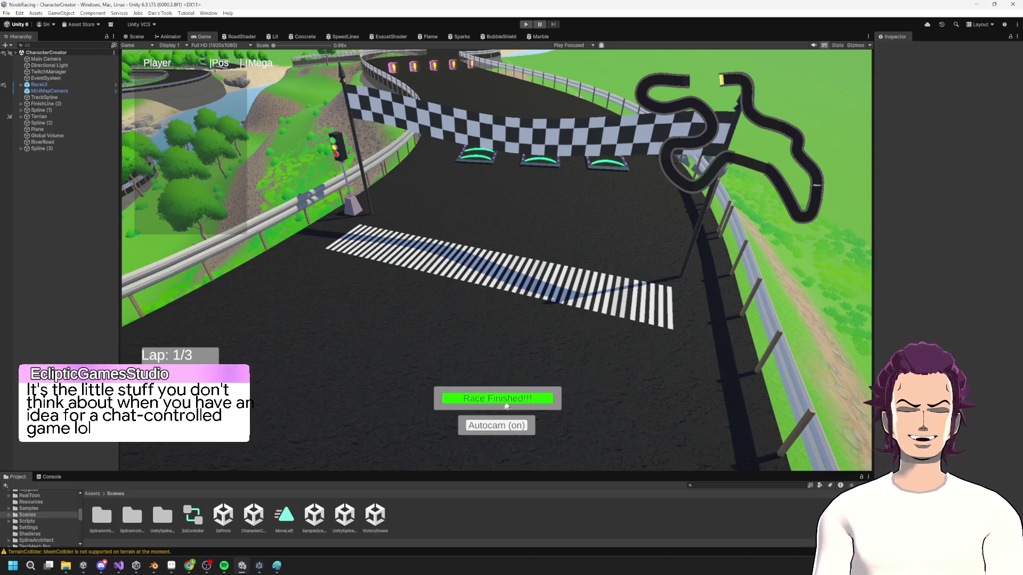
scroll(472, 215, "up", 1)
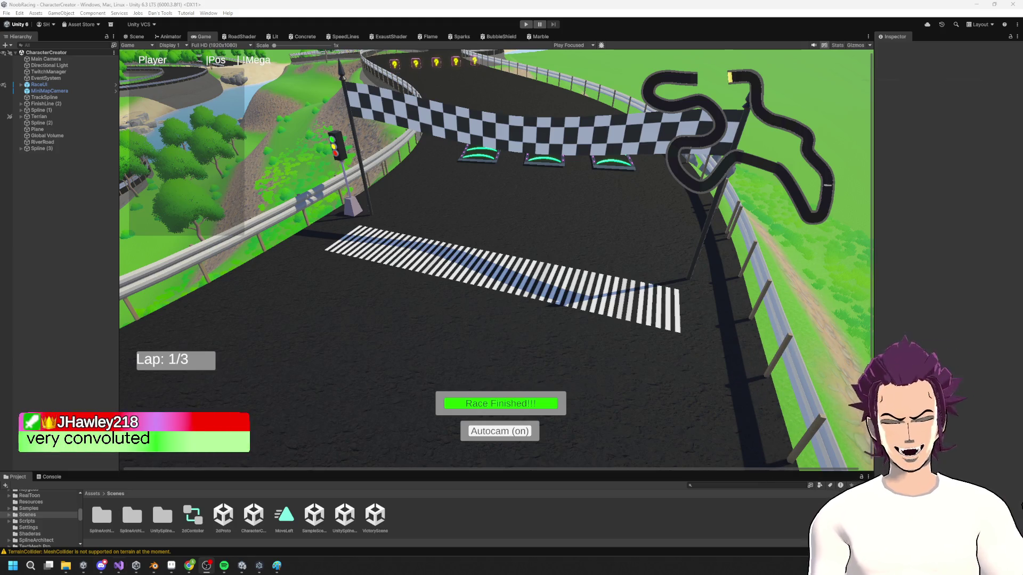
- Bring up the Racing Chat Game Trello board and drag an ability card within Demo Task
mouse_move(189, 566)
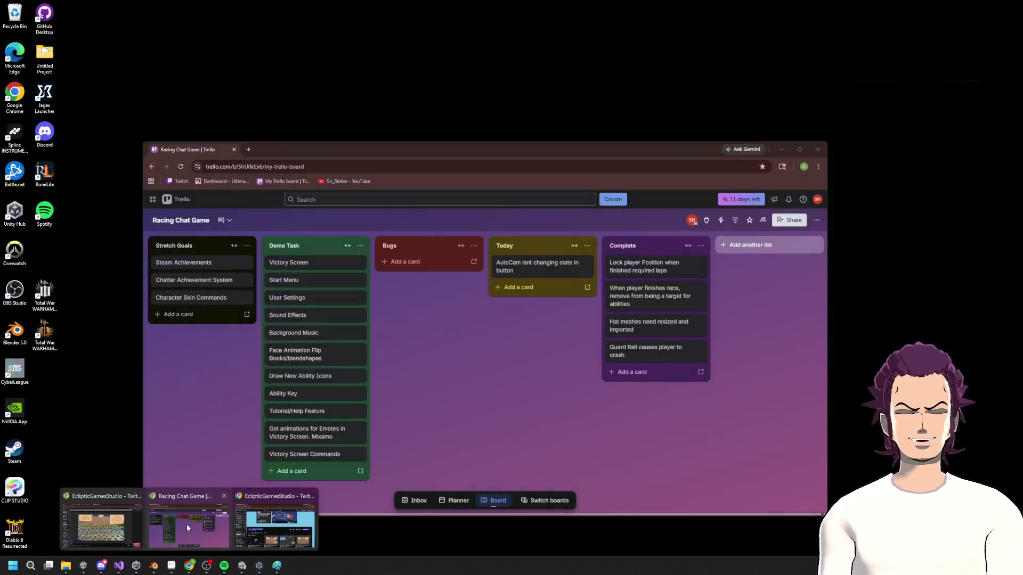
left_click(187, 524)
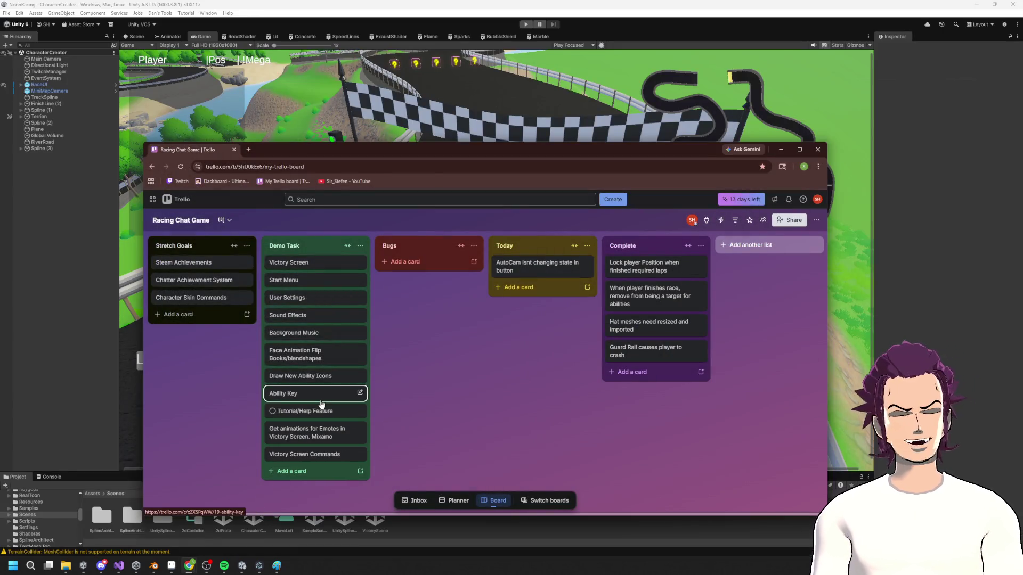
mouse_move(314, 402)
left_mouse_down()
mouse_move(319, 412)
mouse_move(304, 392)
mouse_move(348, 382)
mouse_move(312, 375)
mouse_move(321, 380)
left_mouse_up()
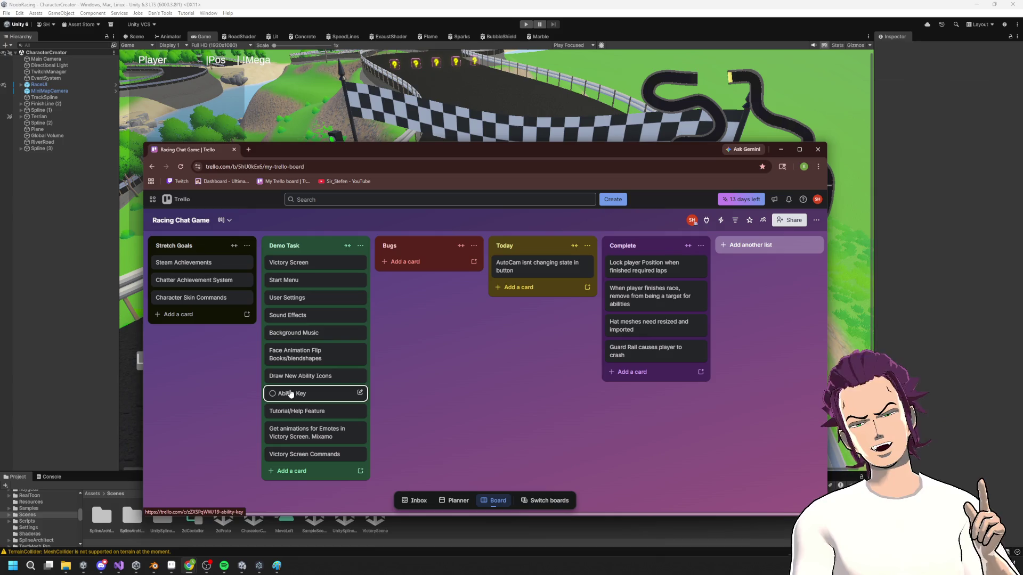